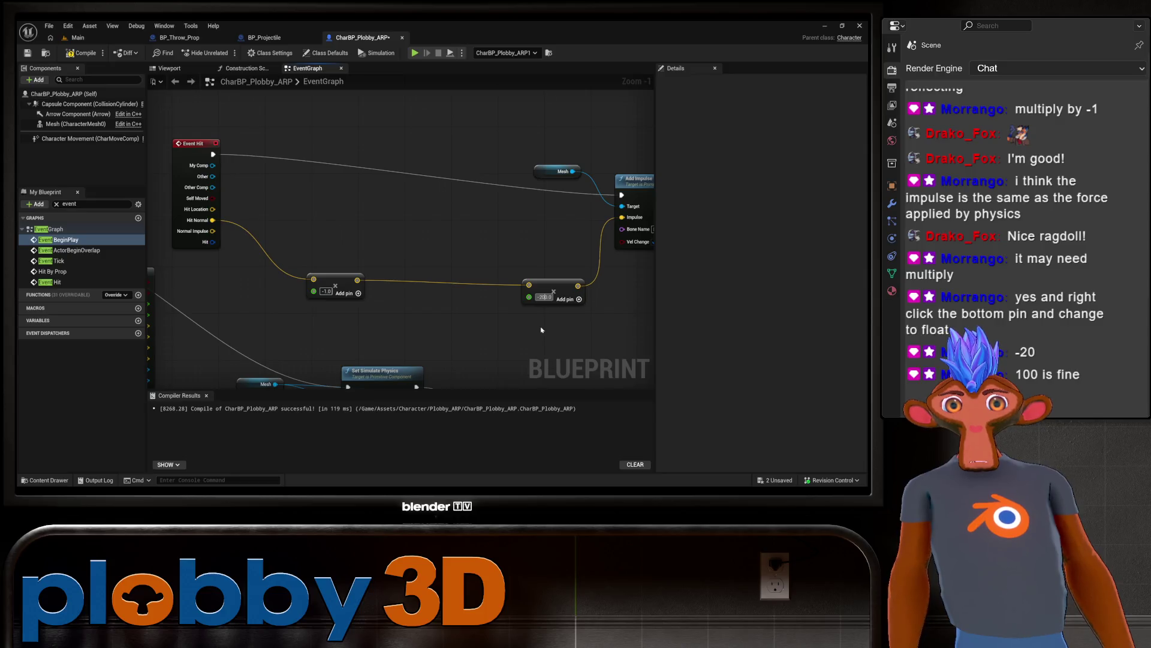
Step: Set the impulse Multiply values to -20 and 100 and recompile the character blueprint
key("Home")
key("Delete")
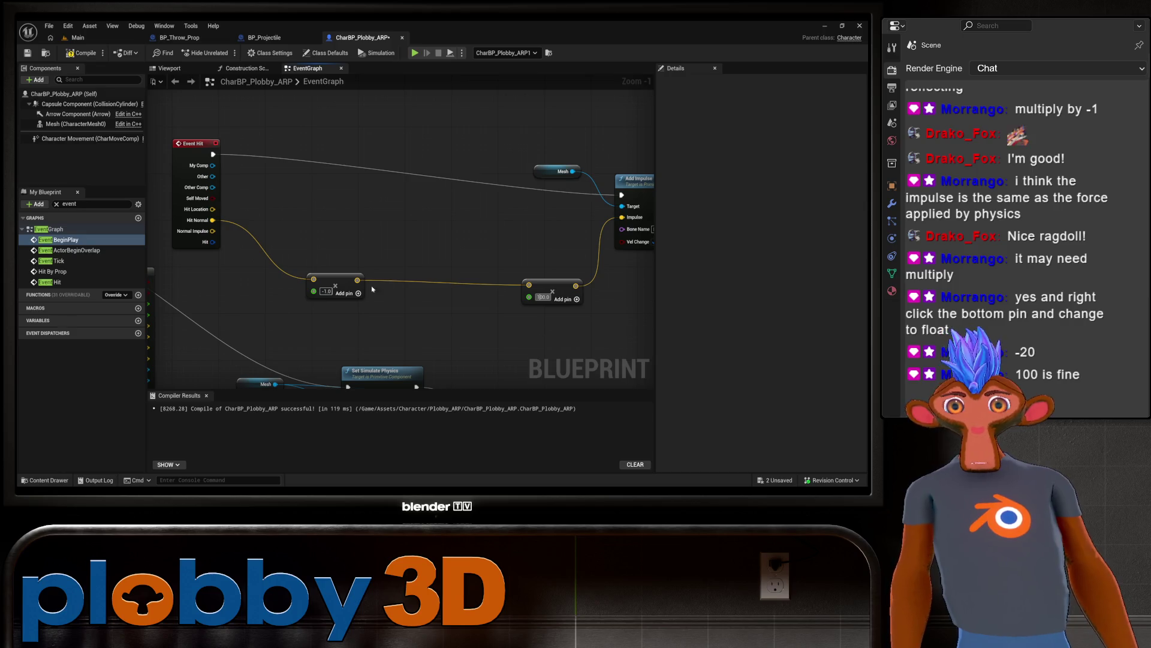
type("-20")
key("Return")
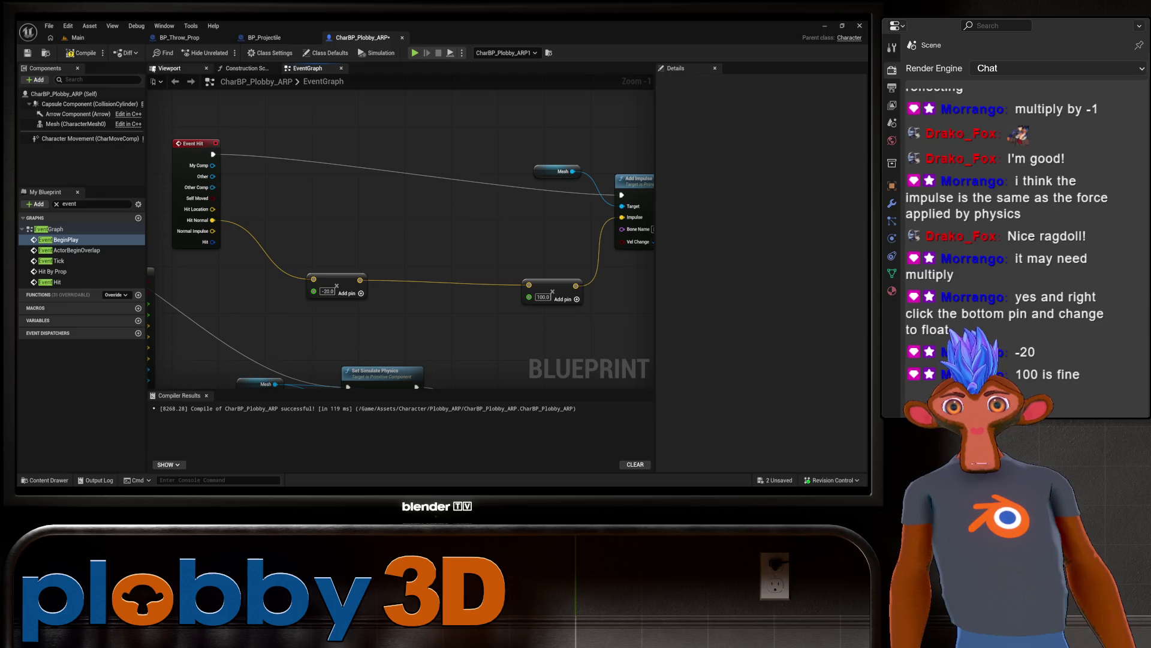
left_click(82, 53)
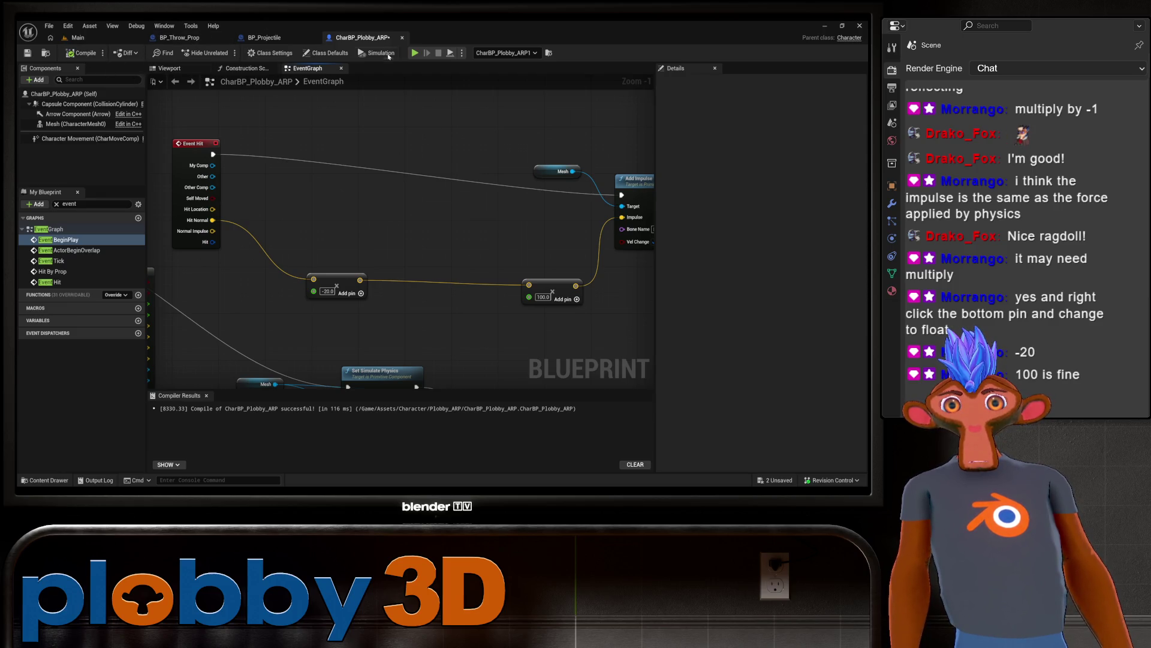
Step: Play-test the hit impulse in the Main level, then return to the character blueprint
left_click(77, 37)
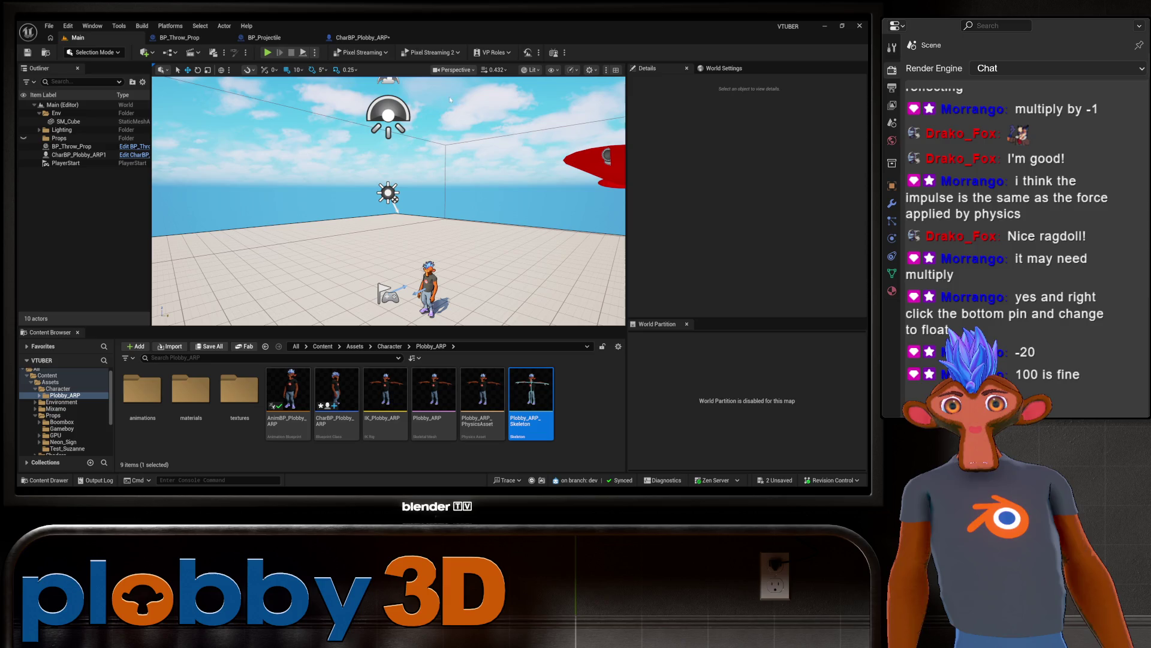
left_click(268, 54)
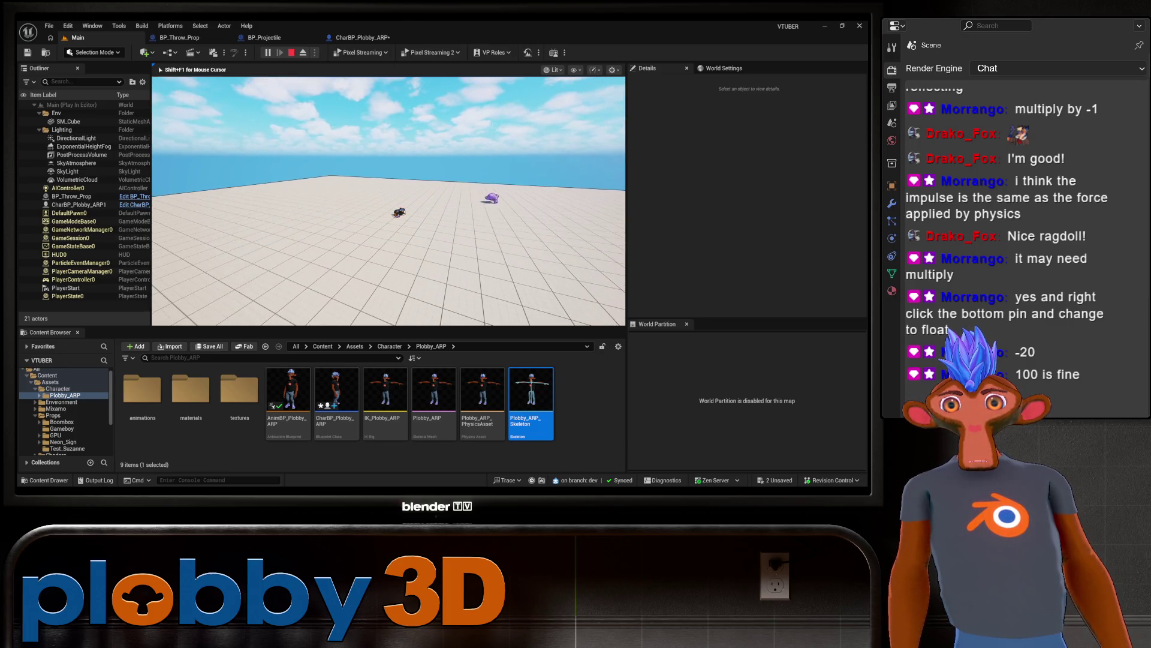
key("Escape")
left_click(360, 37)
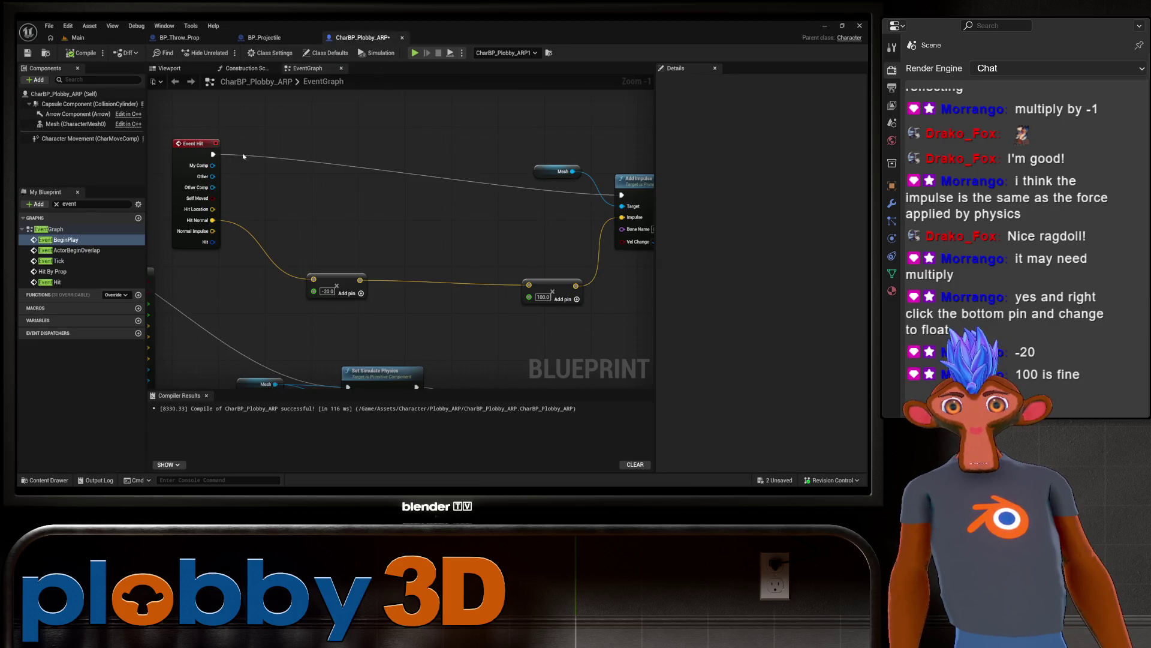
Step: Rewire the -20 Multiply node so its input comes from Event Hit's Normal Impulse, replacing Hit Normal
scroll(243, 157, "down", 3)
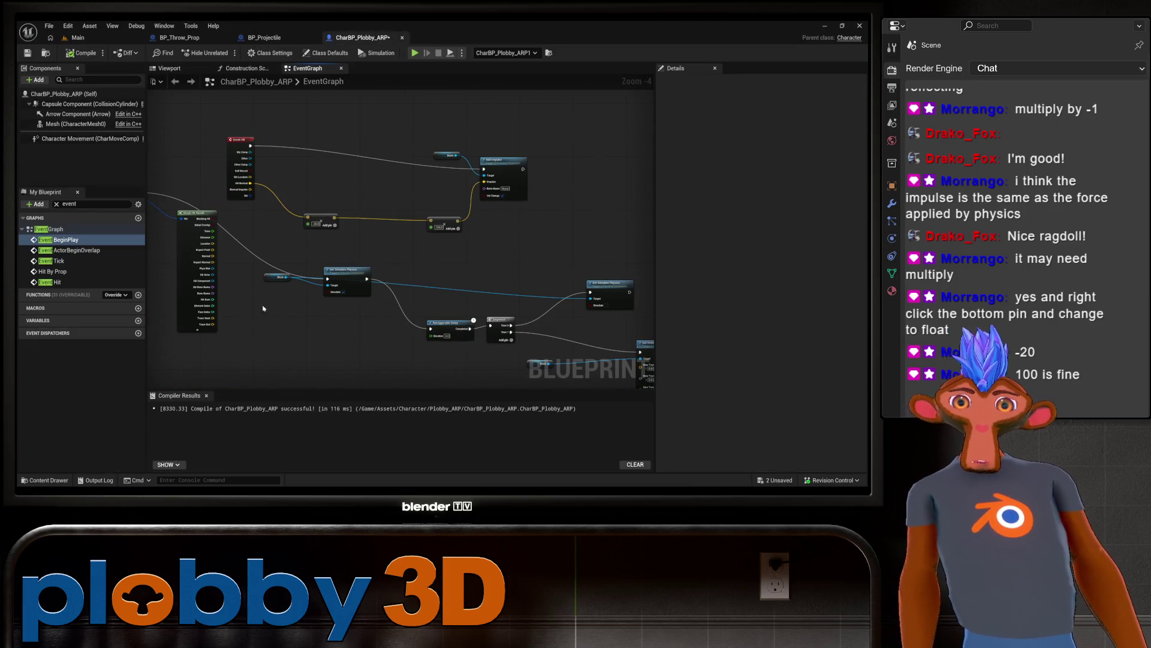
scroll(408, 237, "up", 3)
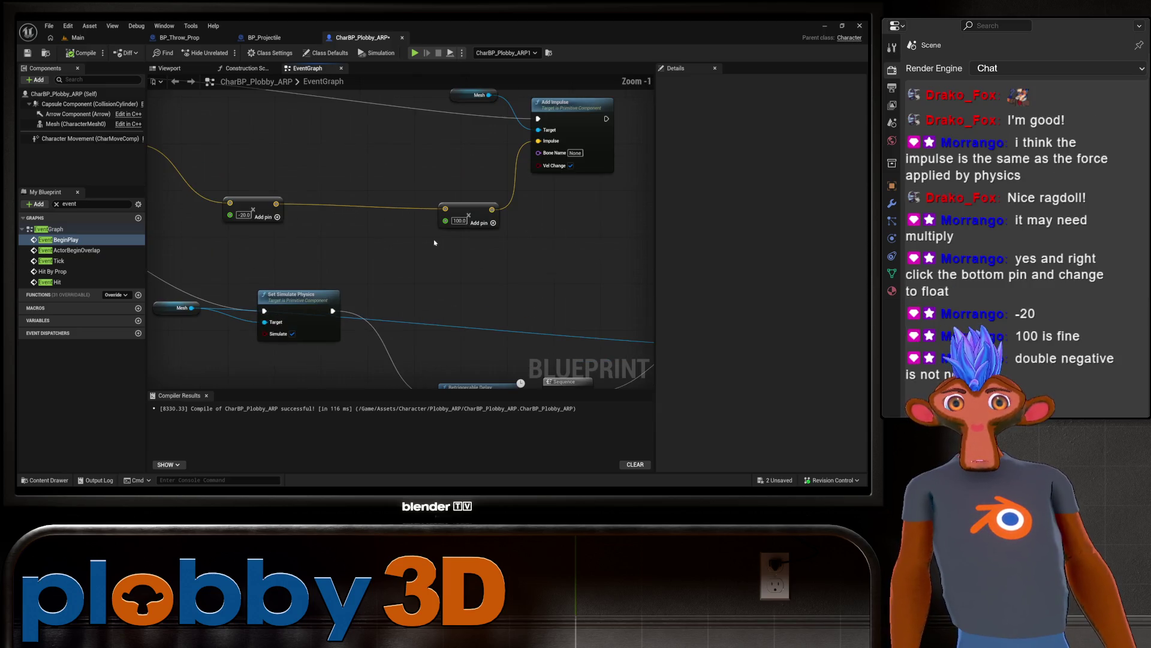
mouse_move(210, 252)
left_mouse_down()
mouse_move(334, 260)
mouse_move(406, 226)
left_mouse_up()
scroll(321, 236, "down", 1)
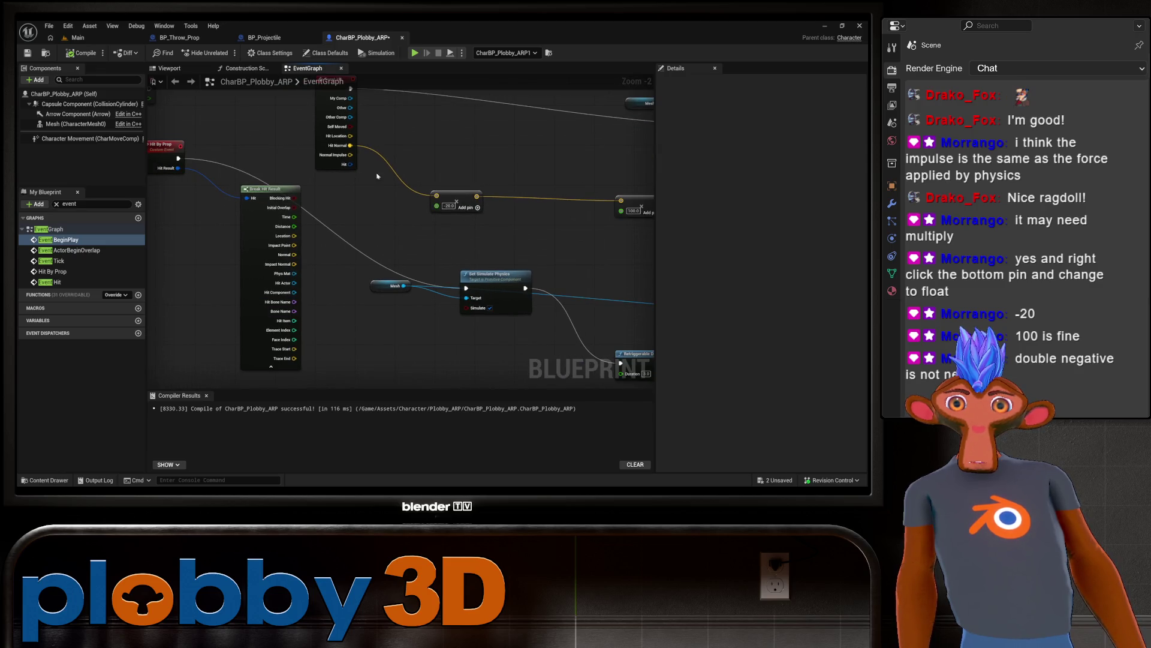
left_click_drag(346, 159, 433, 198)
key("Escape")
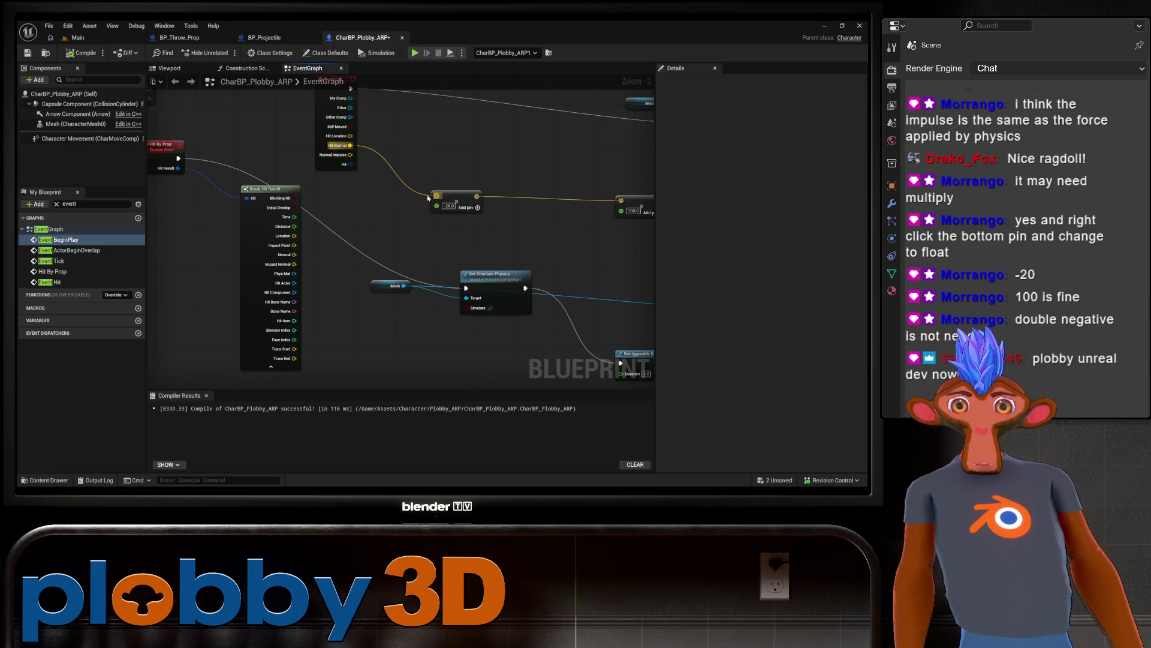
mouse_move(436, 196)
left_mouse_down()
mouse_move(351, 154)
mouse_move(329, 257)
mouse_move(346, 248)
left_mouse_up()
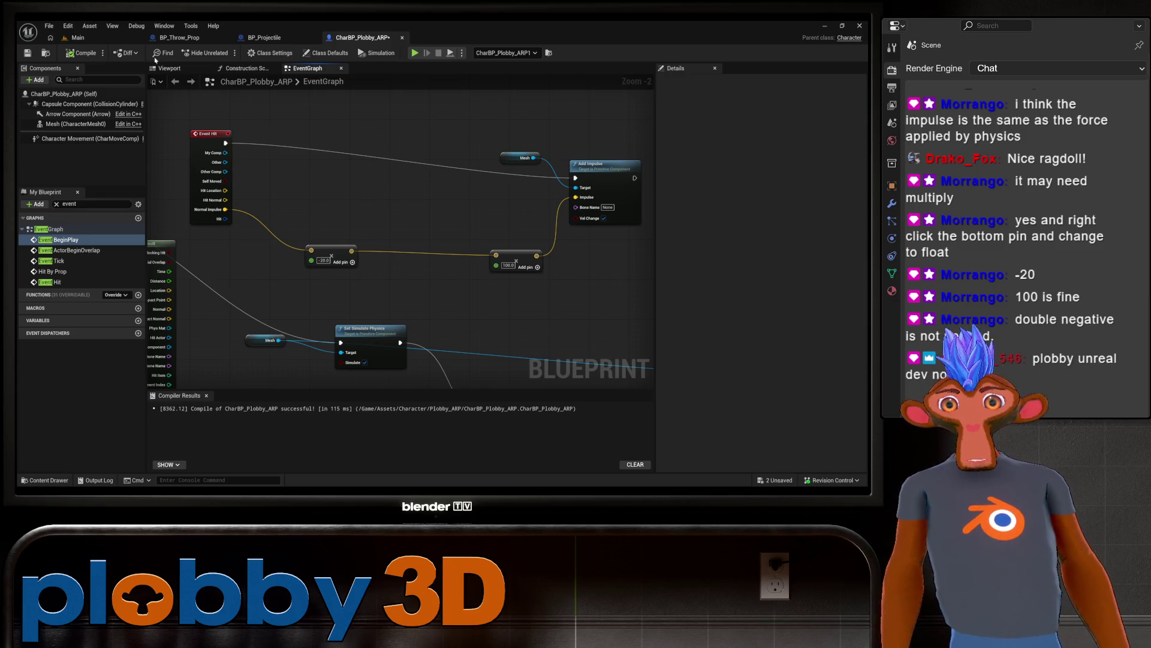
Step: Fly the Main level viewport camera in and out around the character
left_click(77, 37)
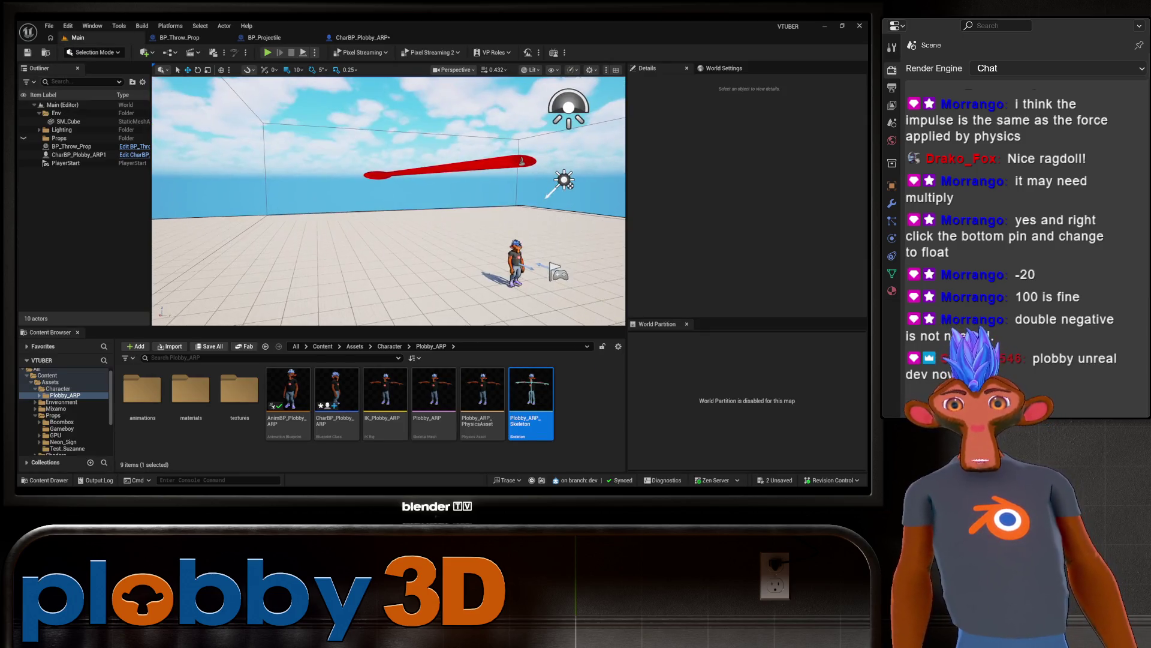
key("w")
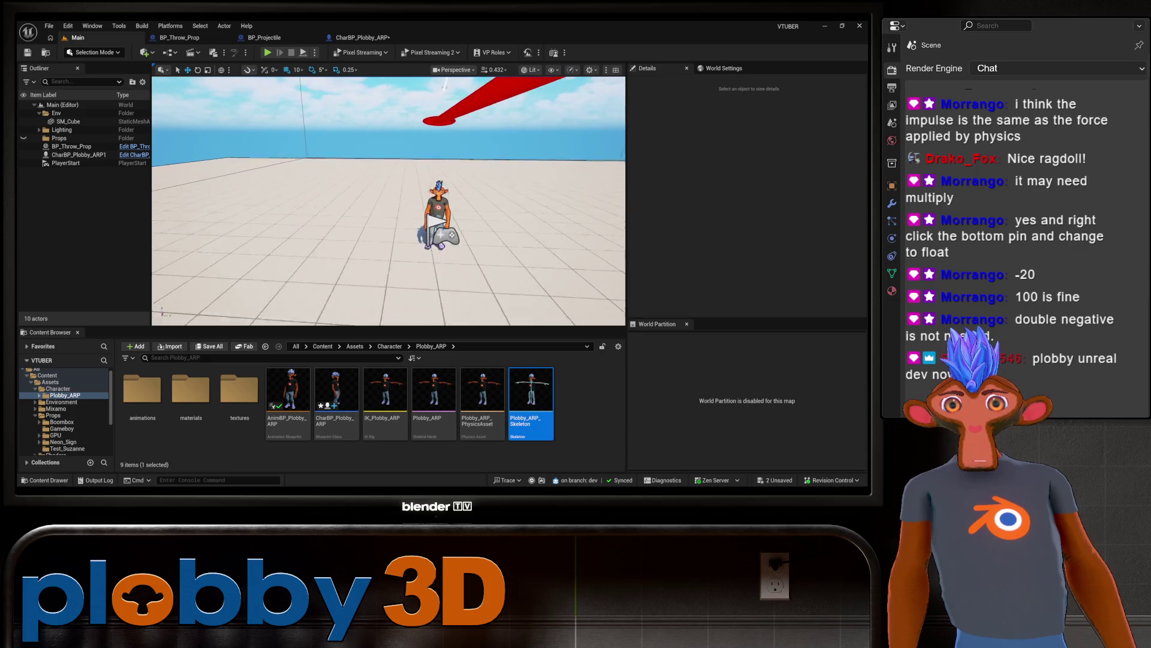
key("w")
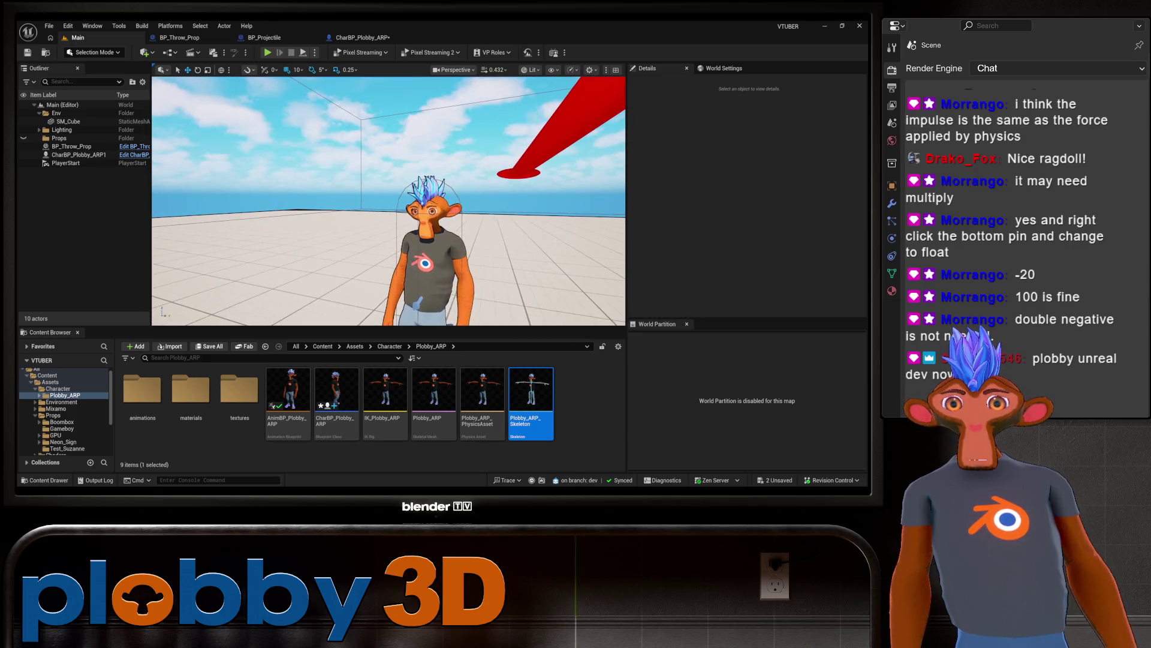
key("s")
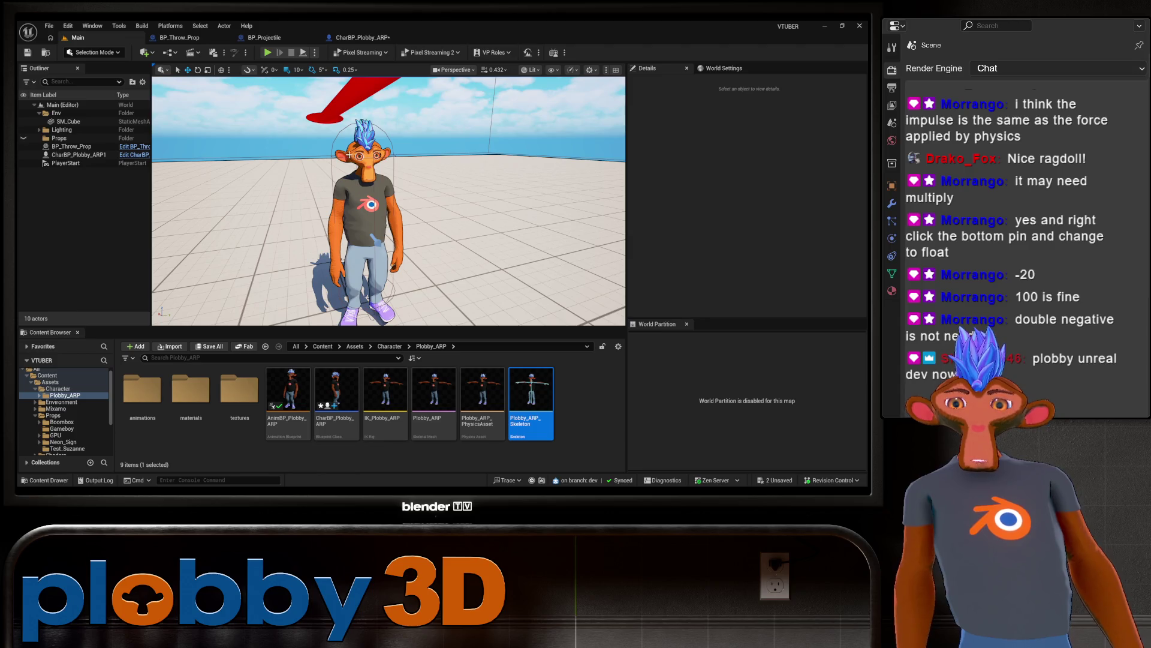
key("w")
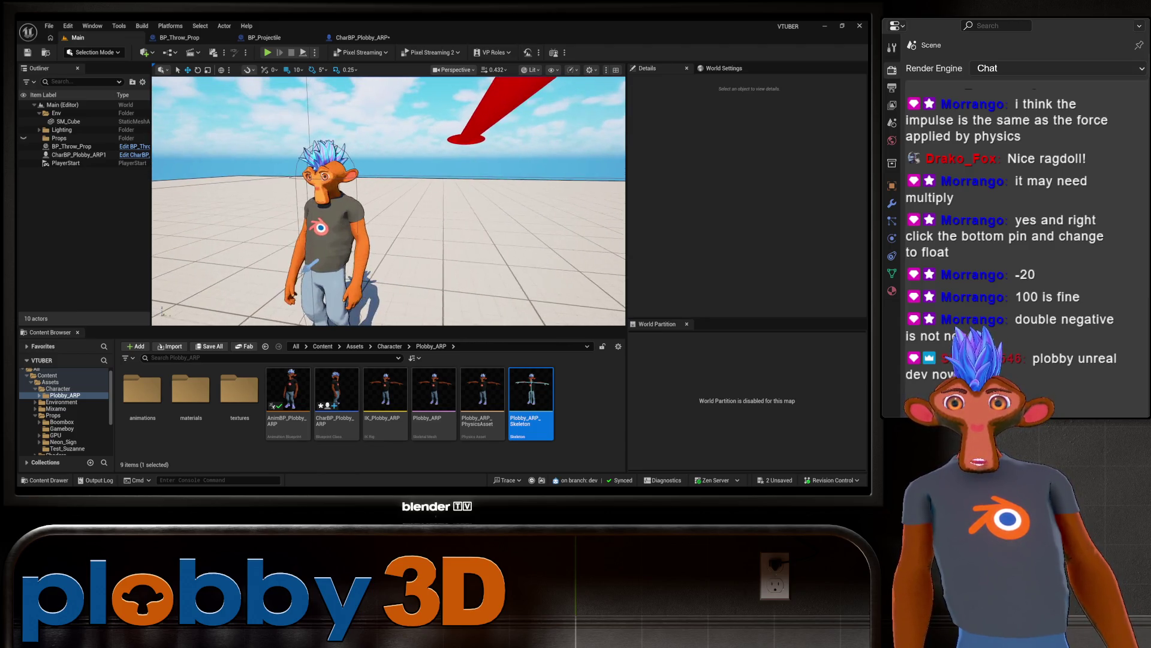
key("w")
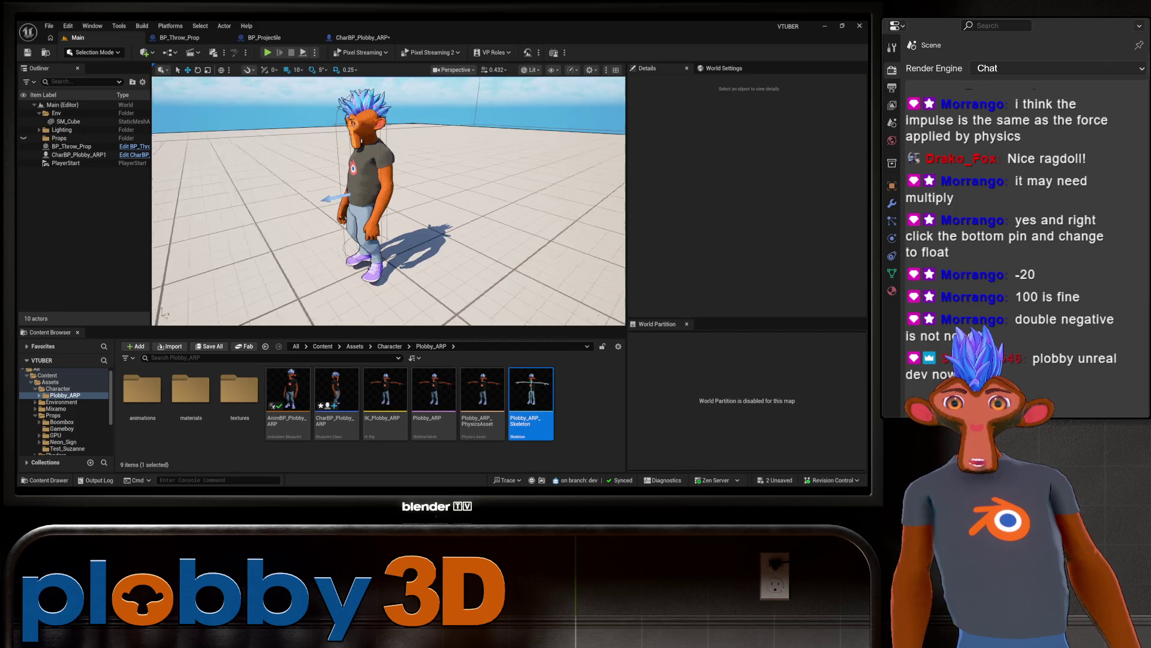
key("s")
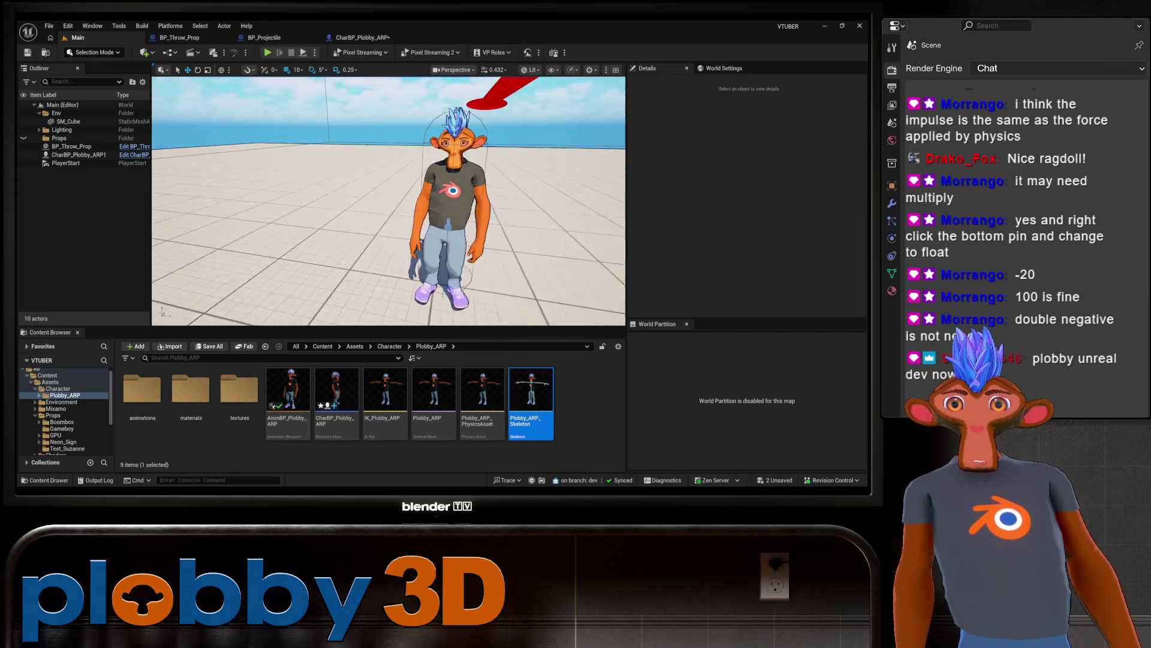
key("s")
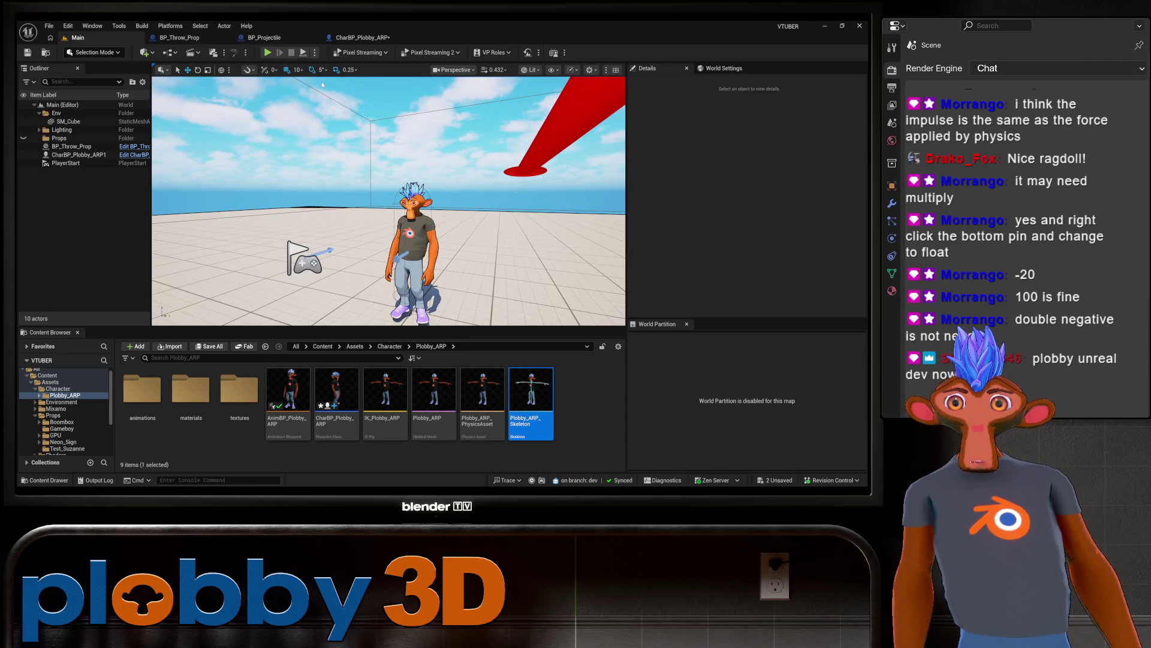
Step: Run a play session to test the character's ragdoll hit reaction, then stop it
left_click(373, 39)
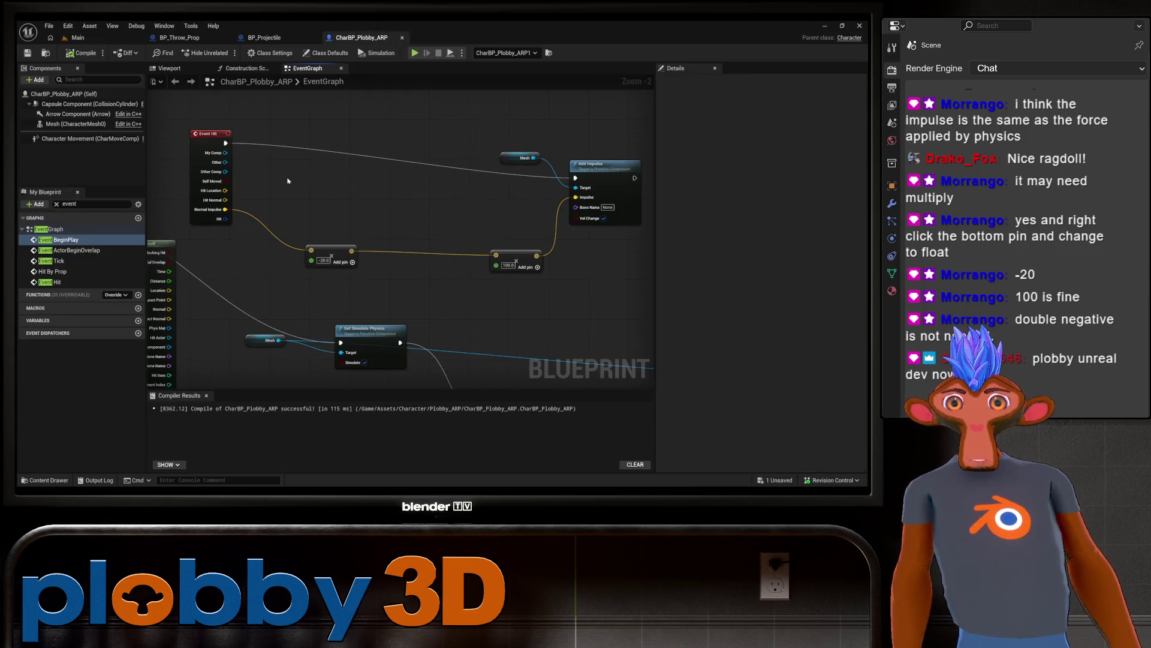
left_click(102, 38)
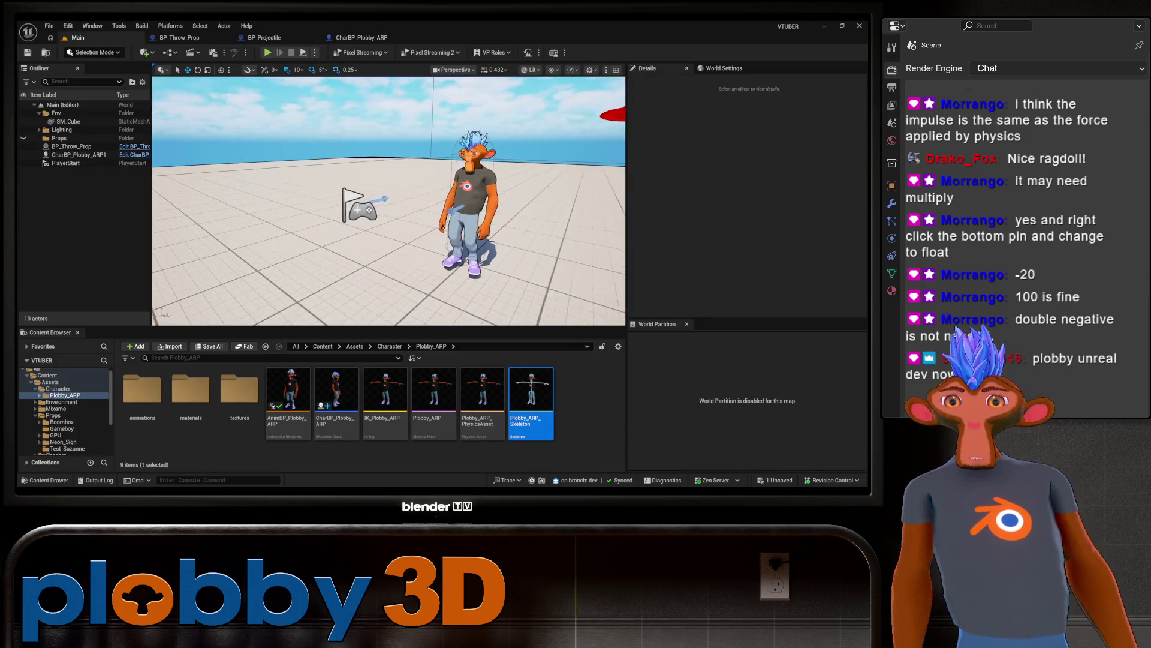
left_click(268, 53)
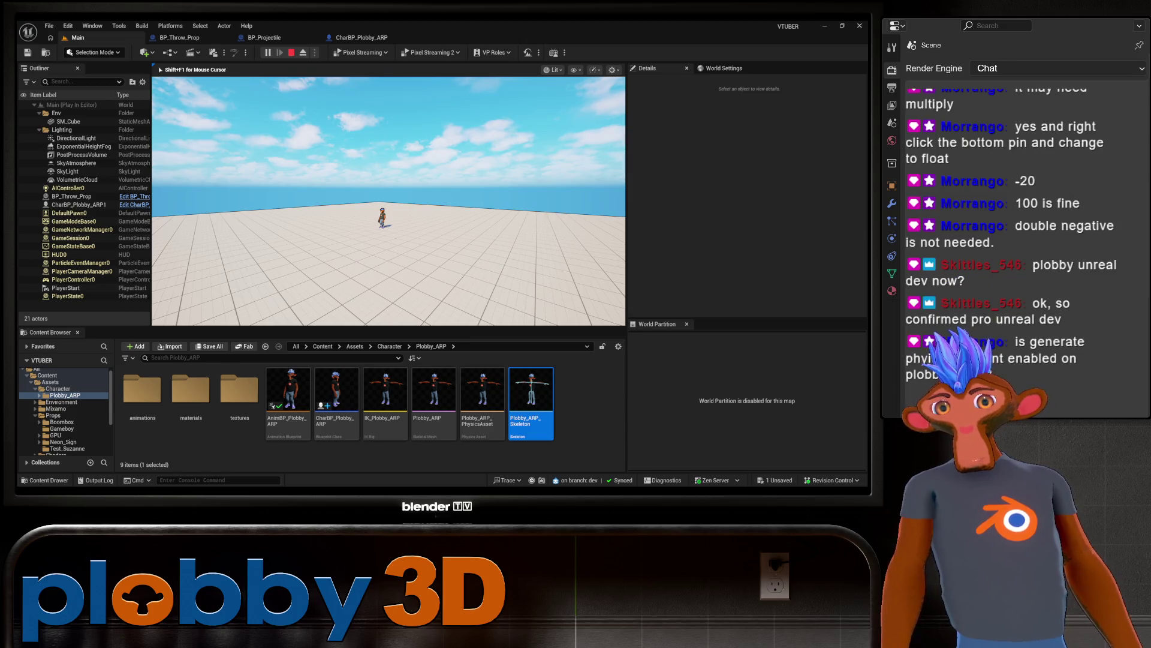
key("Escape")
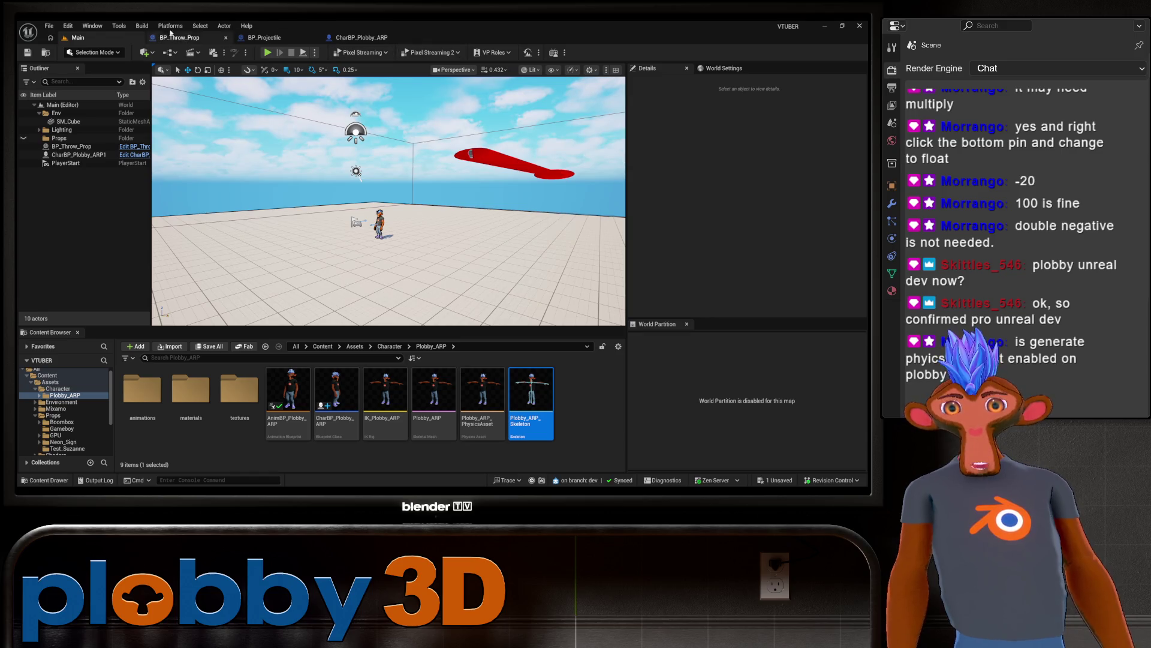
Step: Check BP_Throw_Prop and the character mesh's Simulation Generates Hit Events setting
left_click(180, 37)
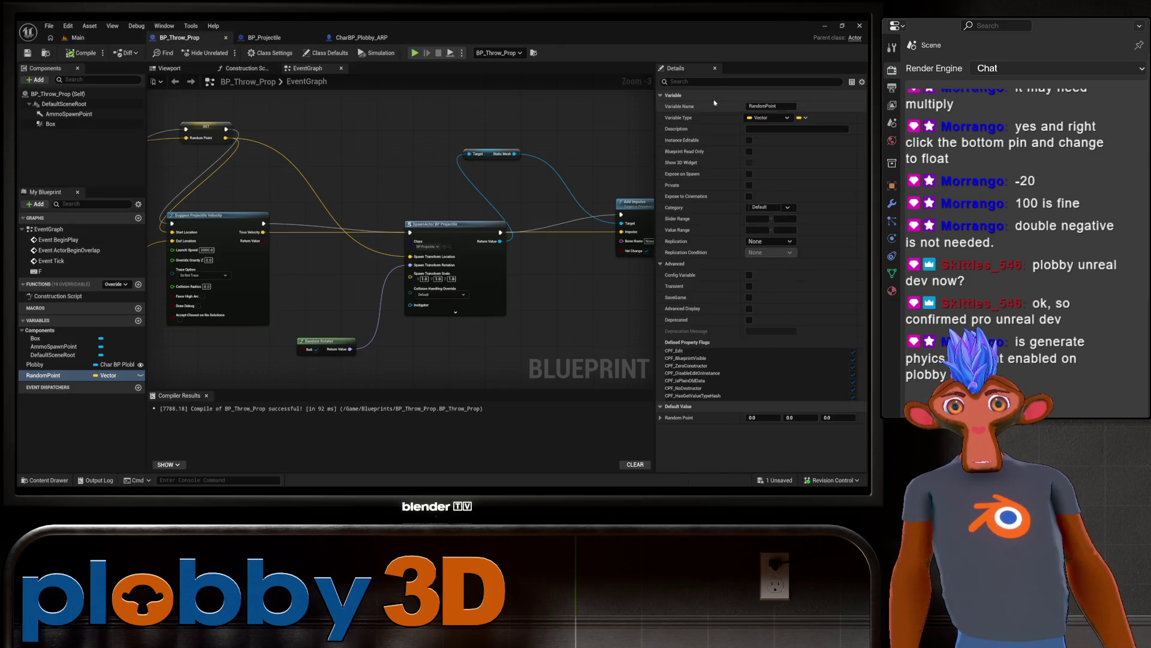
left_click(705, 68)
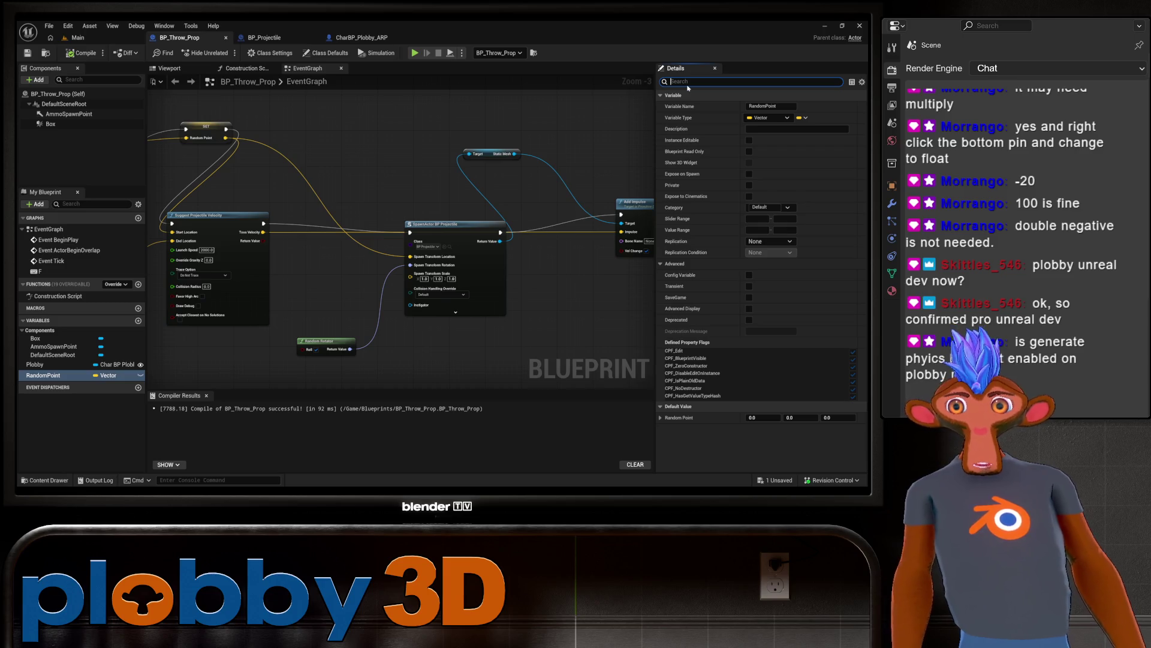
left_click(376, 37)
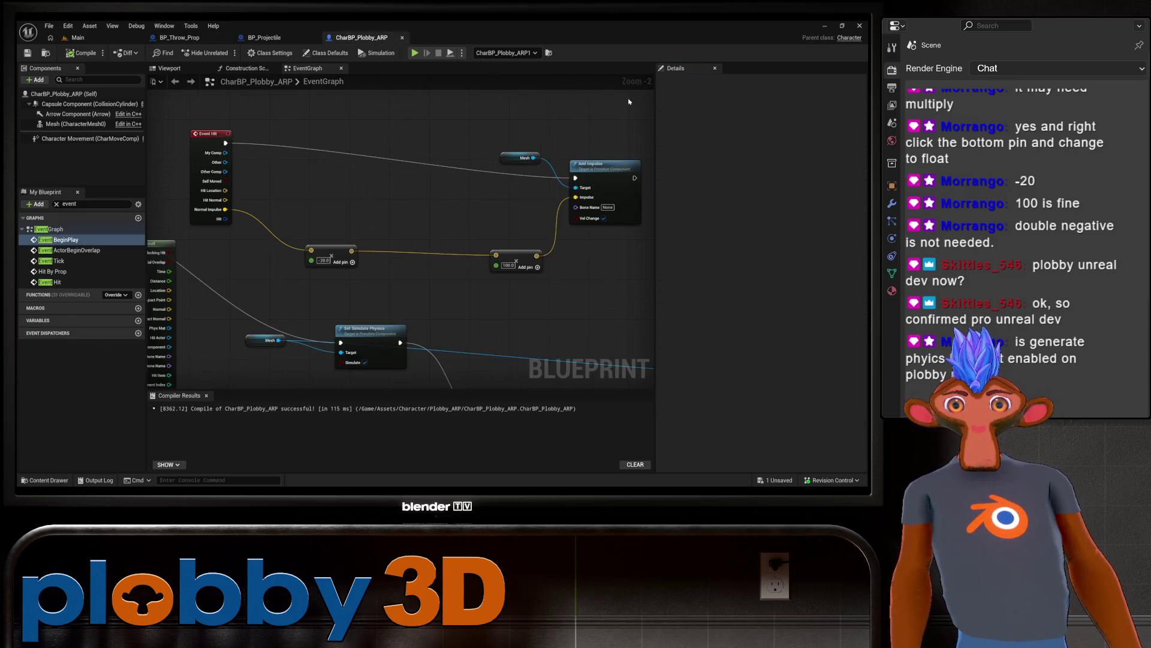
left_click(46, 123)
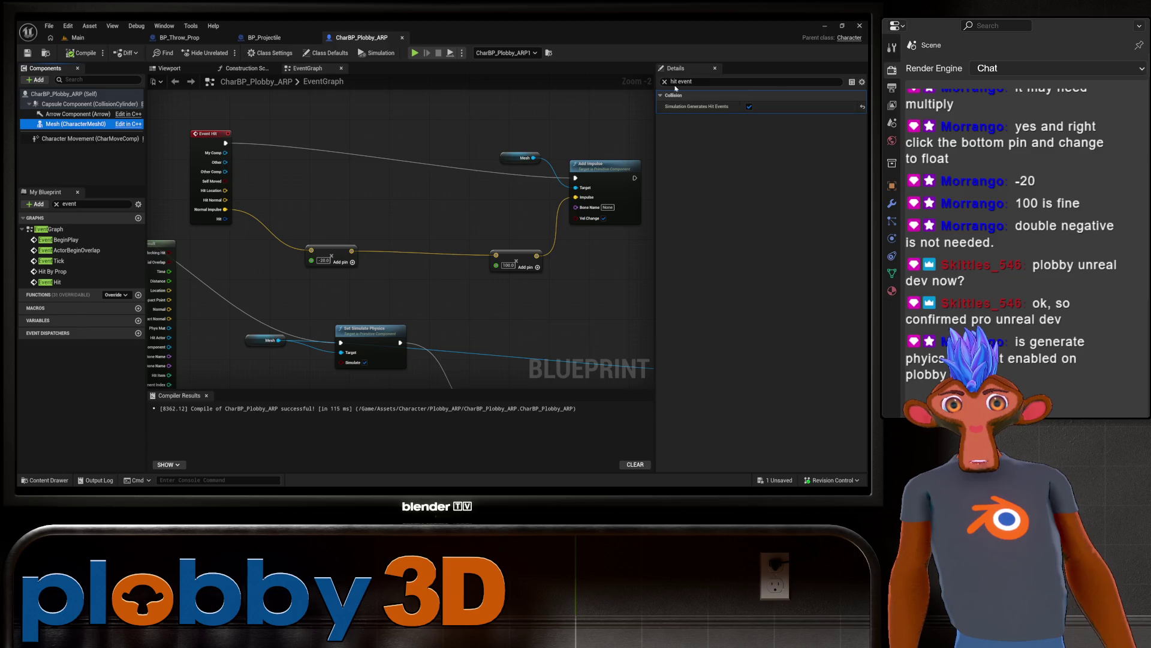
Step: Set the Add Impulse node's Bone Name to root, then go back to the Main level editor
double_click(60, 240)
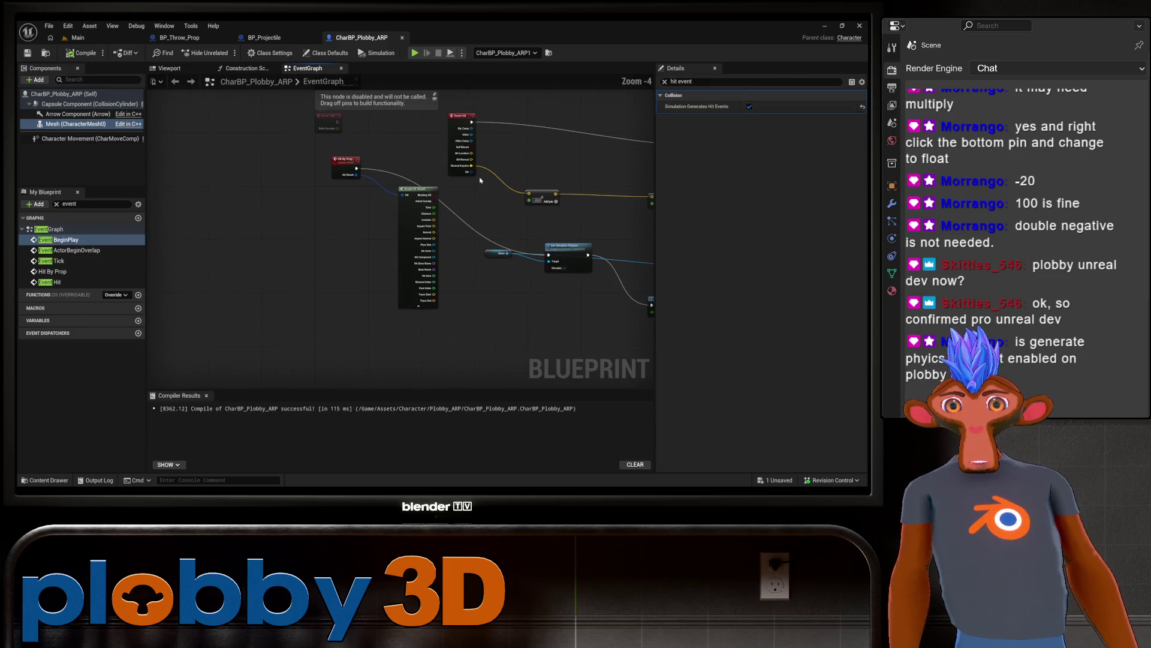
scroll(279, 185, "down", 3)
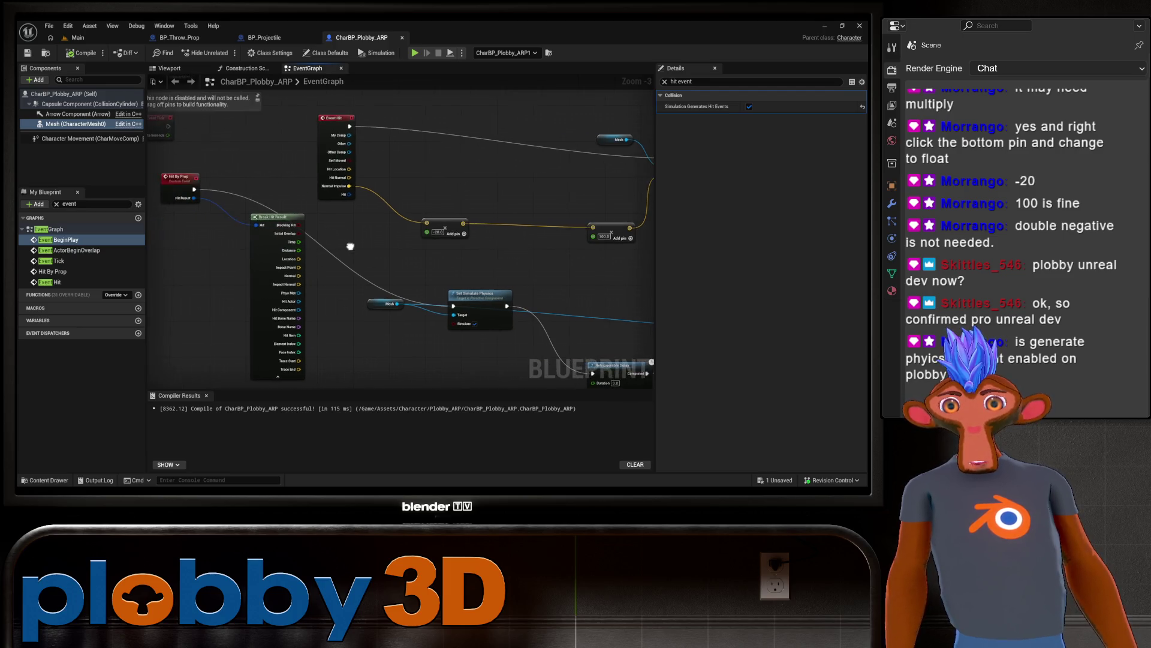
scroll(299, 287, "down", 1)
left_click_drag(299, 286, 302, 253)
left_click_drag(373, 390, 288, 367)
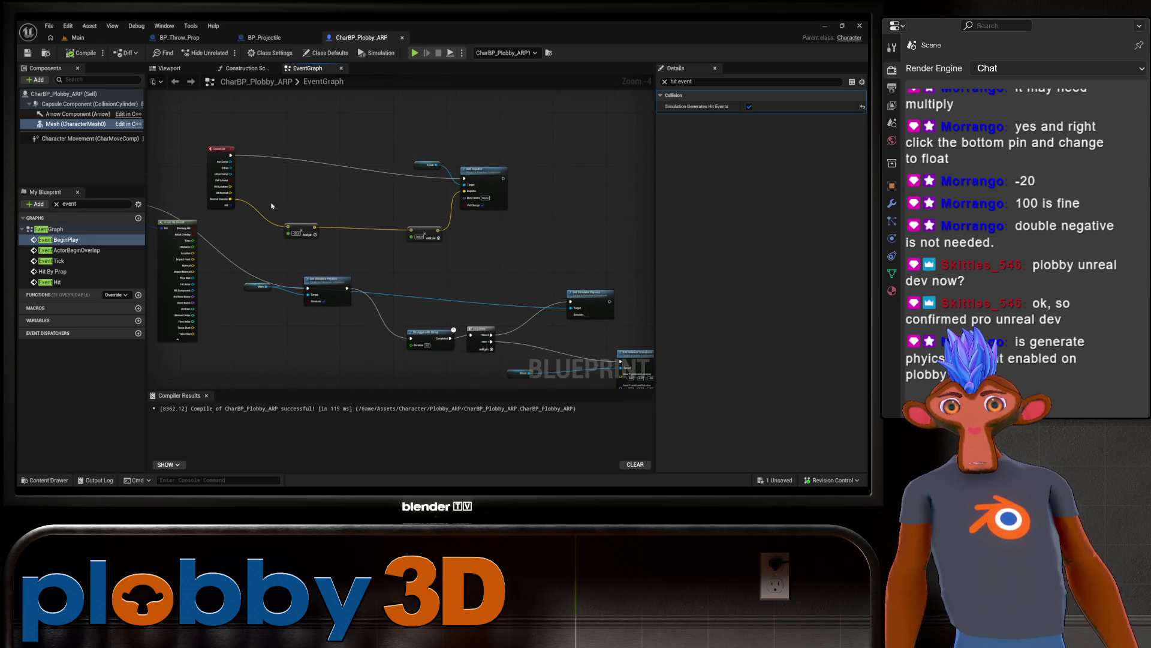
scroll(343, 289, "up", 3)
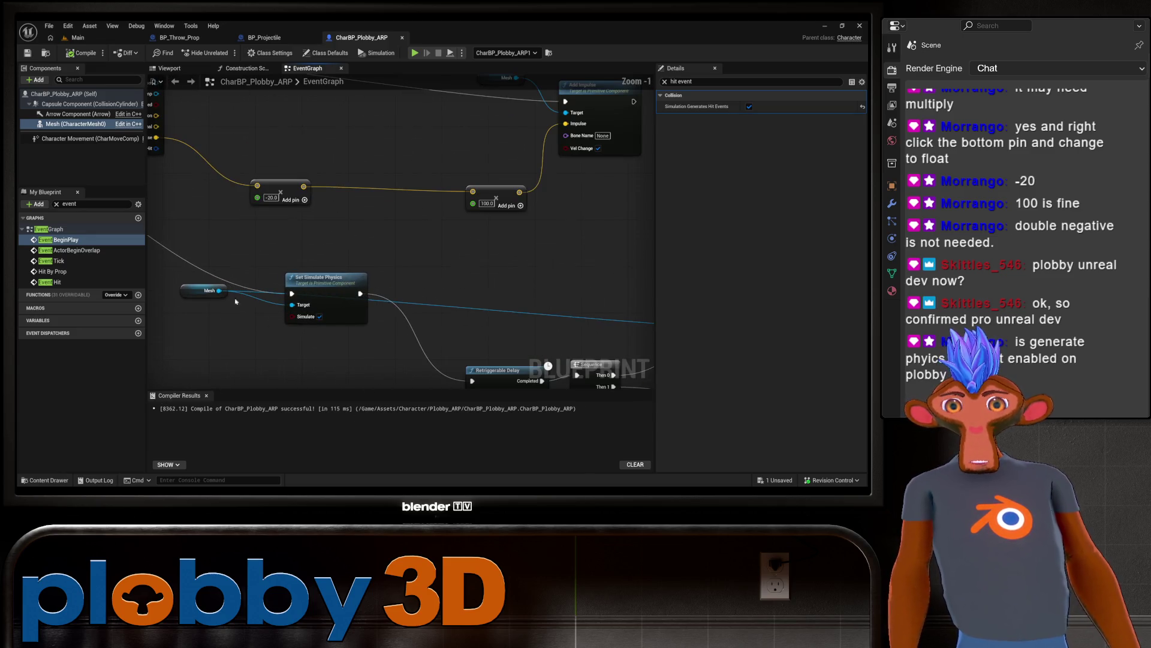
scroll(306, 229, "down", 2)
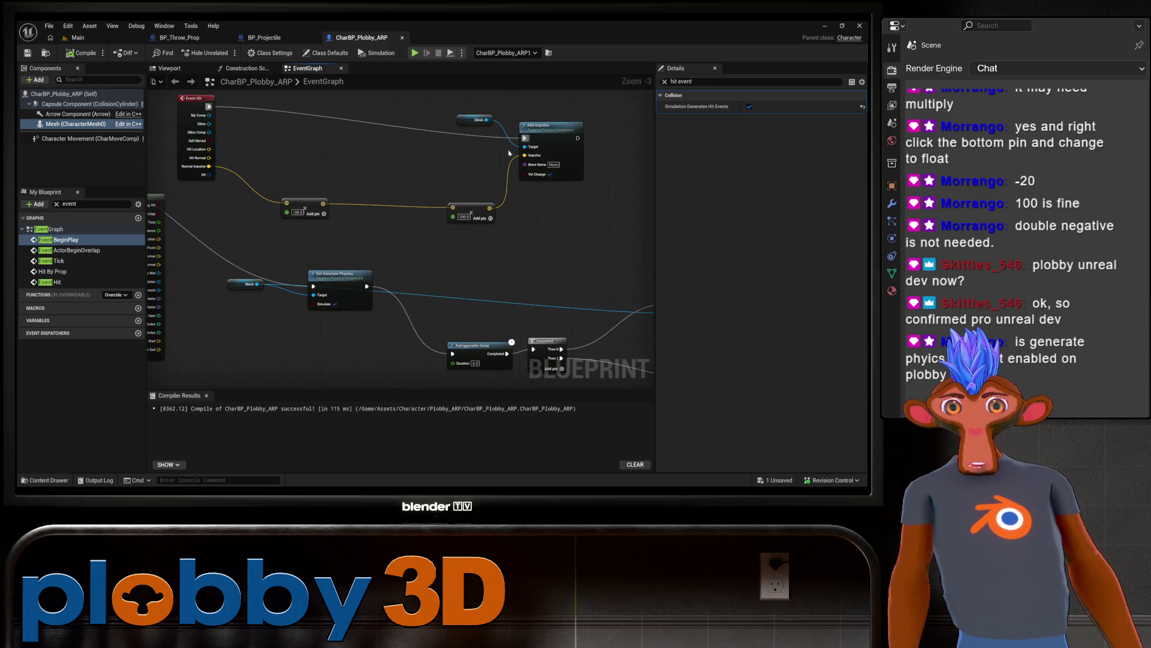
mouse_move(327, 278)
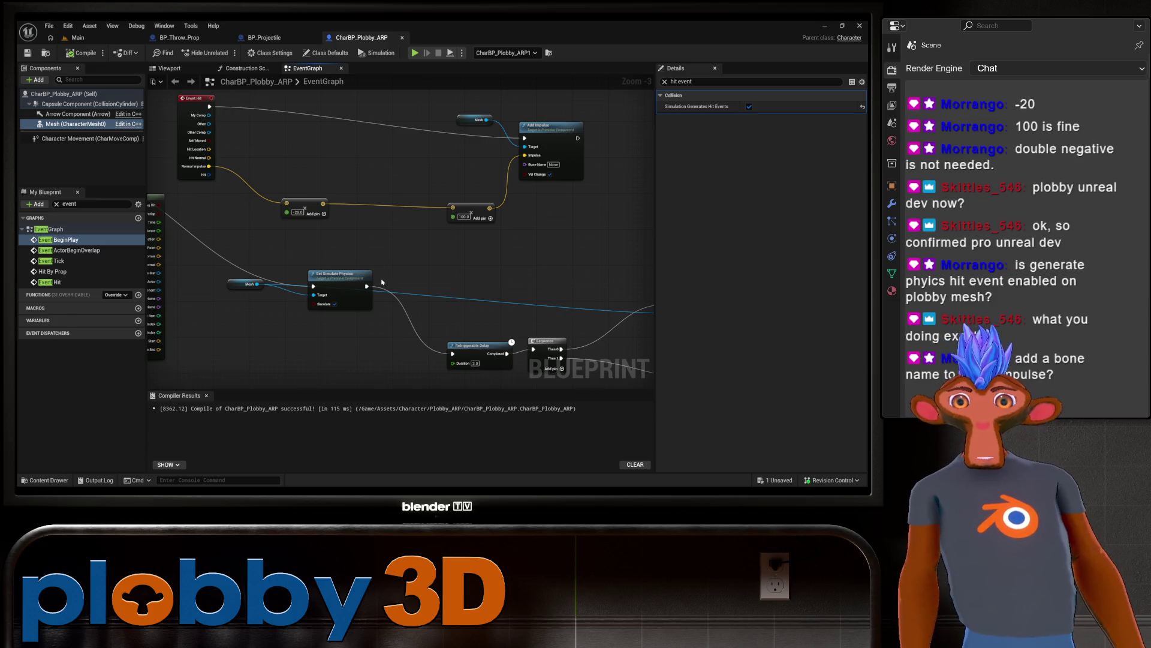
left_click(553, 165)
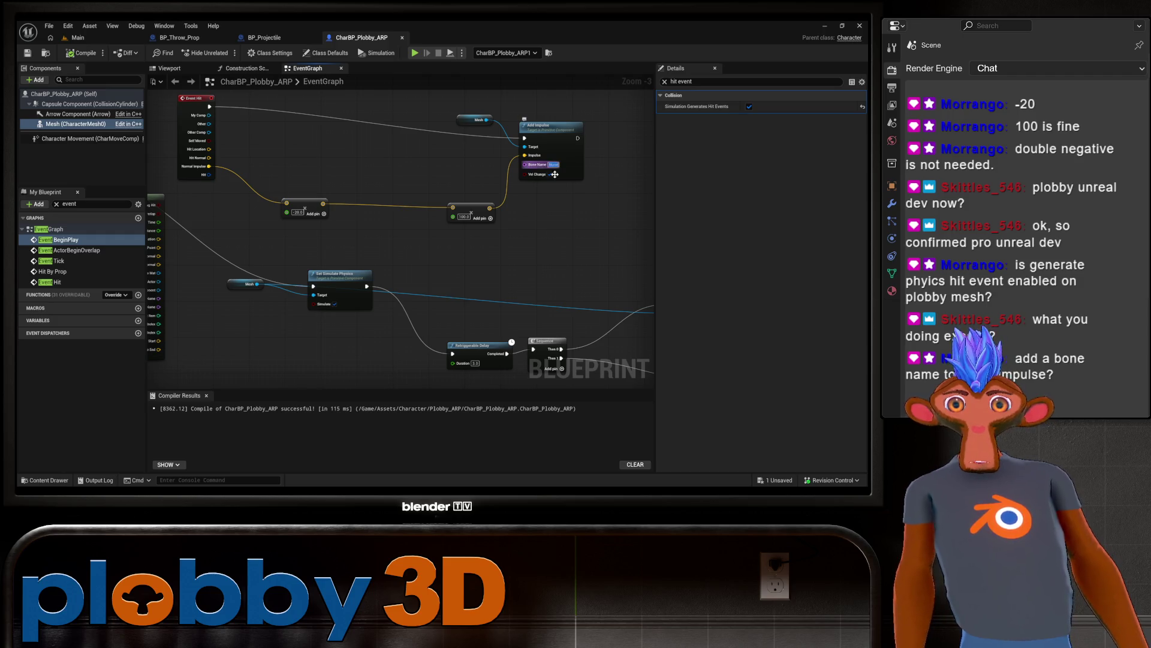
key("Return")
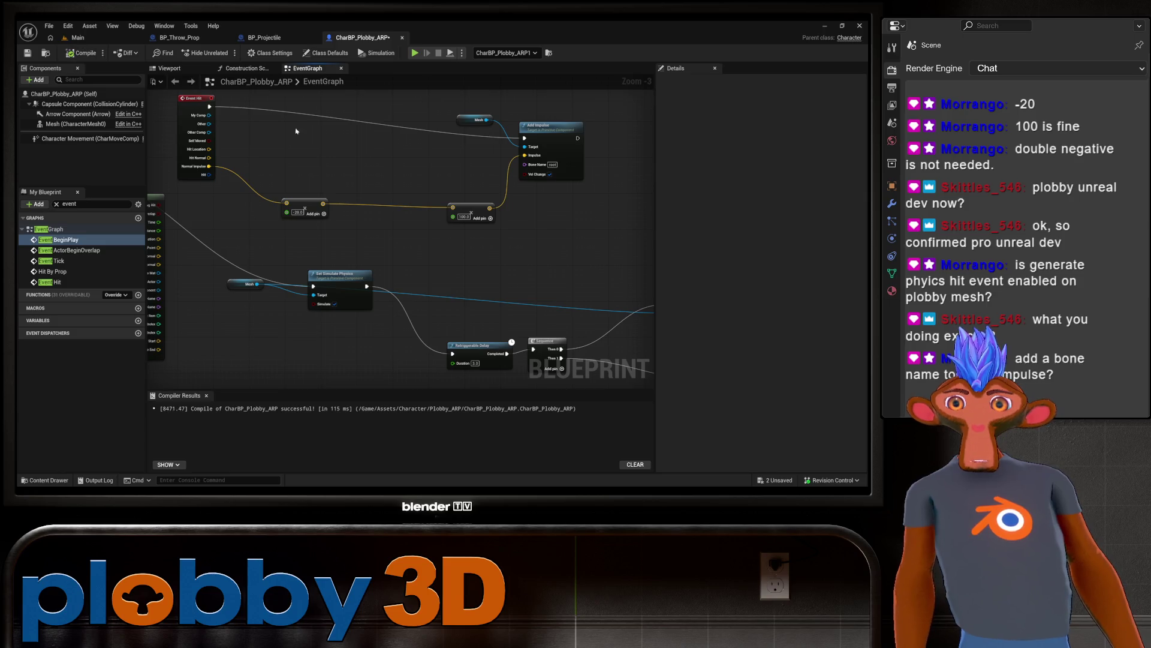
left_click(75, 37)
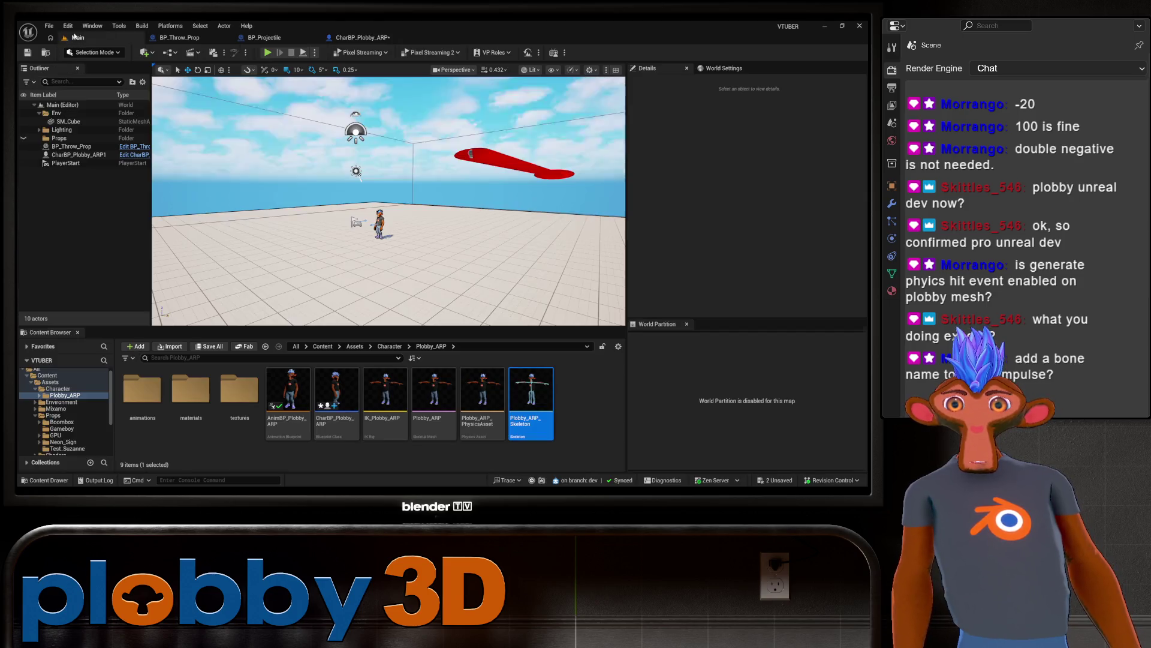
left_click(267, 53)
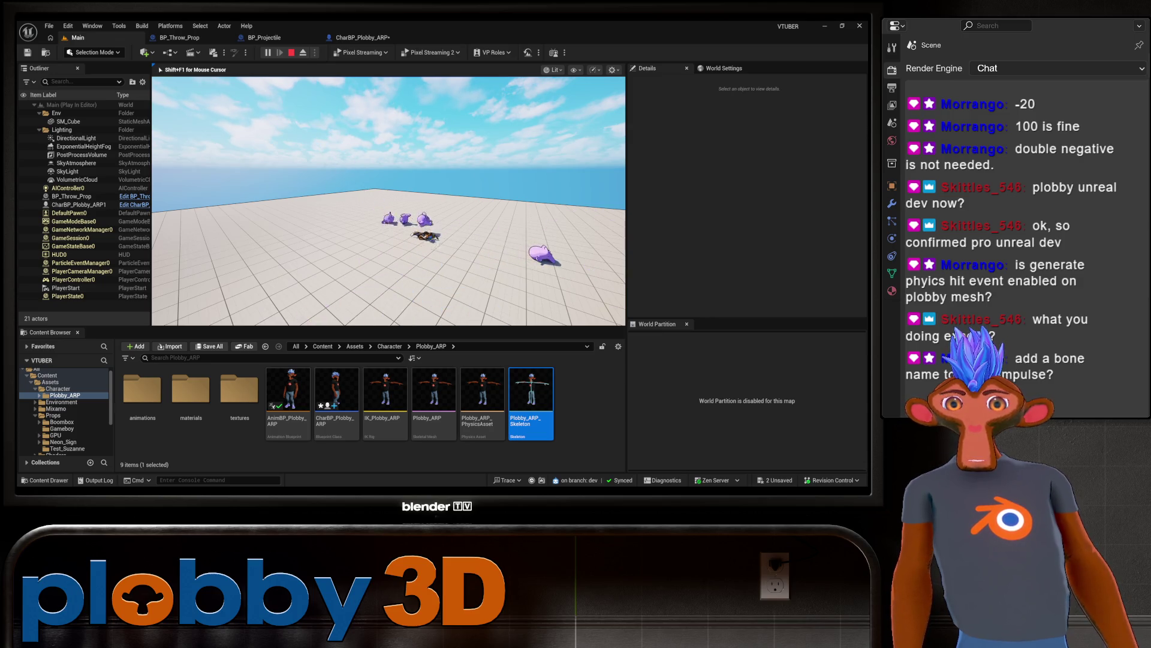
key("Escape")
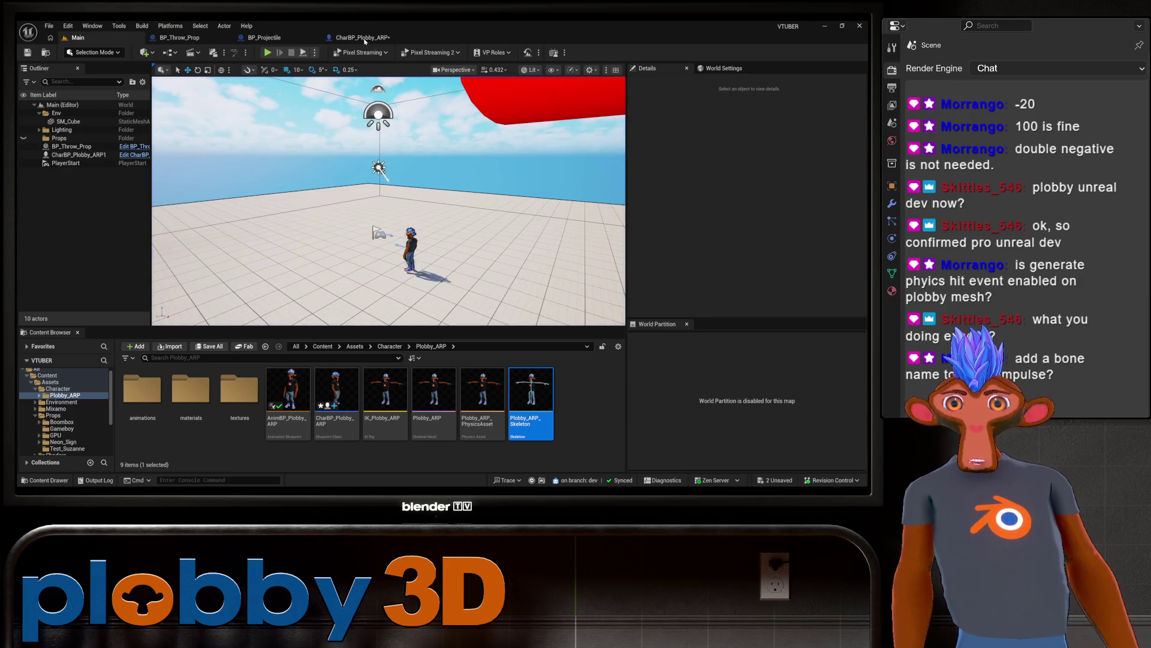
Step: Reopen the CharBP_Plobby_ARP graph and look over the Add Impulse, add, delay and sequence nodes
left_click(364, 39)
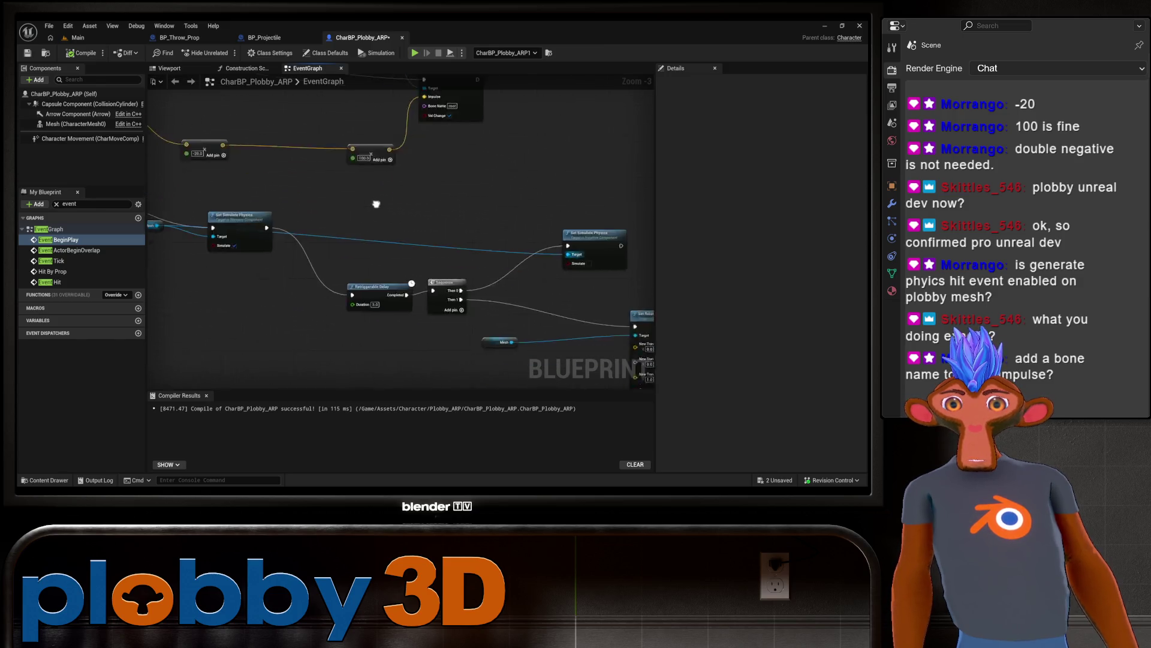
left_click_drag(376, 203, 398, 279)
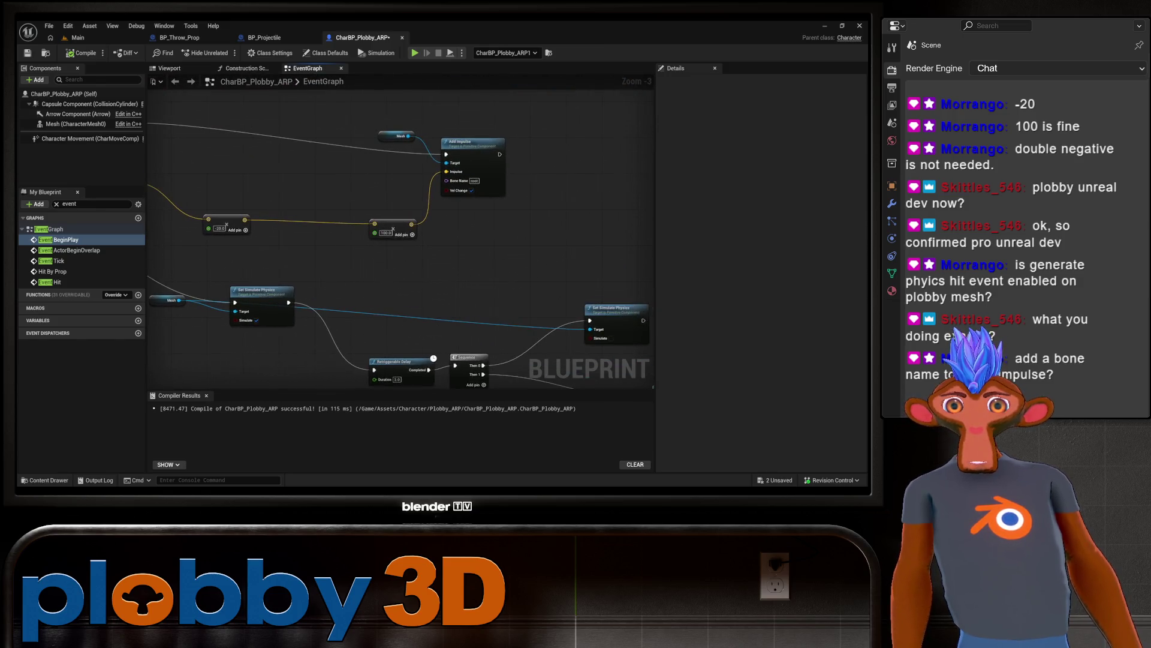
left_click_drag(325, 288, 258, 355)
left_click(385, 210)
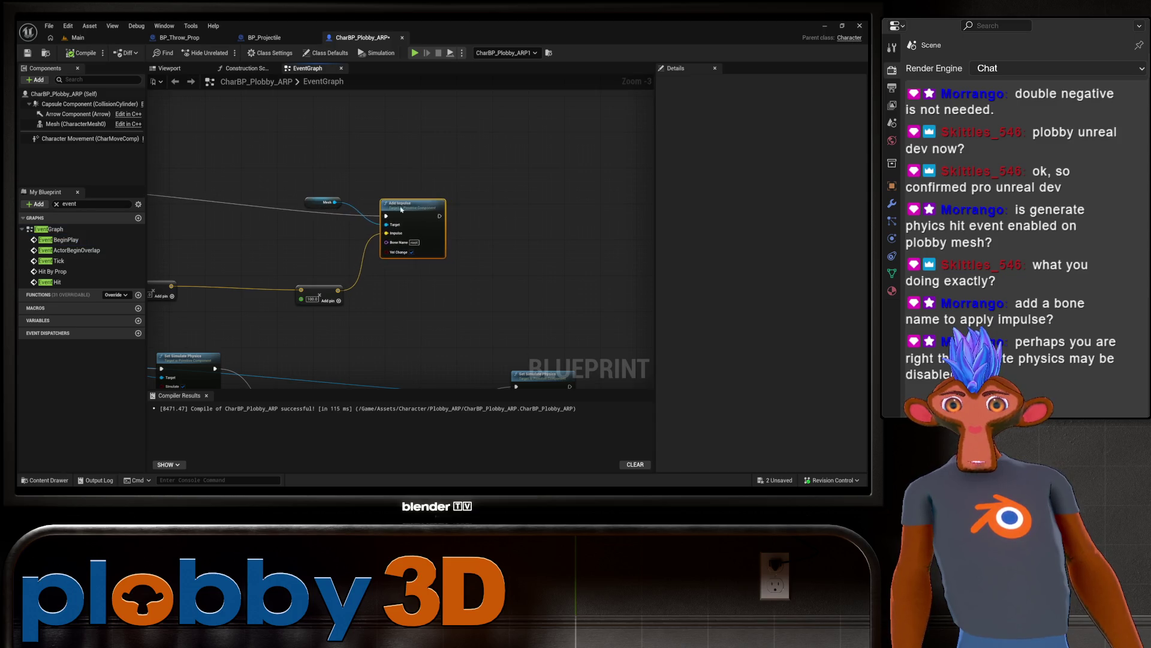
right_click(401, 209)
right_click(398, 277)
key("Escape")
left_click(319, 292)
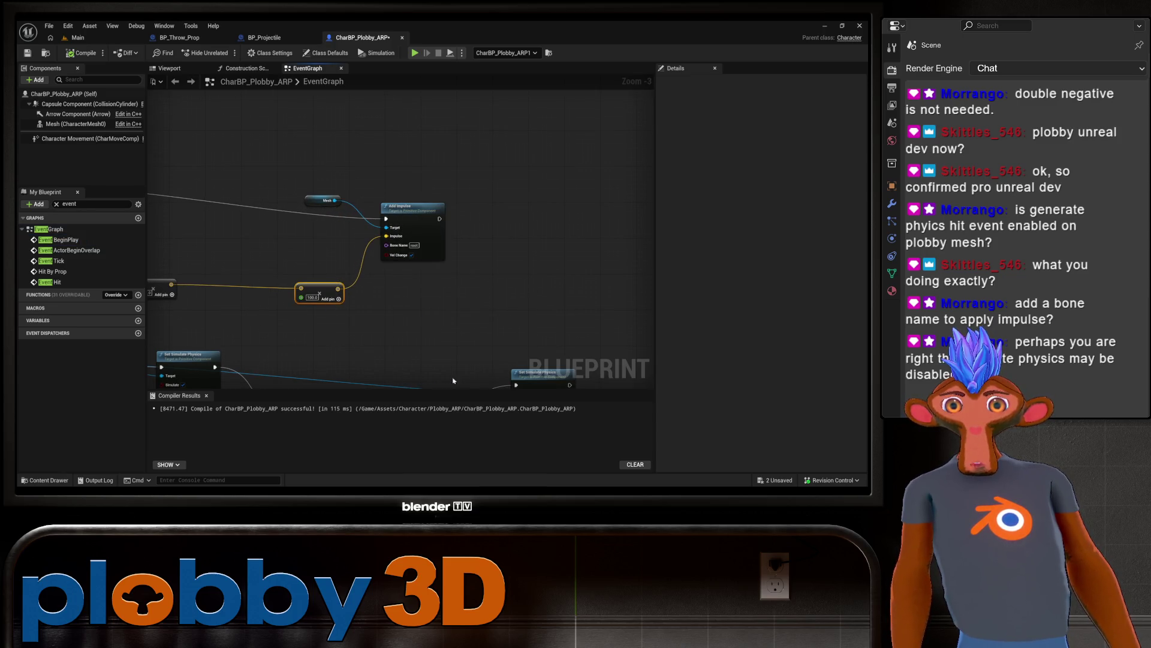
left_click_drag(454, 381, 411, 268)
mouse_move(526, 274)
left_mouse_down()
mouse_move(372, 279)
mouse_move(524, 239)
mouse_move(596, 266)
left_mouse_up()
left_click(392, 237)
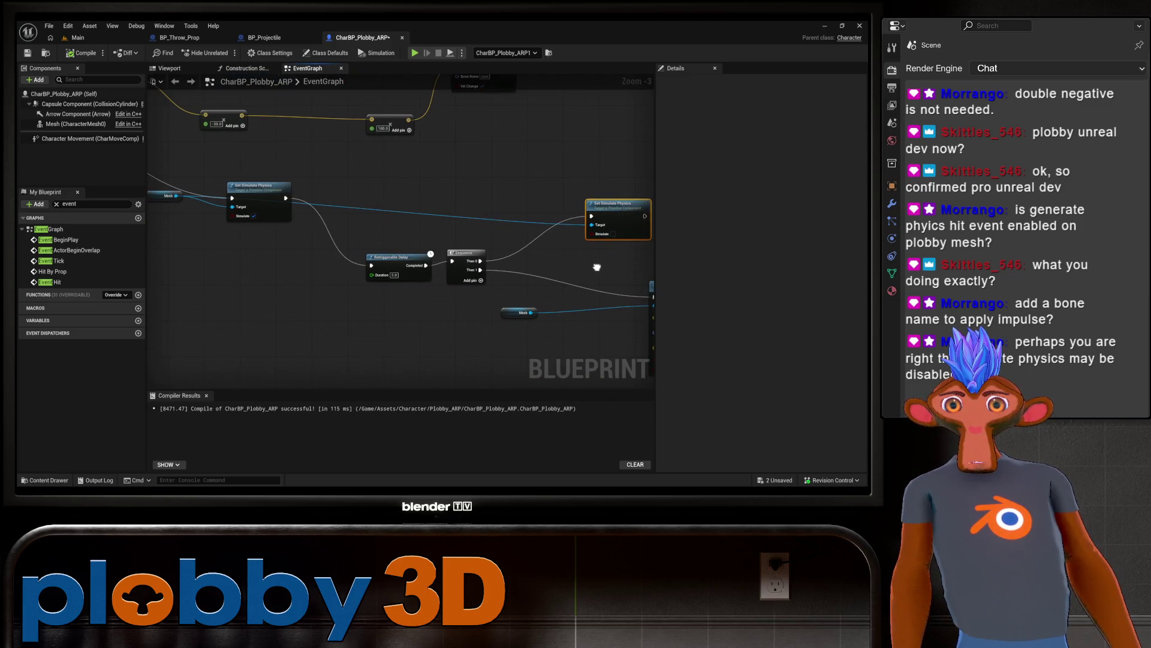
Step: Move the Set Simulate Physics node down-left and place it beside the Mesh reference
left_click_drag(284, 272, 420, 362)
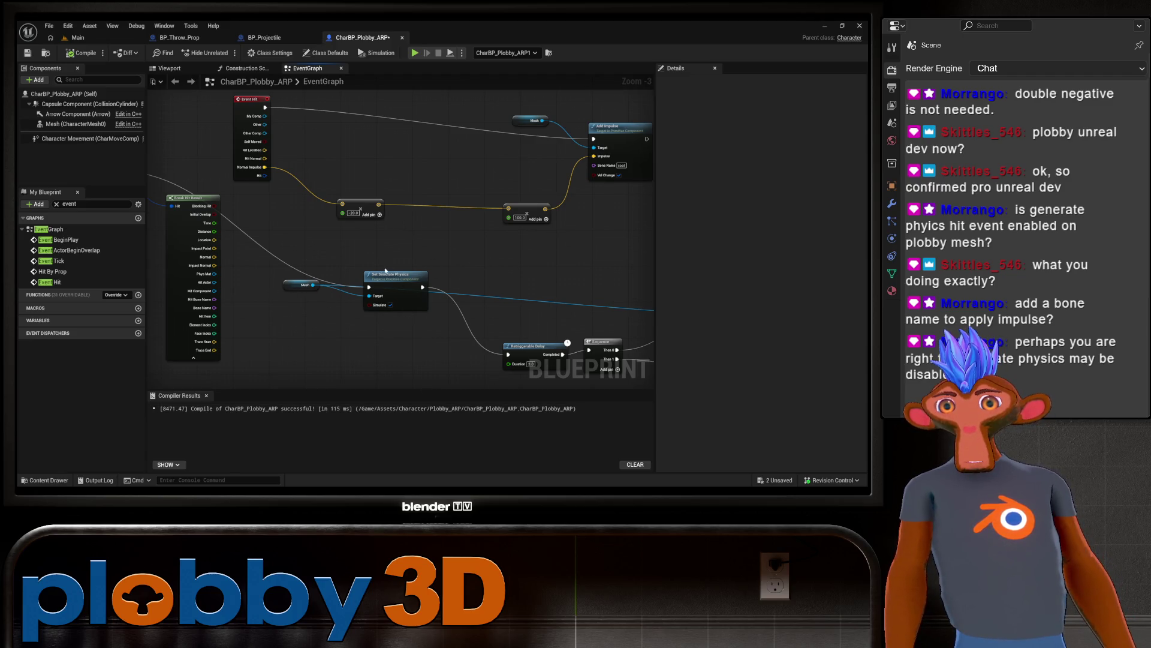
mouse_move(434, 235)
left_mouse_down()
mouse_move(302, 244)
mouse_move(483, 240)
mouse_move(384, 227)
left_mouse_up()
scroll(428, 253, "down", 2)
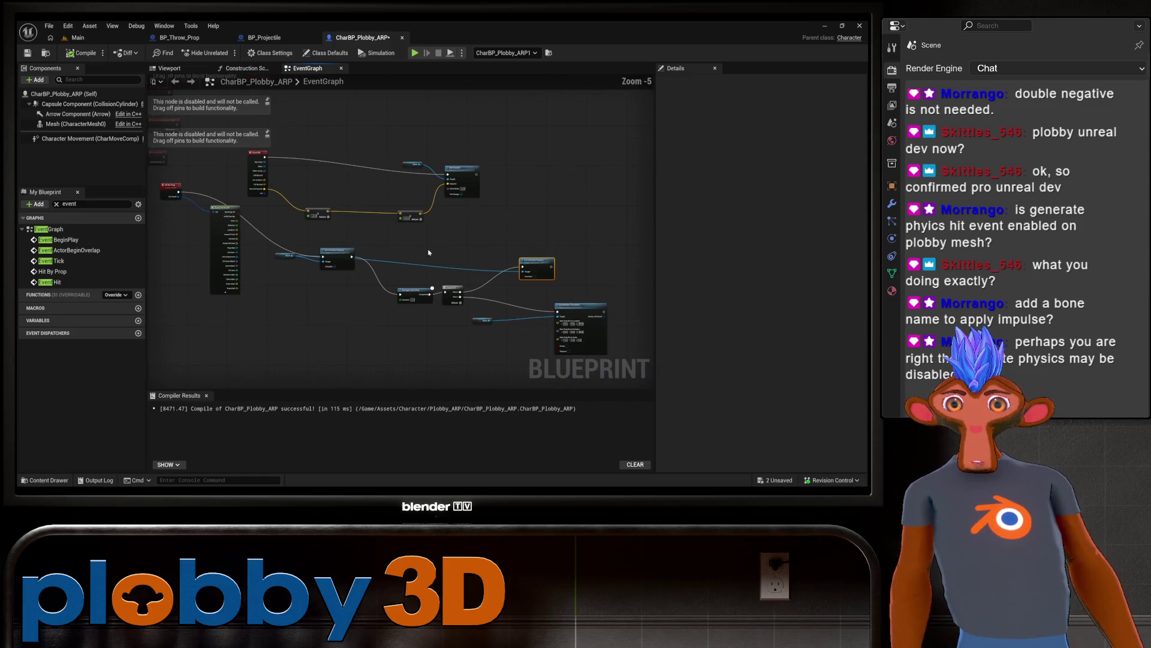
scroll(349, 247, "up", 1)
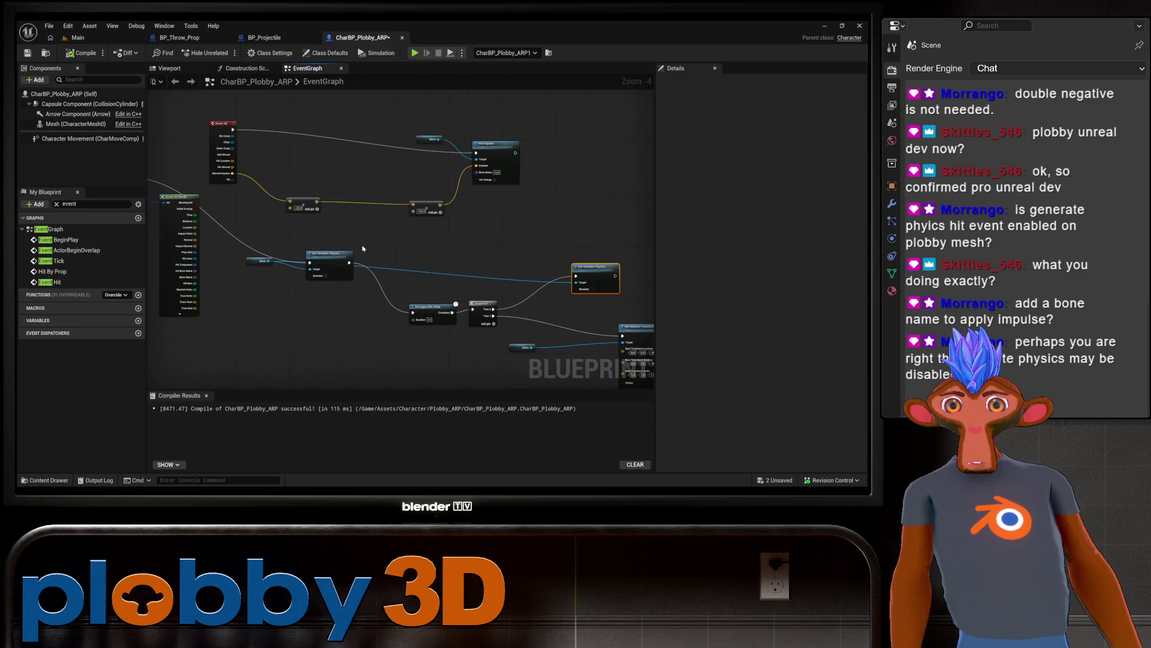
left_click_drag(405, 316, 352, 340)
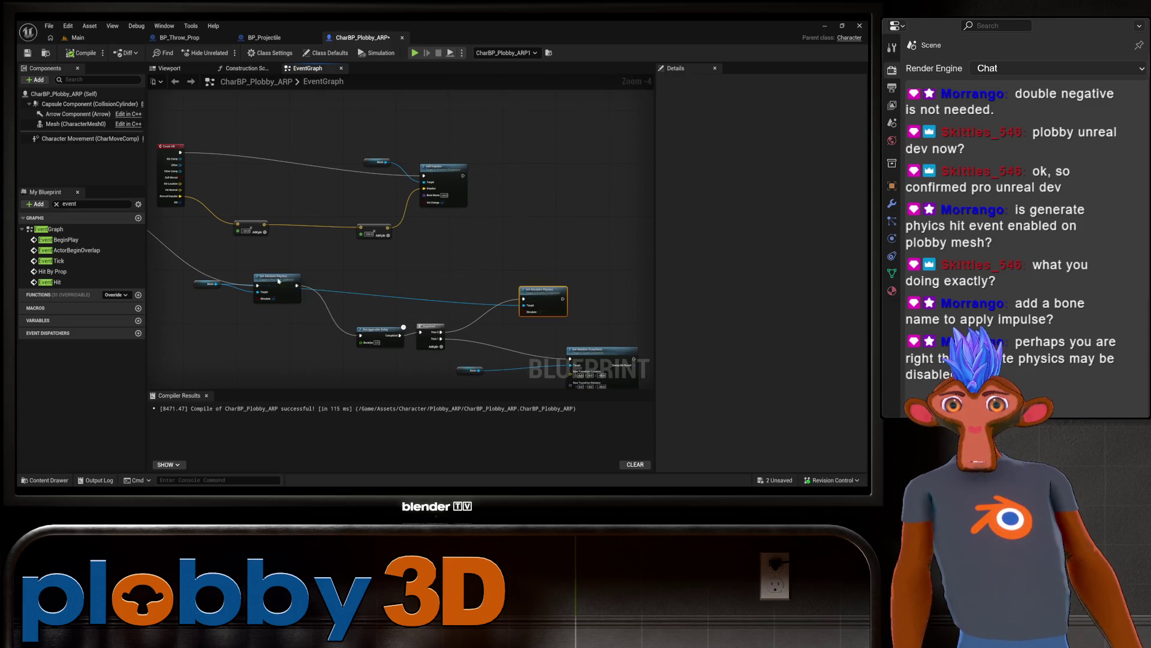
left_click_drag(278, 281, 261, 324)
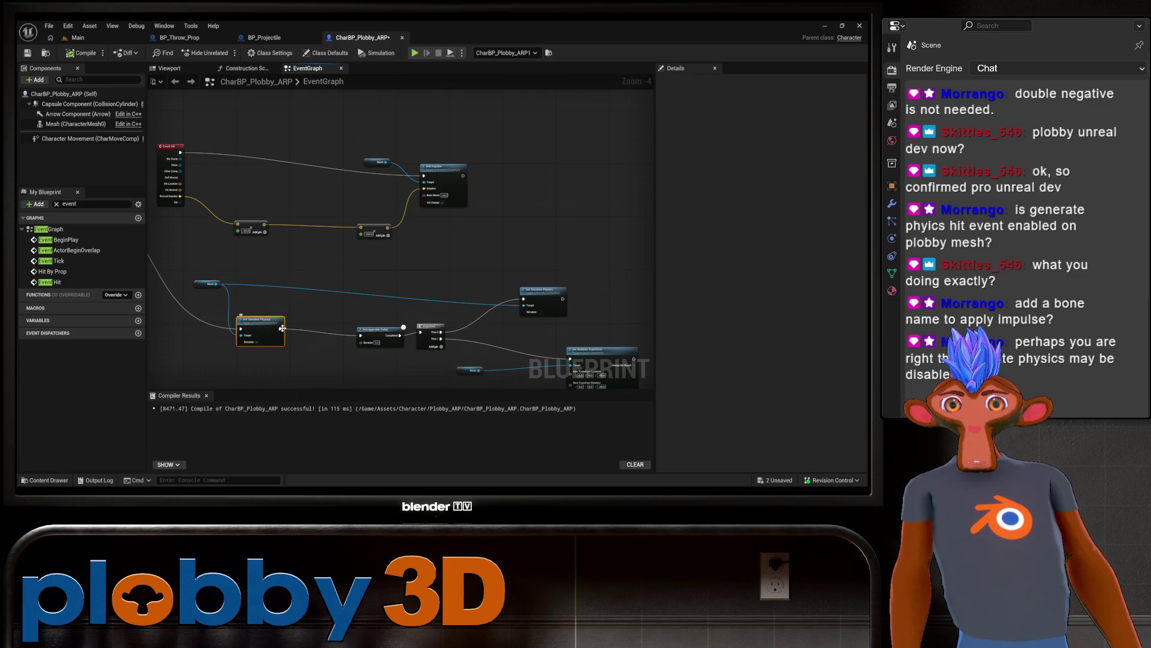
left_click_drag(351, 280, 432, 272)
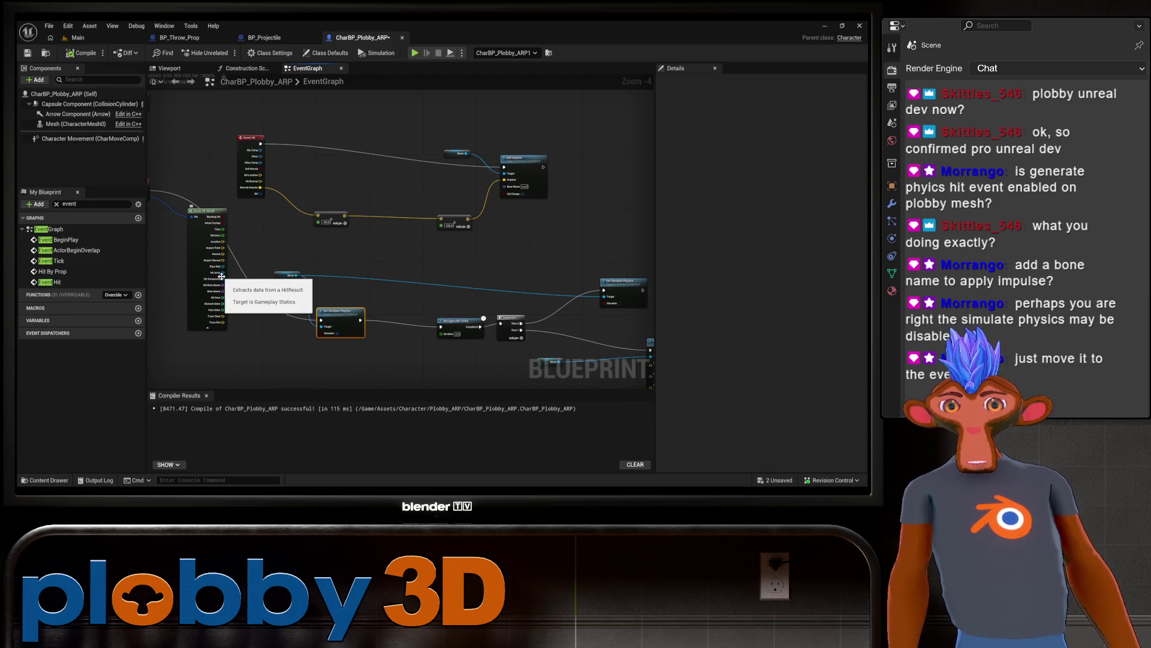
left_click_drag(283, 342, 306, 359)
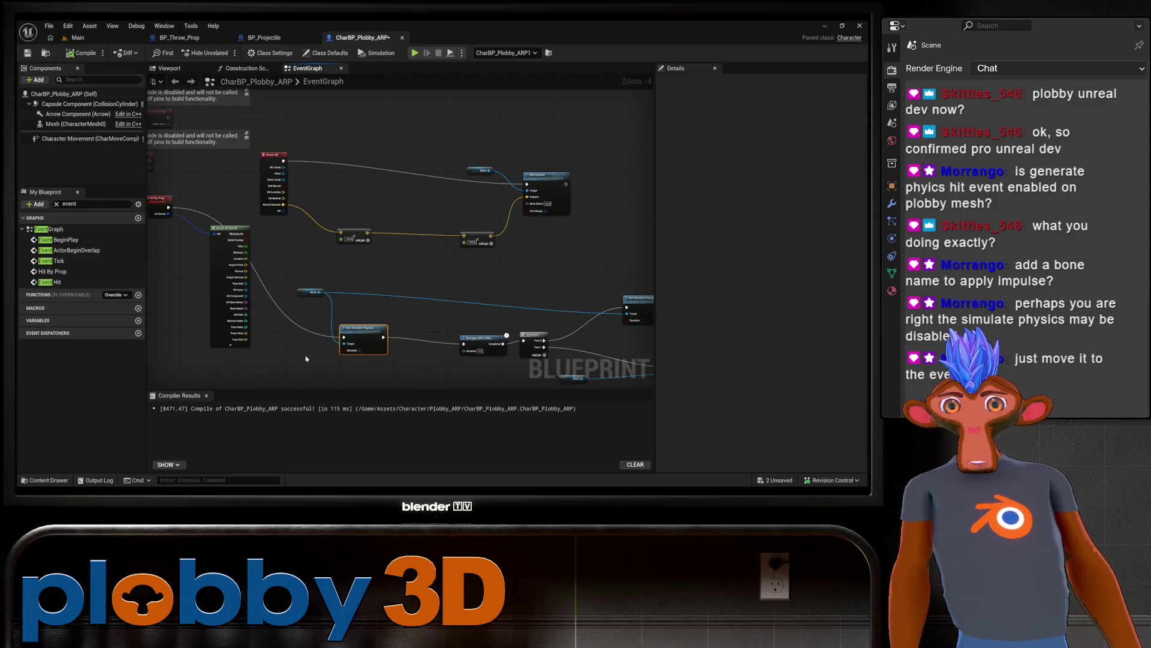
scroll(384, 299, "up", 4)
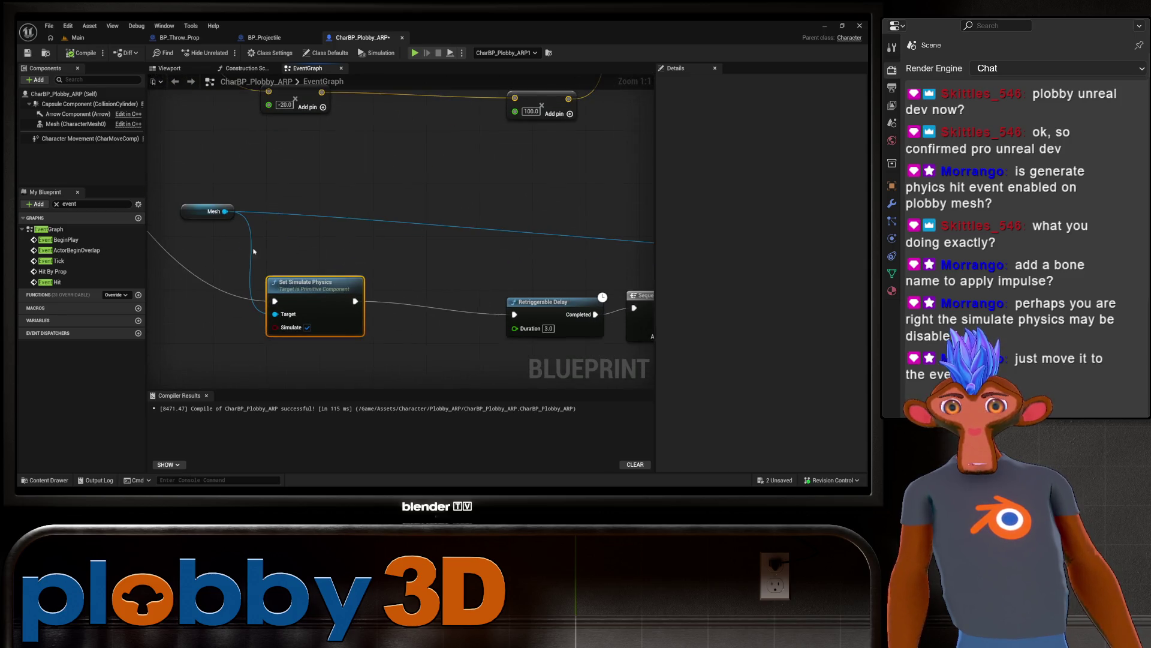
mouse_move(215, 215)
left_mouse_down()
mouse_move(229, 188)
mouse_move(229, 201)
left_mouse_up()
mouse_move(331, 279)
left_mouse_down()
mouse_move(390, 228)
mouse_move(357, 264)
left_mouse_up()
Step: Bring the Hit By Prop node into view and call up the add-node action list
scroll(357, 264, "down", 2)
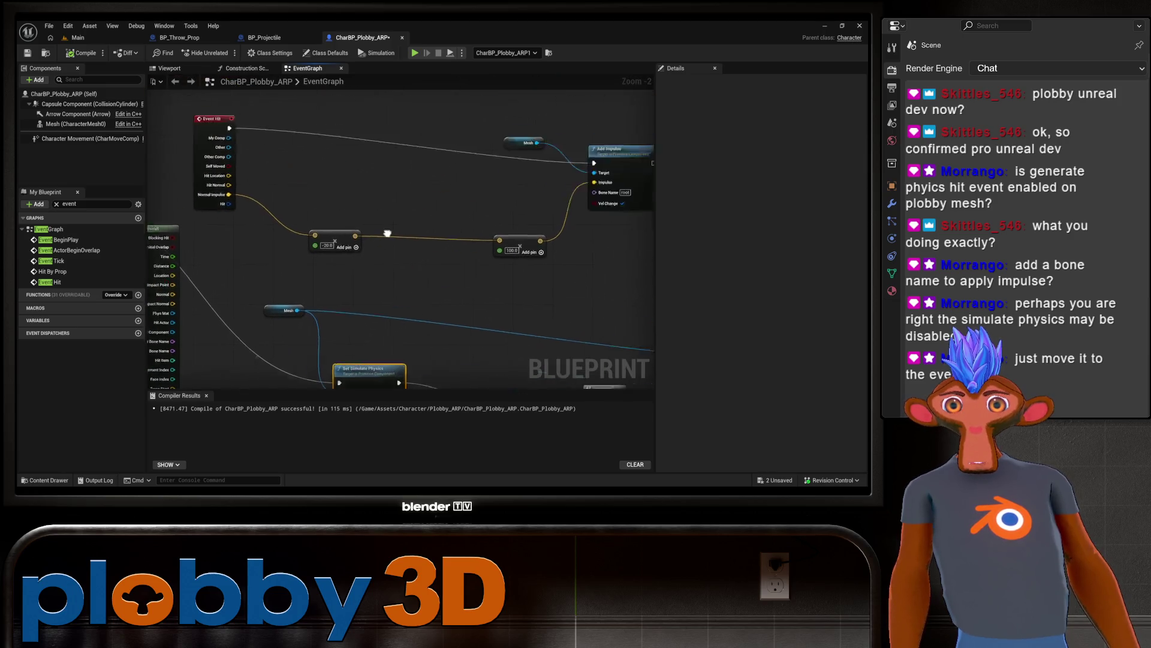
scroll(324, 269, "down", 2)
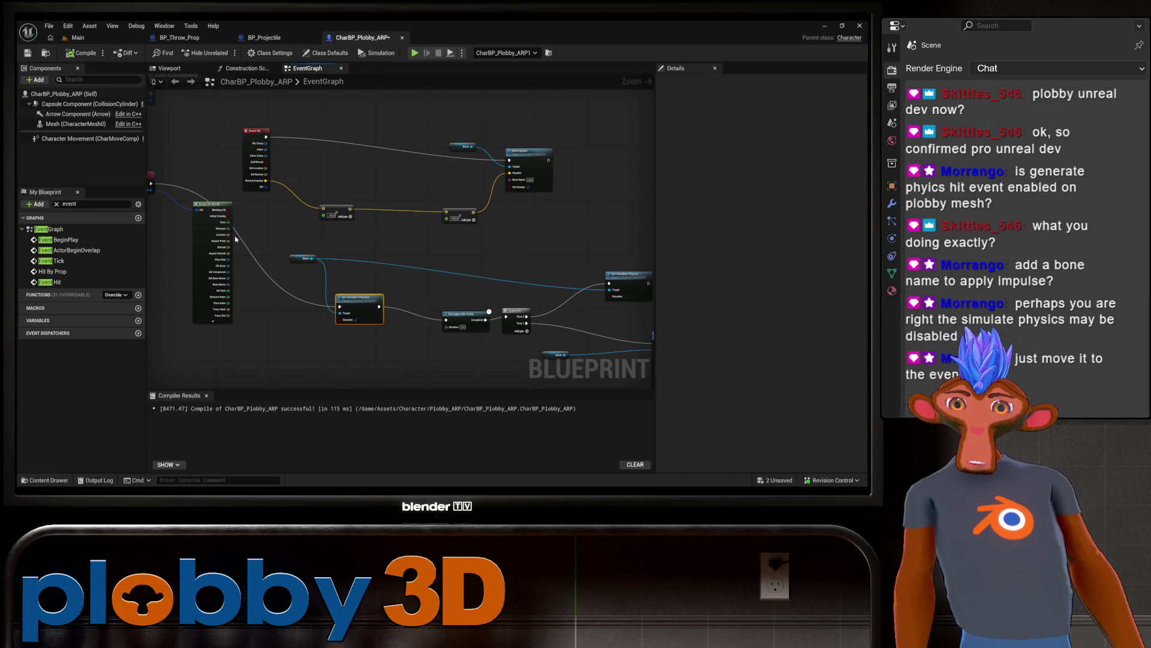
left_click_drag(266, 247, 334, 188)
right_click(335, 191)
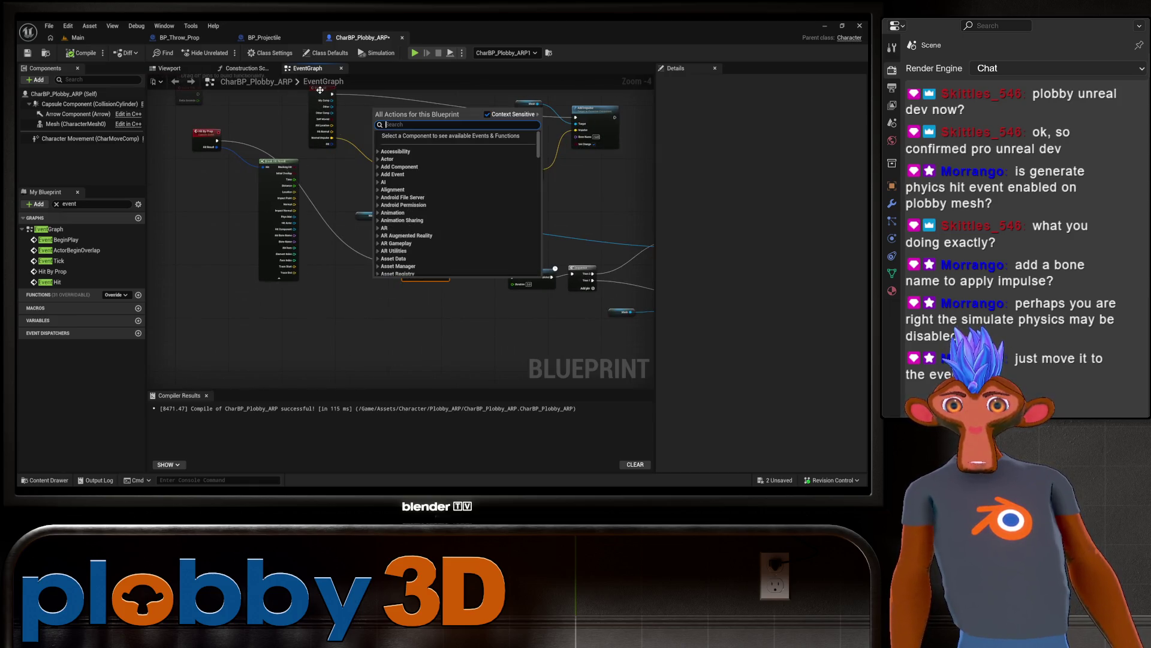
Step: Nudge the Hit By Prop node and detach the exec wire from Set Simulate Physics' input
mouse_move(205, 135)
left_mouse_down()
mouse_move(198, 157)
mouse_move(213, 129)
mouse_move(225, 130)
left_mouse_up()
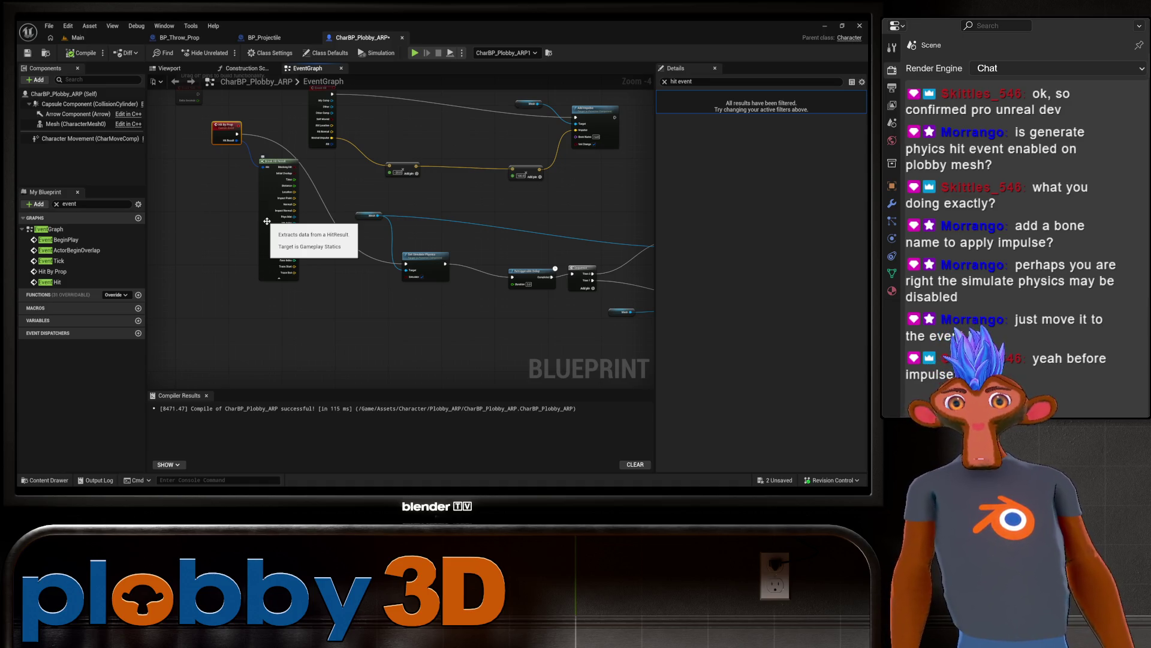
left_click_drag(449, 329, 355, 377)
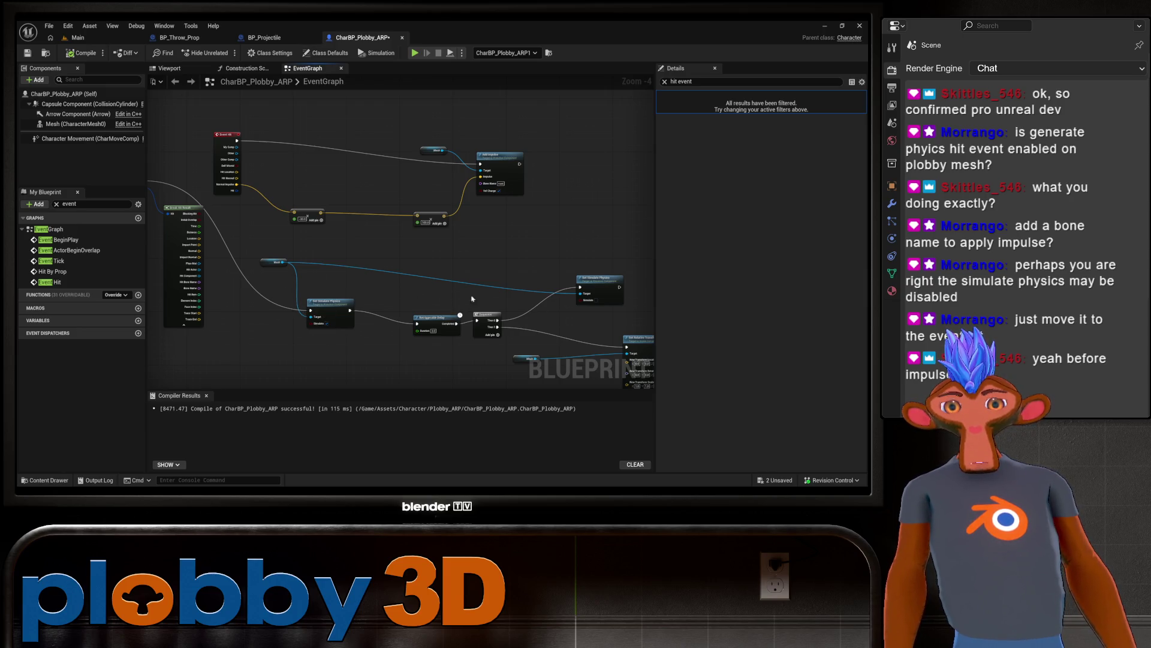
left_click_drag(408, 329, 337, 329)
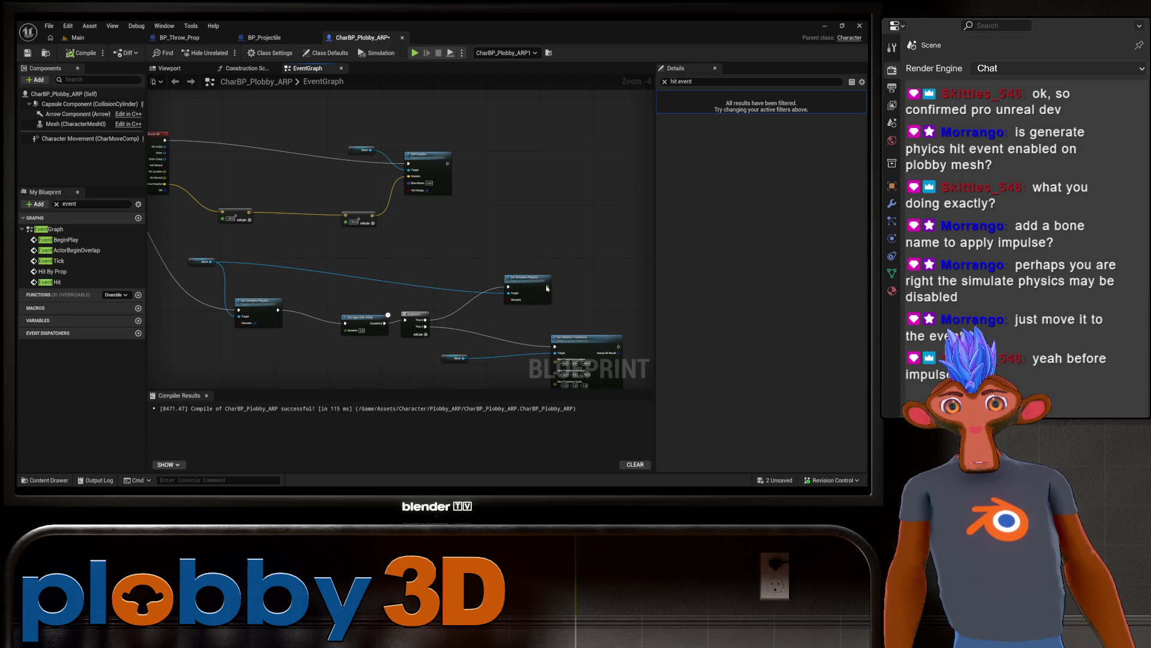
left_click_drag(275, 311, 358, 323)
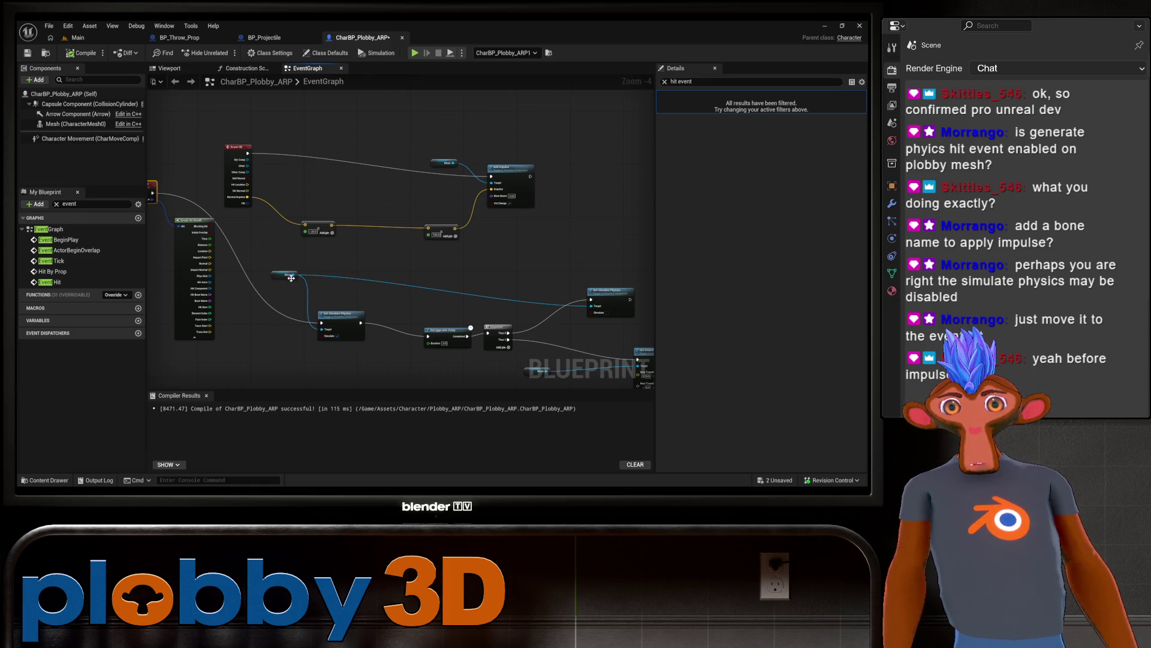
left_click_drag(287, 276, 281, 282)
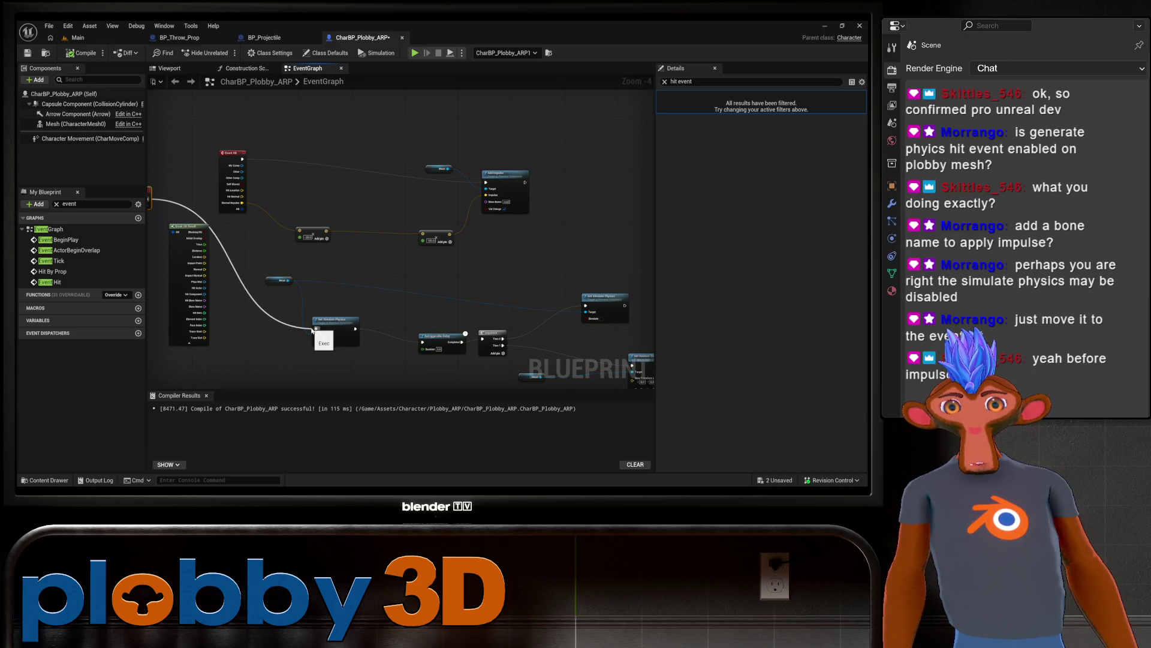
mouse_move(312, 329)
left_mouse_down()
mouse_move(419, 336)
mouse_move(316, 329)
mouse_move(341, 344)
left_mouse_up()
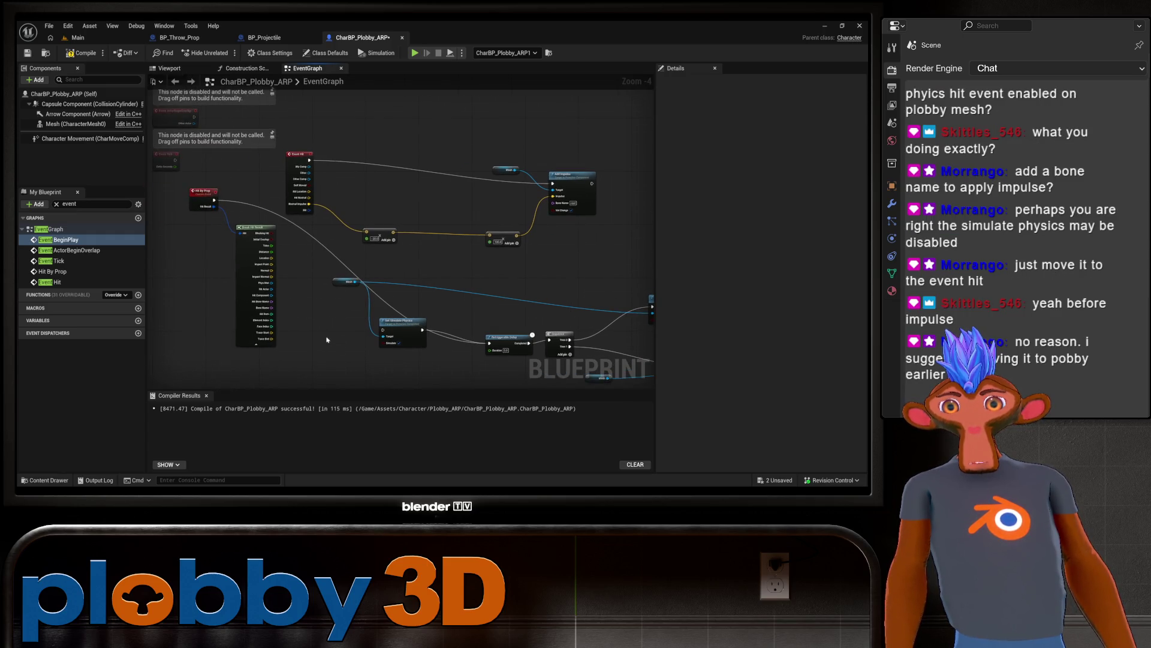
Step: Move the Set Simulate Physics node lower-left and look over the surrounding wiring
left_click_drag(432, 292, 364, 289)
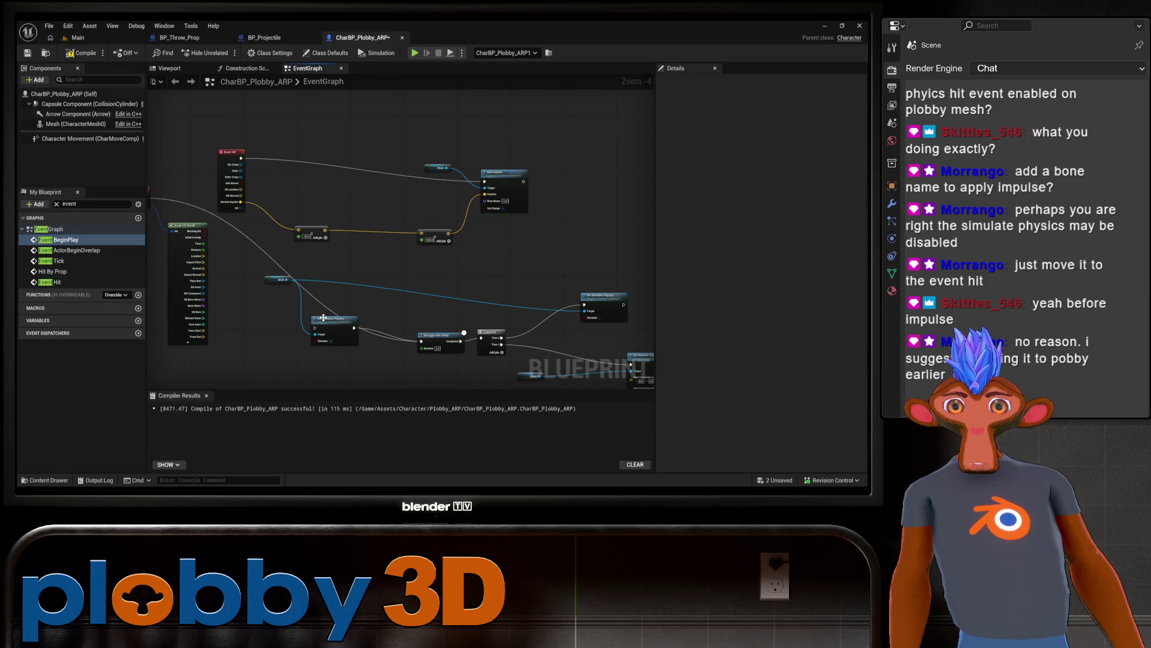
mouse_move(343, 319)
left_mouse_down()
mouse_move(418, 262)
mouse_move(276, 281)
mouse_move(320, 330)
mouse_move(380, 326)
mouse_move(180, 295)
mouse_move(362, 322)
mouse_move(260, 276)
left_mouse_up()
mouse_move(415, 303)
left_mouse_down()
mouse_move(408, 246)
mouse_move(326, 232)
mouse_move(329, 248)
left_mouse_up()
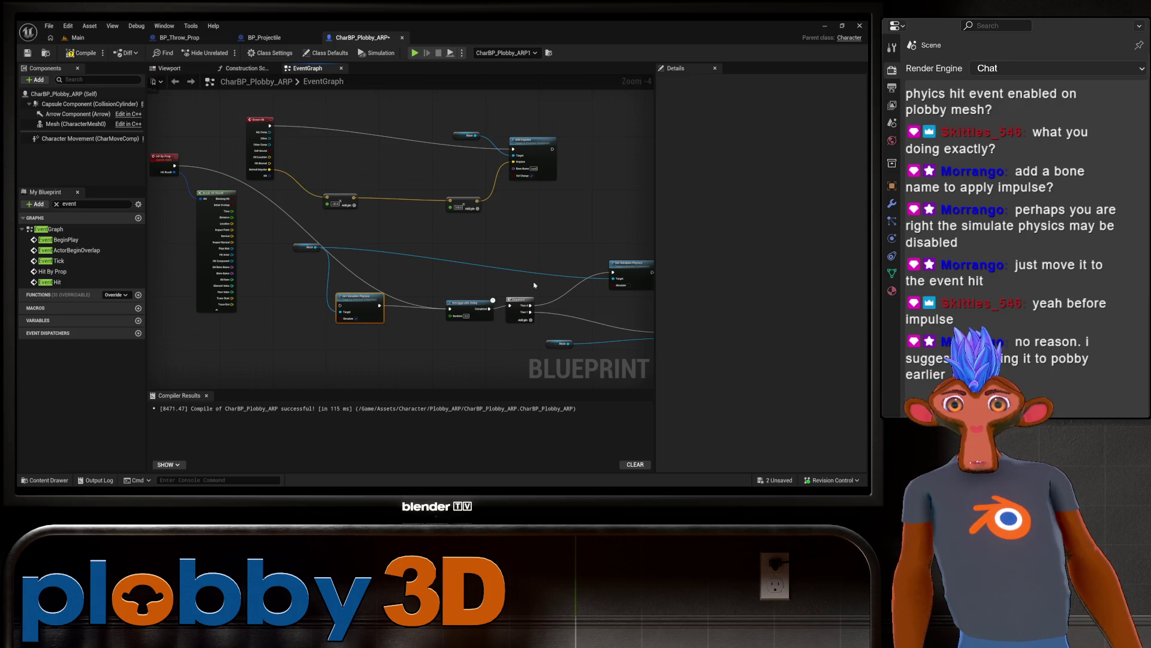
mouse_move(421, 304)
left_mouse_down()
mouse_move(304, 324)
mouse_move(450, 340)
left_mouse_up()
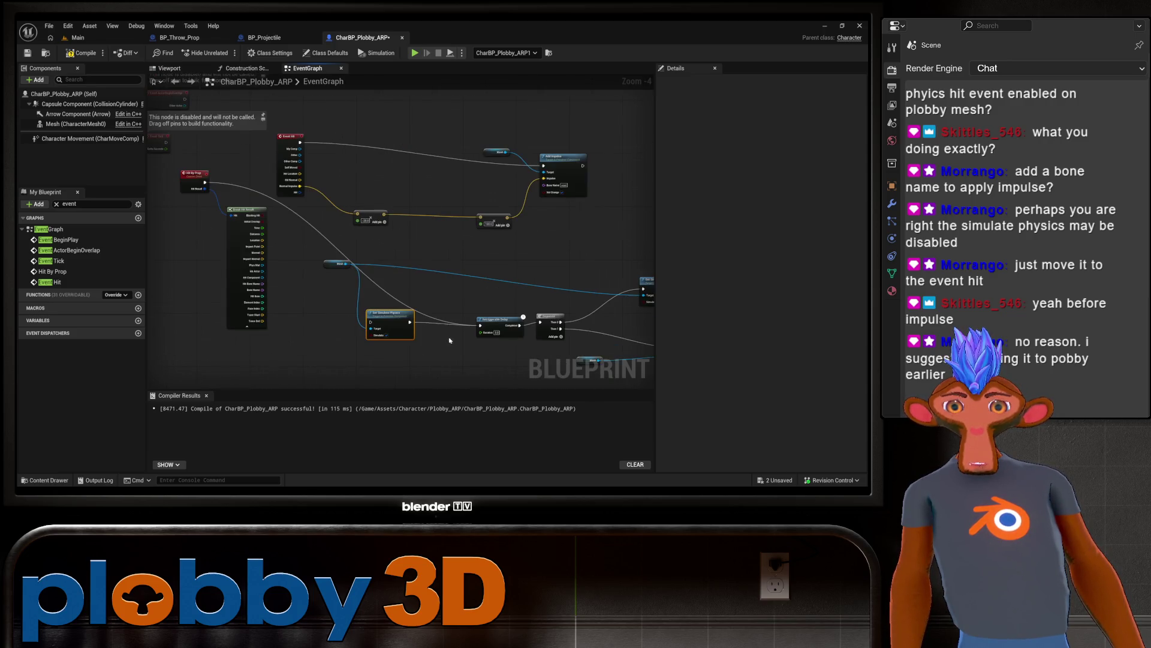
mouse_move(321, 314)
left_mouse_down()
mouse_move(240, 317)
mouse_move(288, 333)
mouse_move(378, 325)
left_mouse_up()
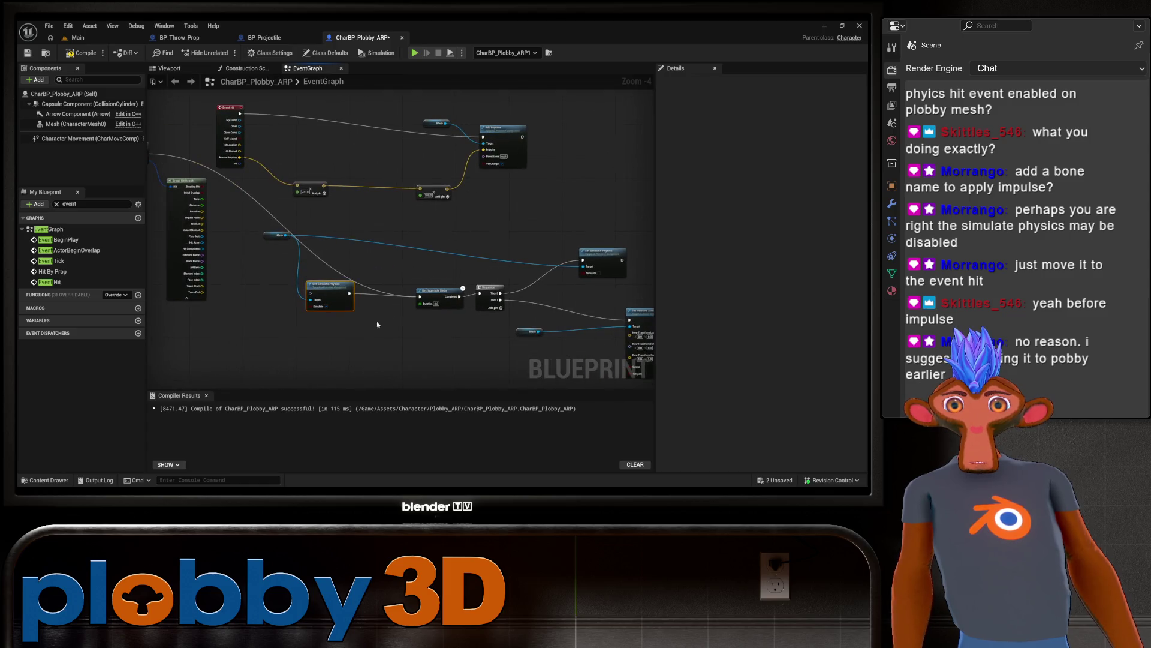
mouse_move(266, 308)
left_mouse_down()
mouse_move(489, 339)
mouse_move(360, 319)
left_mouse_up()
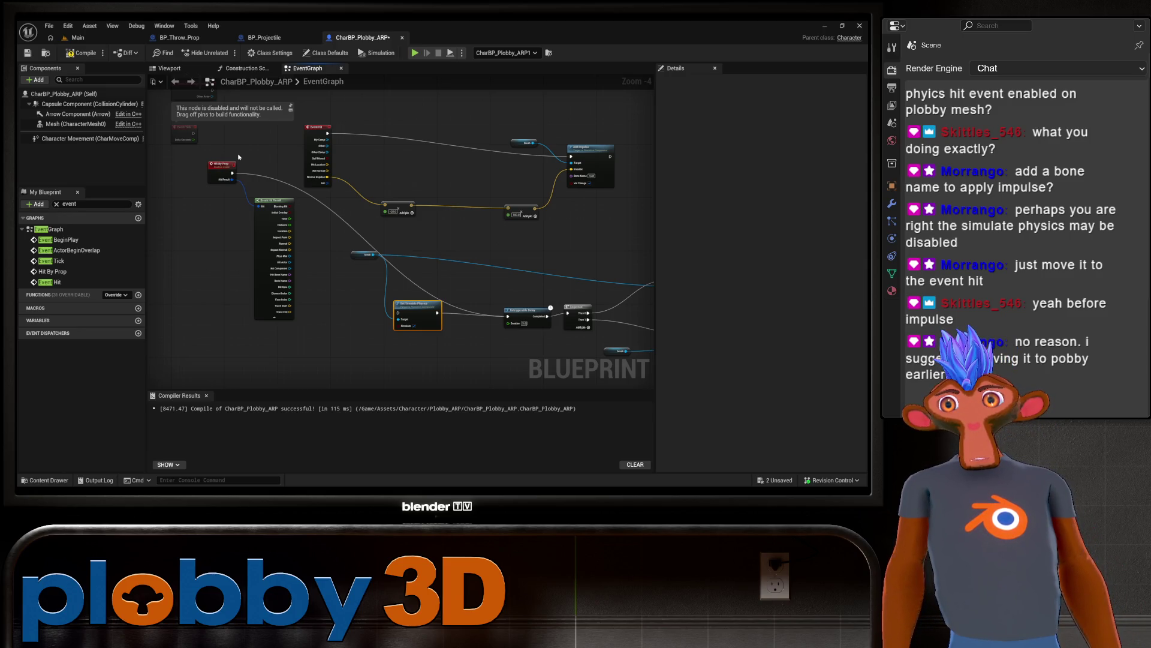
Step: Reposition the Hit By Prop and Event Hit nodes in the graph
left_click_drag(239, 157, 238, 155)
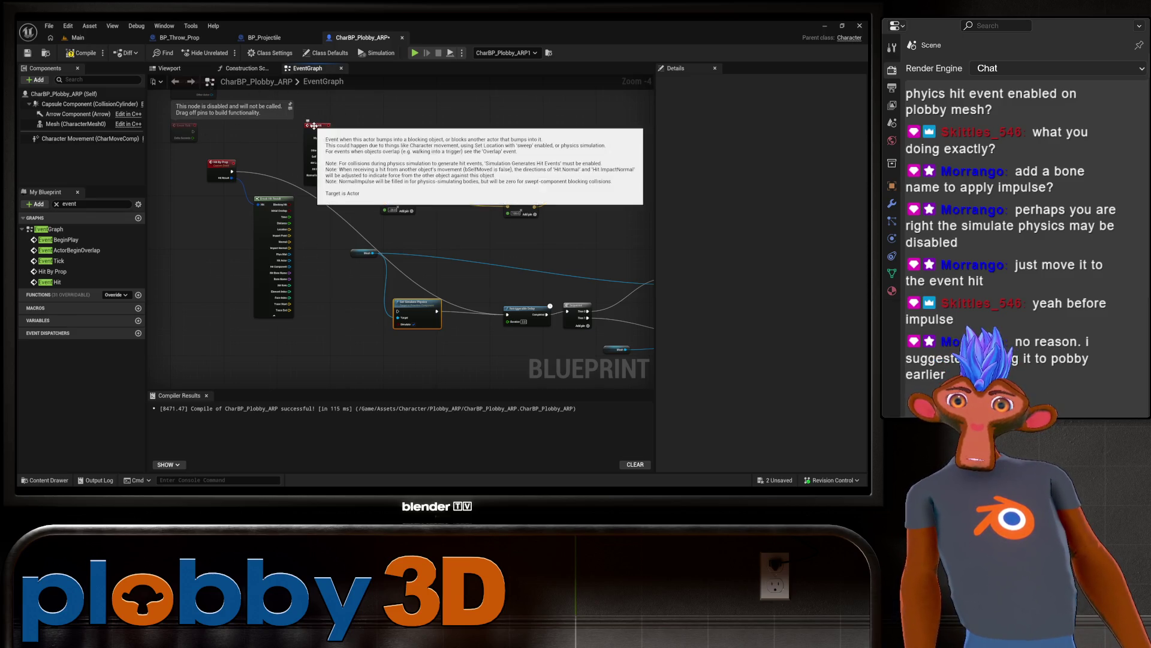
left_click_drag(325, 125, 332, 121)
mouse_move(210, 163)
left_mouse_down()
mouse_move(143, 189)
mouse_move(265, 181)
left_mouse_up()
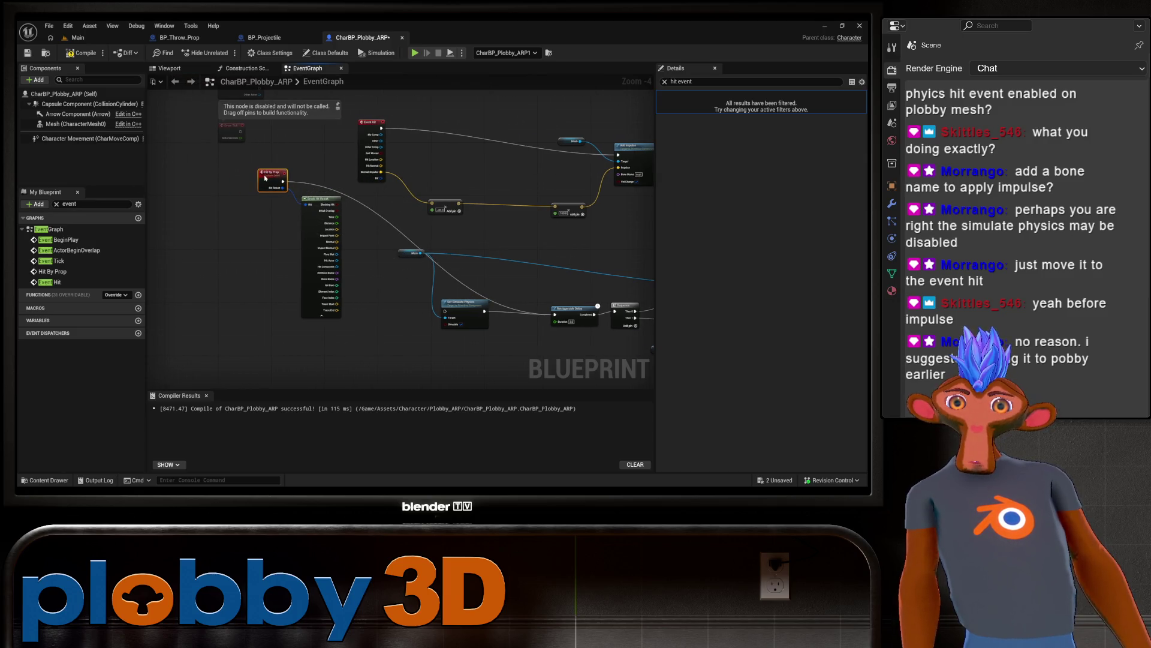
left_click_drag(417, 207, 327, 216)
left_click(275, 182)
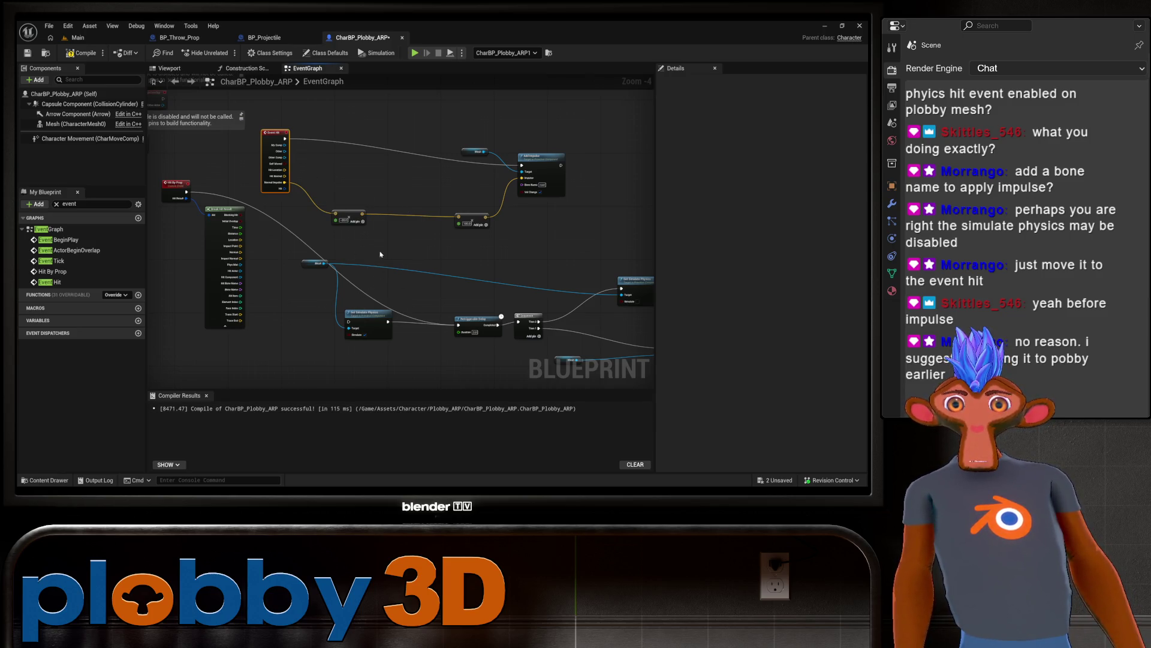
mouse_move(334, 217)
left_mouse_down()
mouse_move(329, 254)
mouse_move(380, 228)
left_mouse_up()
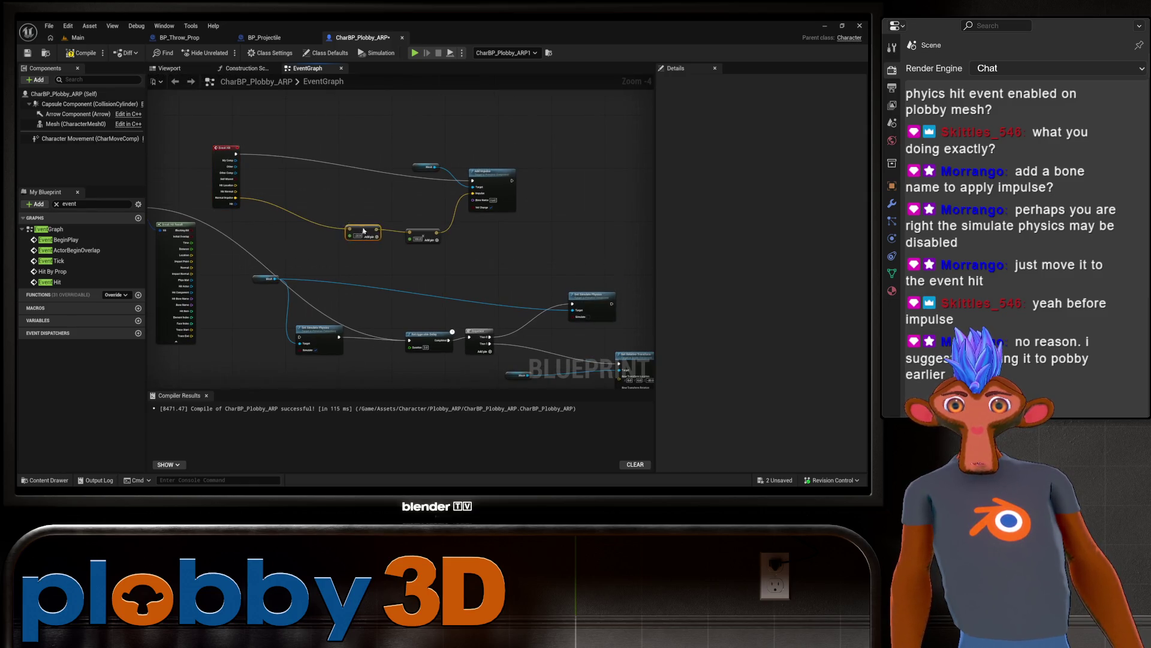
mouse_move(223, 153)
left_mouse_down()
mouse_move(157, 136)
mouse_move(266, 135)
left_mouse_up()
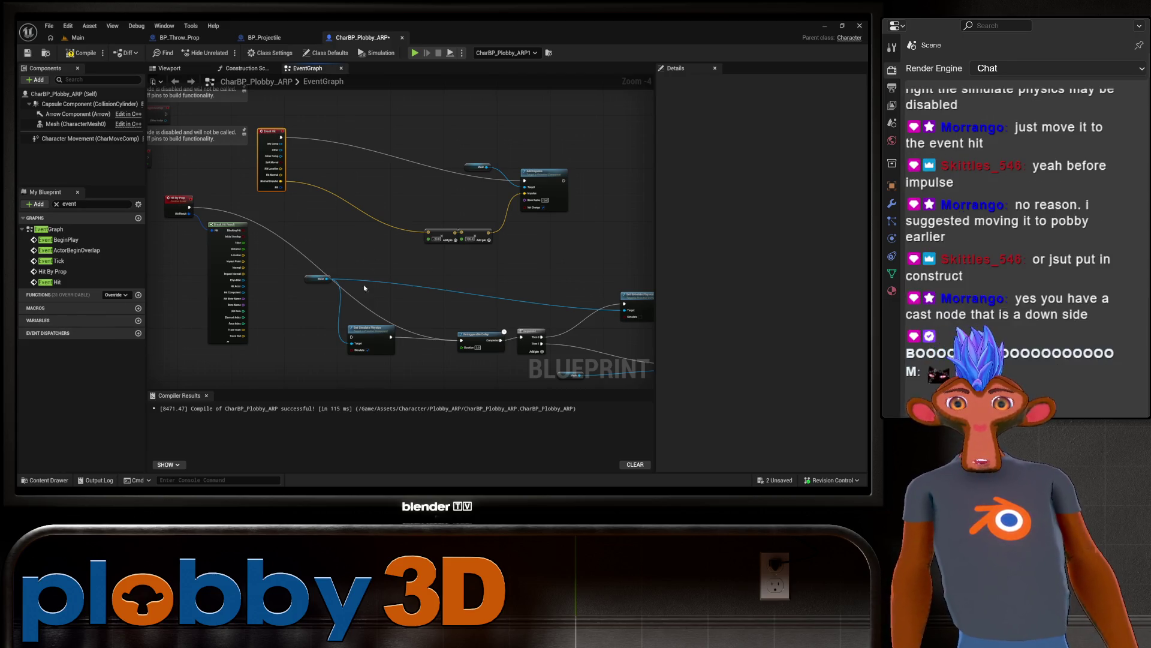
mouse_move(339, 306)
left_mouse_down()
mouse_move(350, 300)
mouse_move(397, 343)
mouse_move(329, 290)
mouse_move(314, 249)
mouse_move(452, 318)
mouse_move(488, 308)
mouse_move(432, 252)
mouse_move(385, 252)
mouse_move(470, 249)
mouse_move(404, 264)
mouse_move(324, 236)
left_mouse_up()
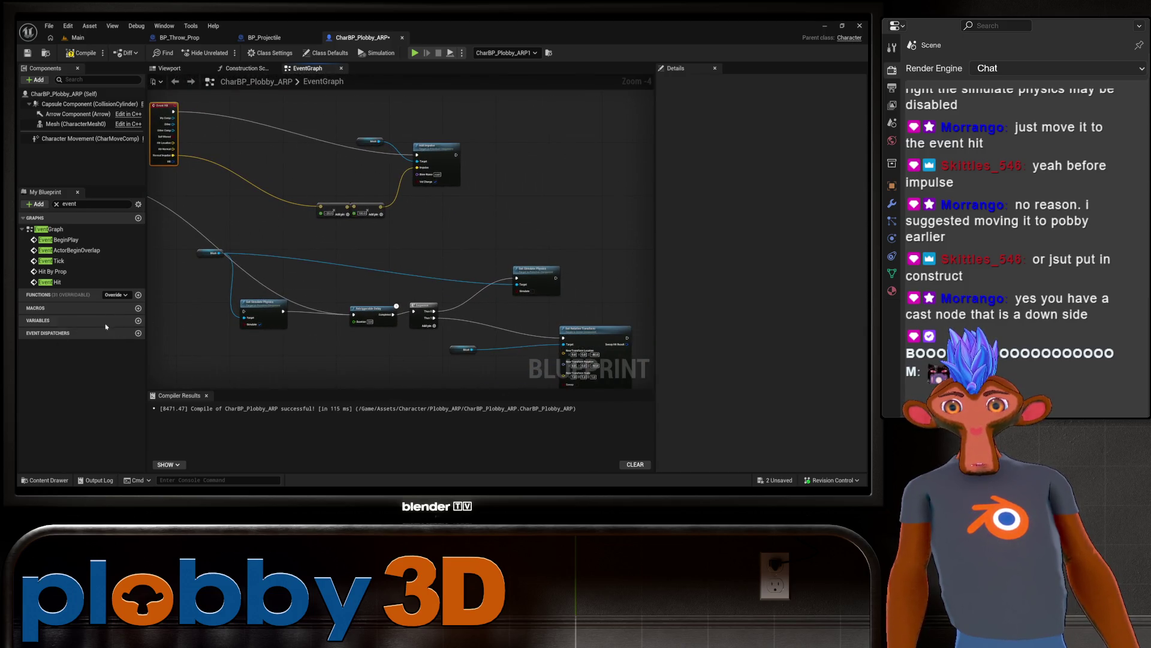
Step: Move Set Simulate Physics up near Event Hit and wire Event Hit's exec into it
left_click_drag(299, 285, 310, 322)
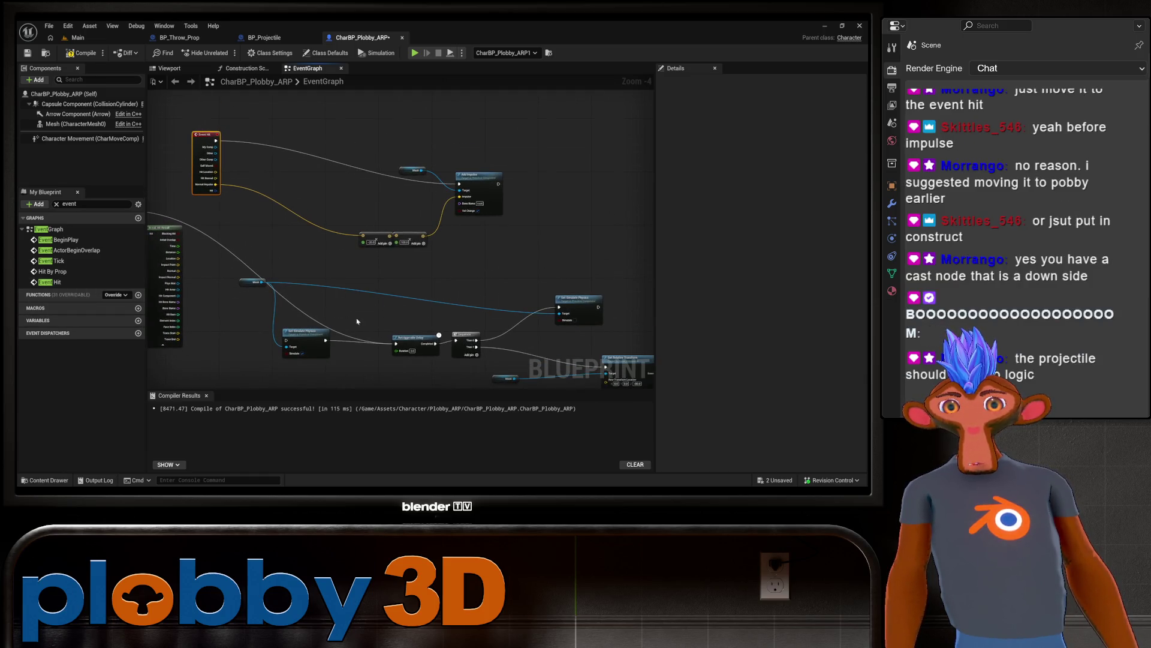
left_click_drag(263, 321, 319, 298)
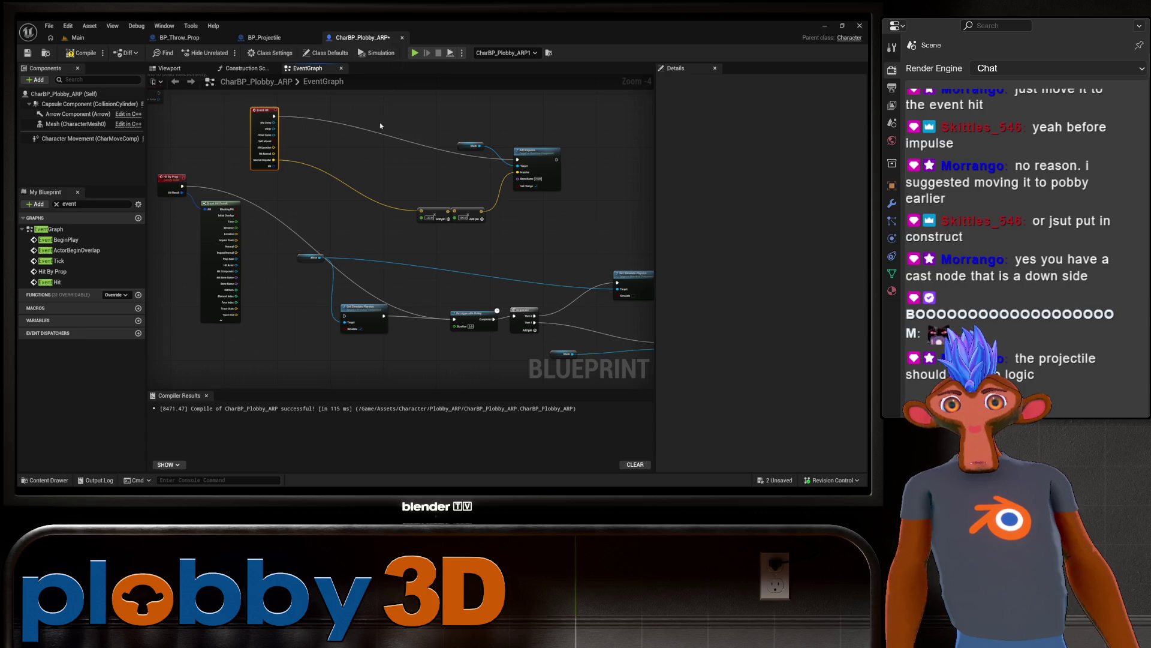
mouse_move(363, 308)
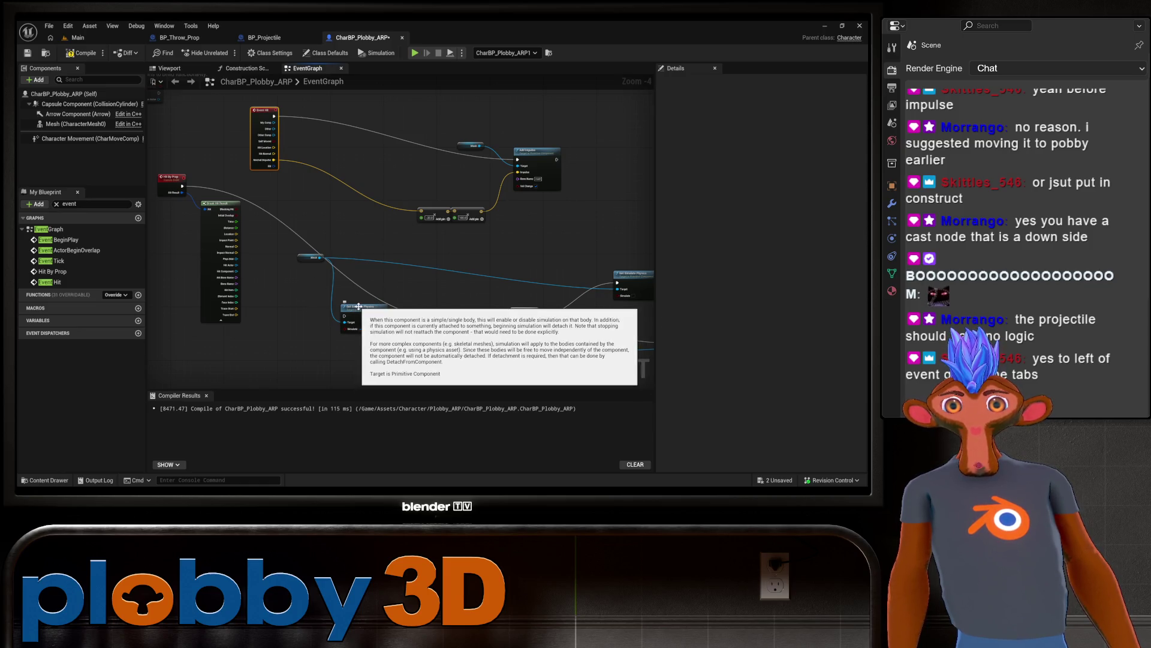
left_click_drag(359, 307, 364, 212)
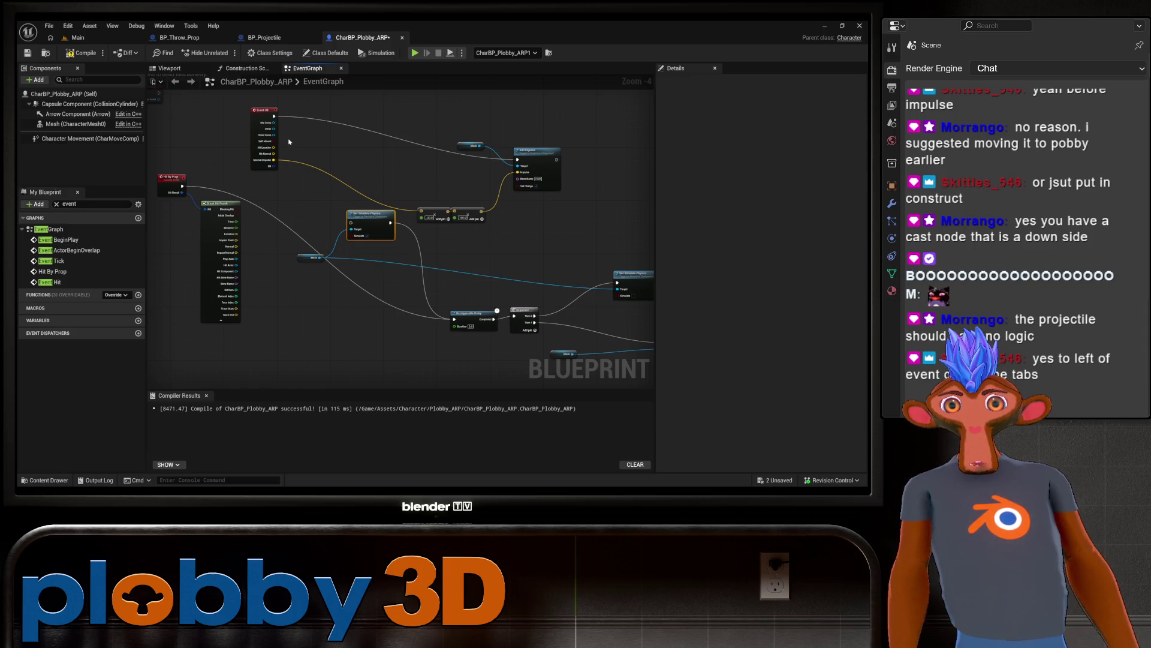
left_click_drag(274, 116, 350, 223)
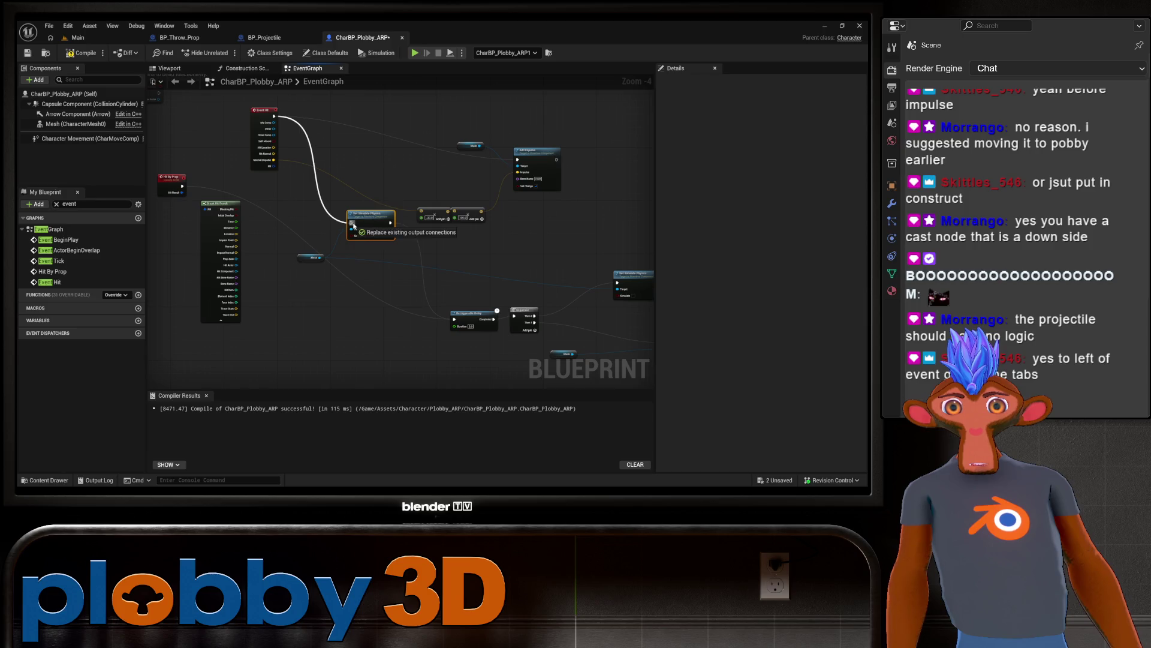
left_click_drag(465, 350, 385, 374)
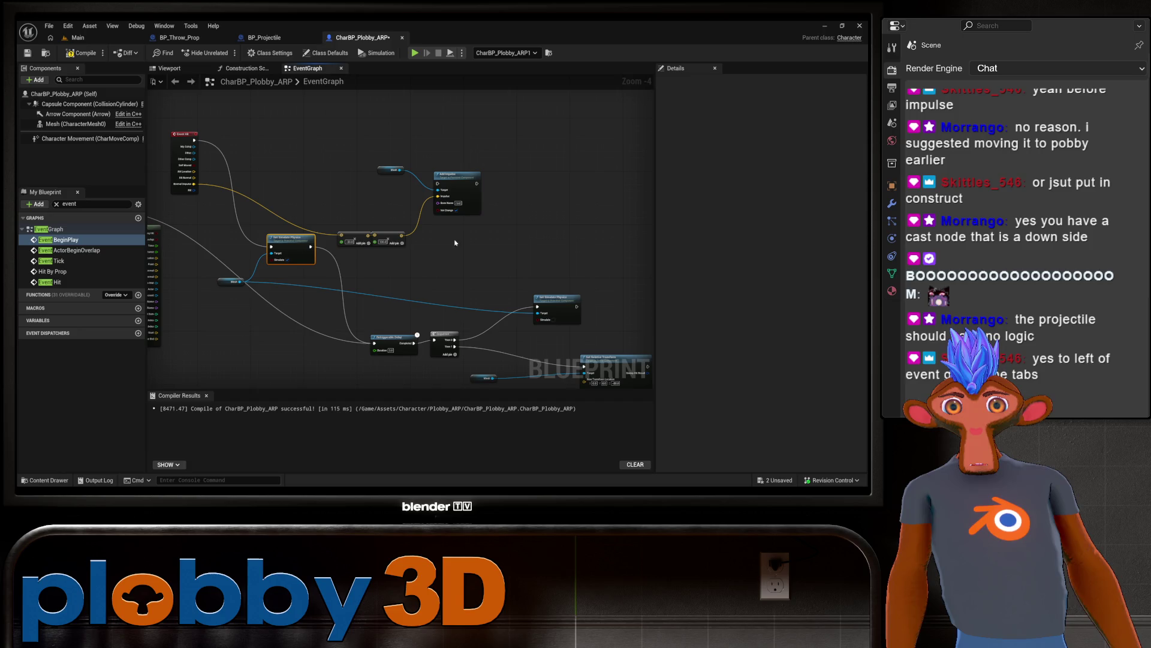
Step: Chain Set Simulate Physics' execution output into the Add Impulse node
mouse_move(392, 240)
left_mouse_down()
mouse_move(474, 246)
mouse_move(483, 226)
left_mouse_up()
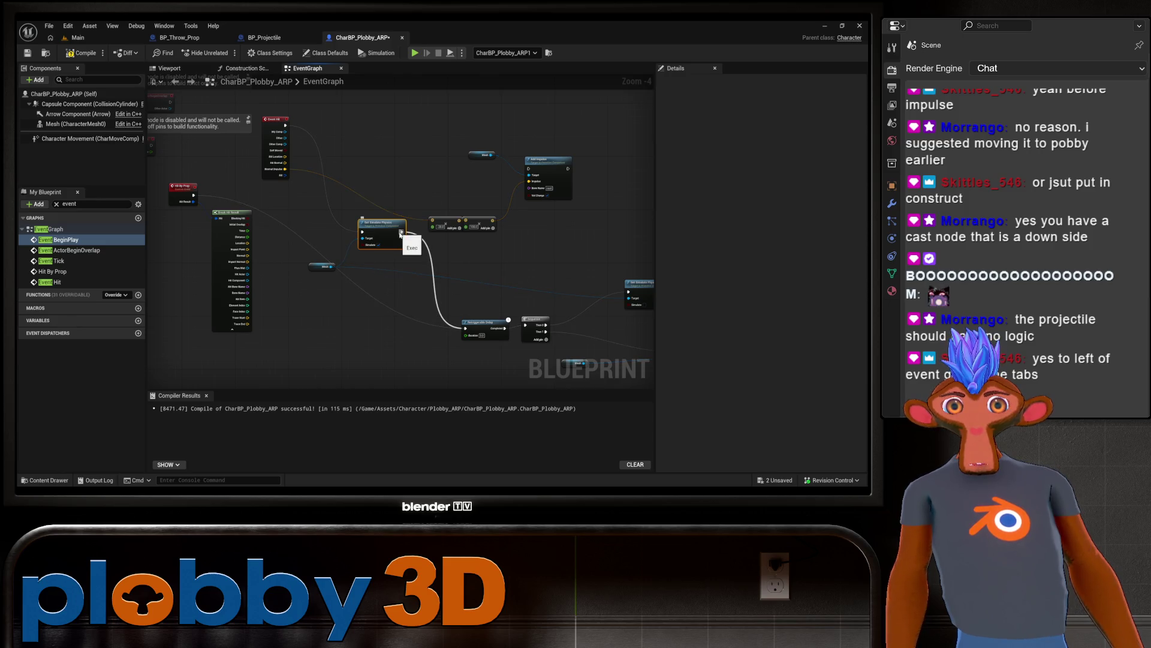
mouse_move(400, 234)
left_mouse_down()
mouse_move(577, 172)
mouse_move(460, 325)
mouse_move(469, 330)
left_mouse_up()
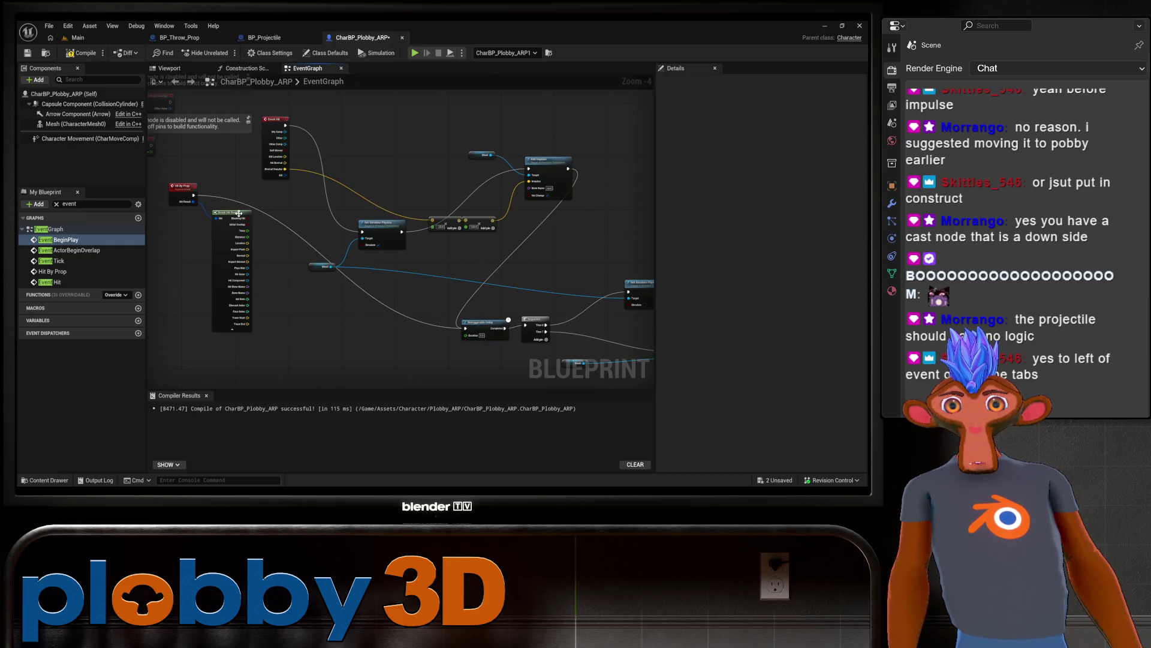
left_click(196, 195)
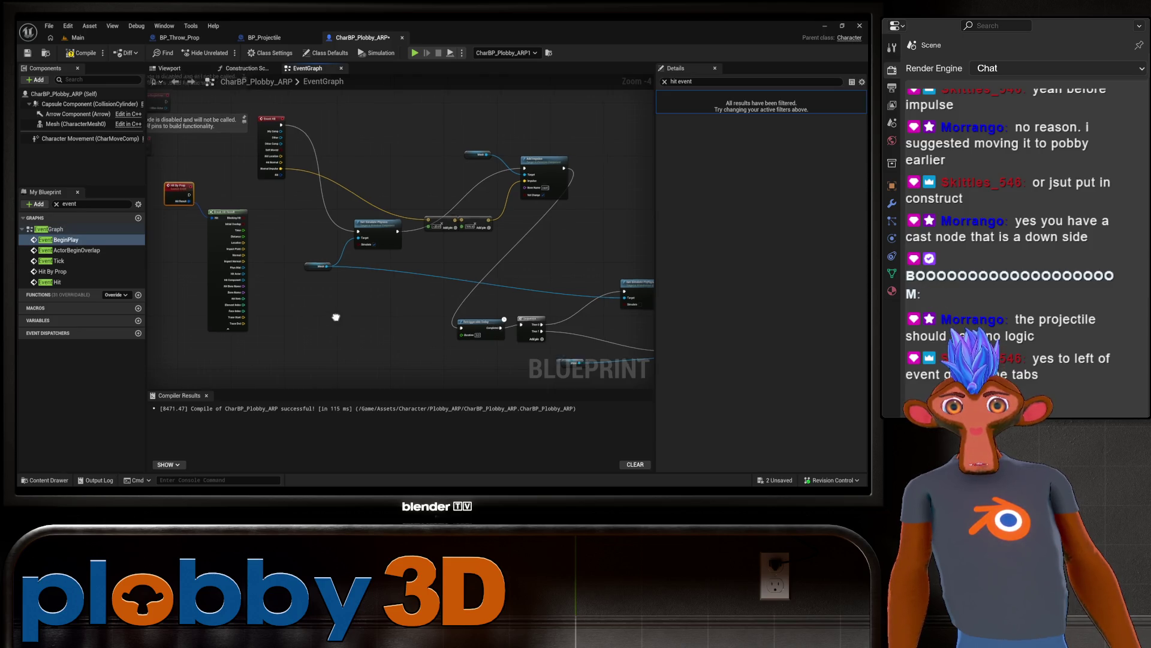
left_click_drag(334, 314, 296, 310)
mouse_move(426, 336)
left_mouse_down()
mouse_move(362, 308)
mouse_move(346, 286)
left_mouse_up()
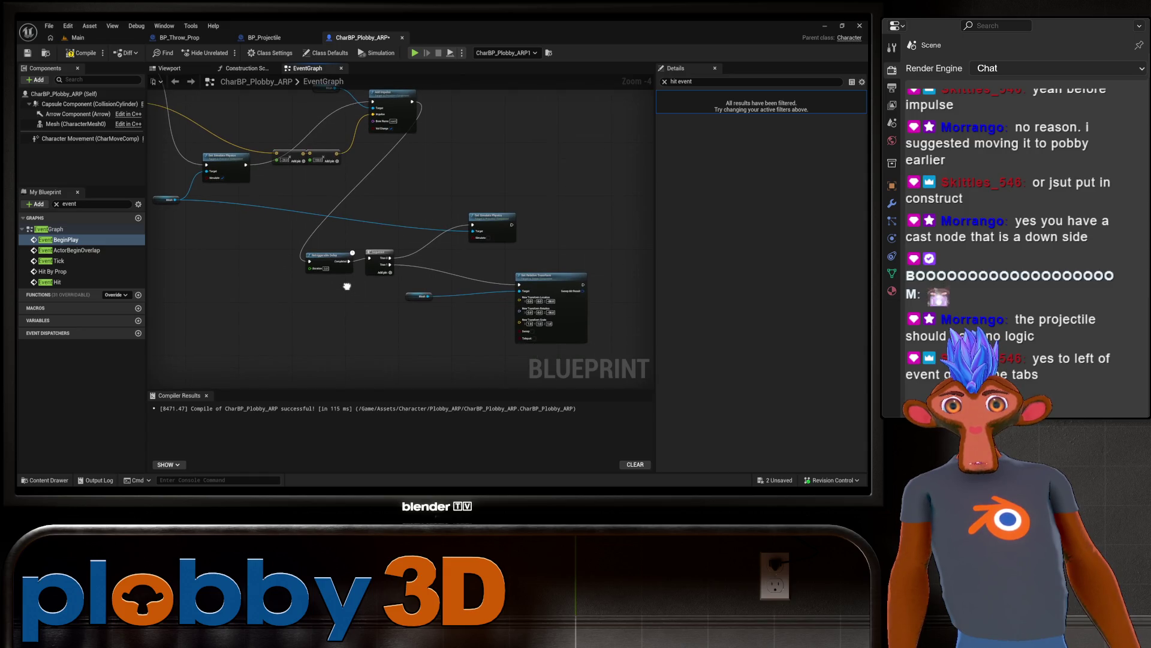
mouse_move(346, 287)
left_mouse_down()
mouse_move(512, 319)
mouse_move(416, 342)
mouse_move(337, 269)
mouse_move(372, 258)
left_mouse_up()
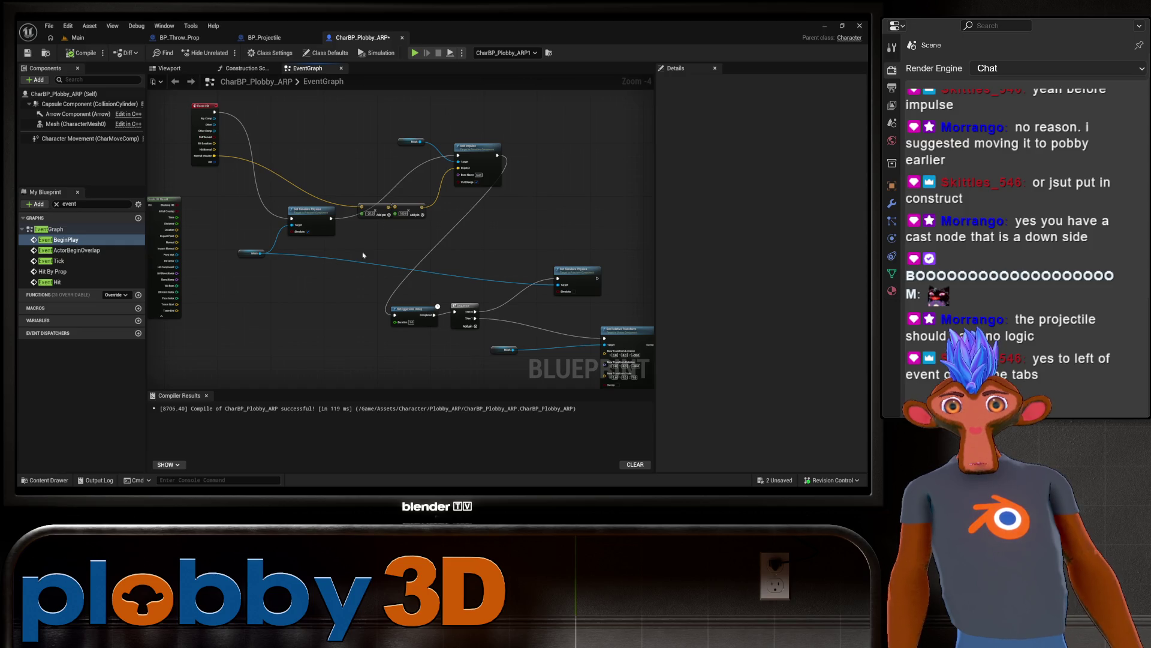
Step: Cluster the -20, 100, Set Simulate Physics, Mesh and Add Impulse nodes near Event Hit
left_click_drag(377, 207, 316, 149)
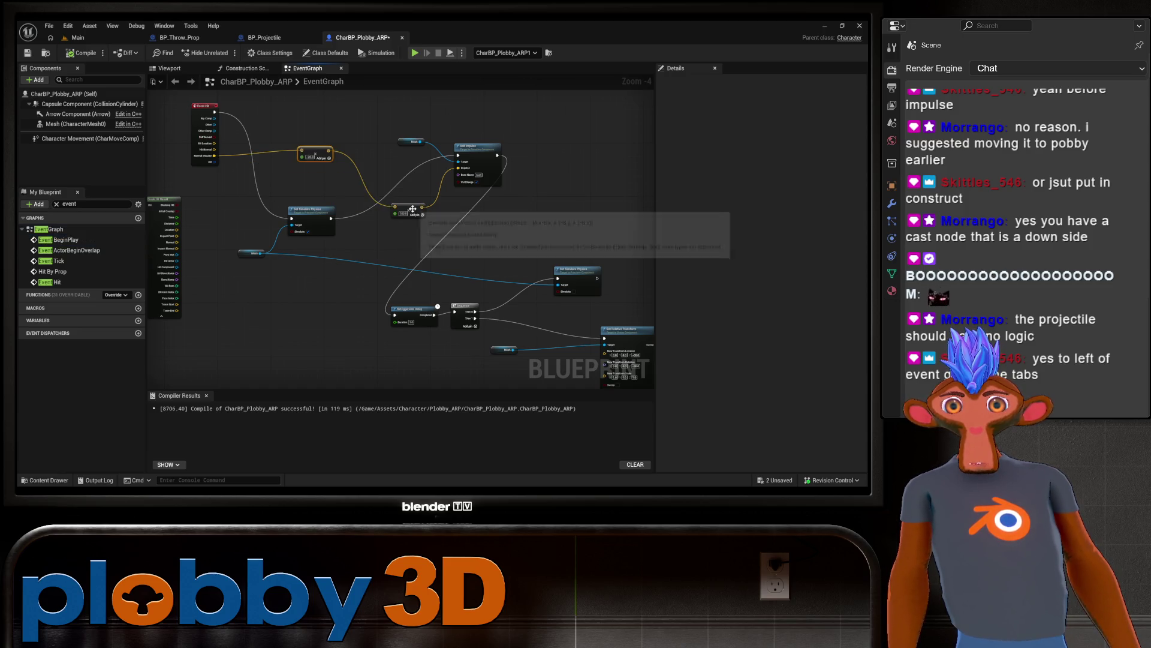
mouse_move(410, 207)
left_mouse_down()
mouse_move(383, 158)
mouse_move(297, 154)
mouse_move(351, 150)
mouse_move(341, 151)
mouse_move(341, 211)
left_mouse_up()
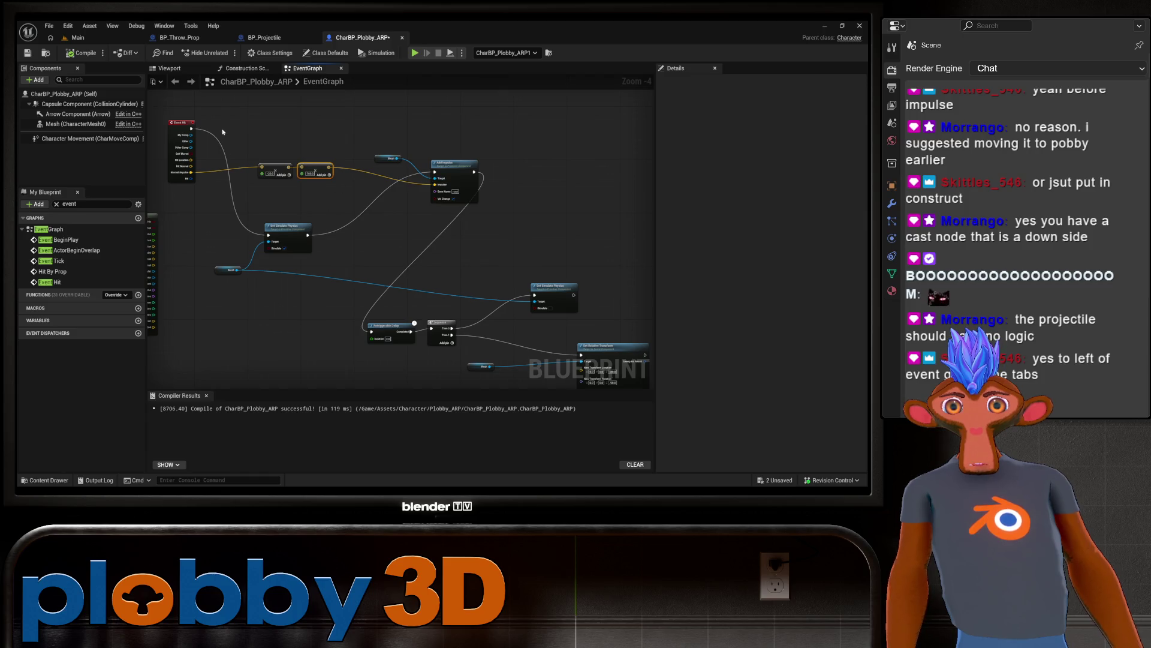
left_click_drag(175, 123, 171, 119)
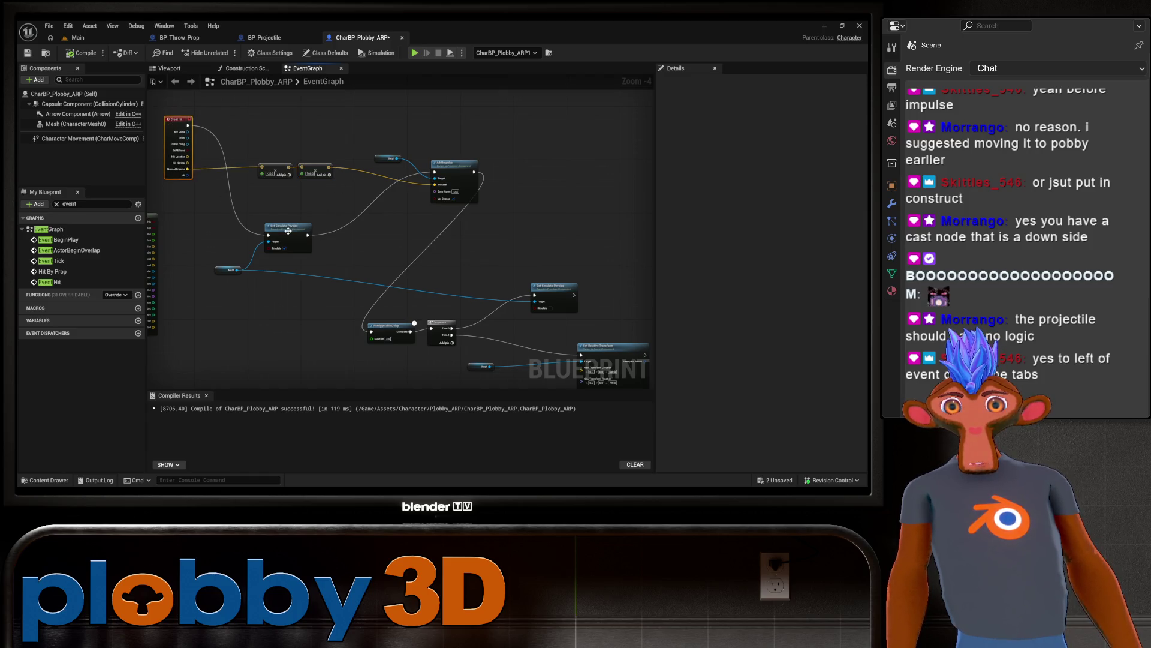
left_click_drag(288, 231, 302, 206)
left_click_drag(289, 120, 312, 120)
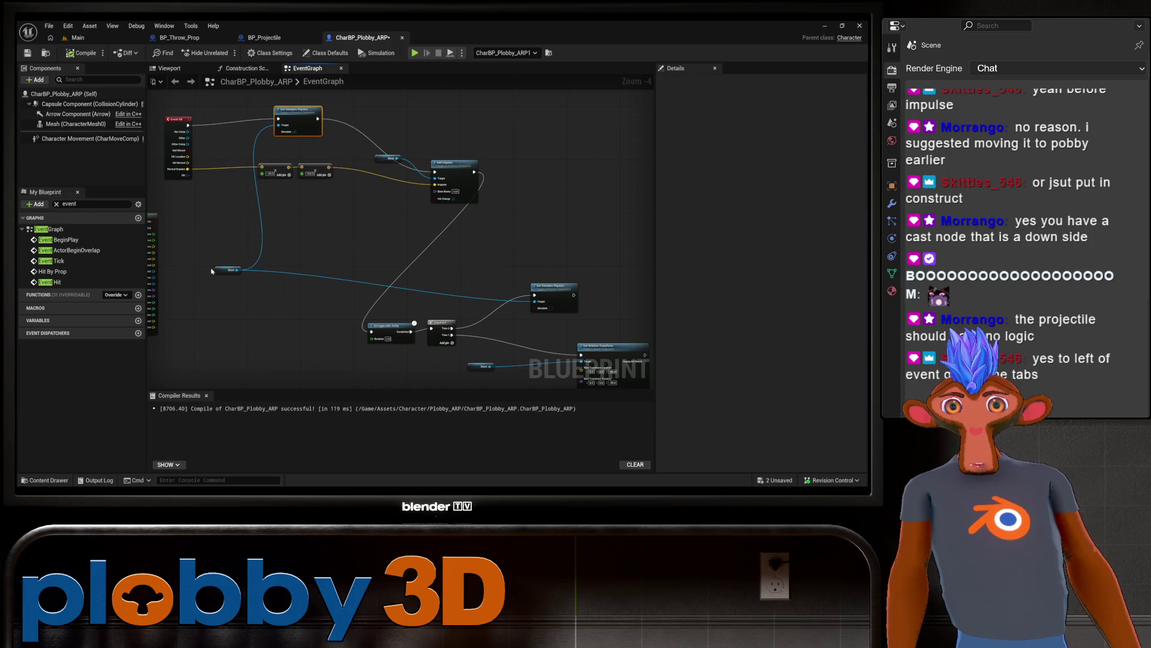
left_click_drag(225, 271, 224, 139)
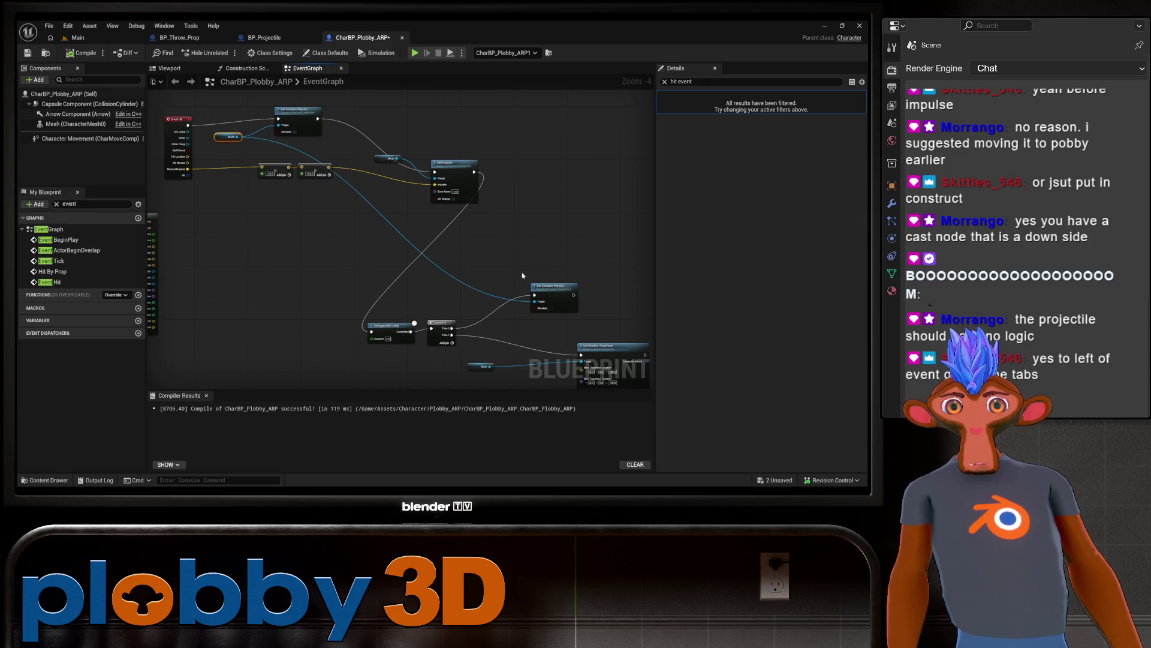
left_click_drag(454, 168, 422, 125)
left_click_drag(386, 161, 347, 138)
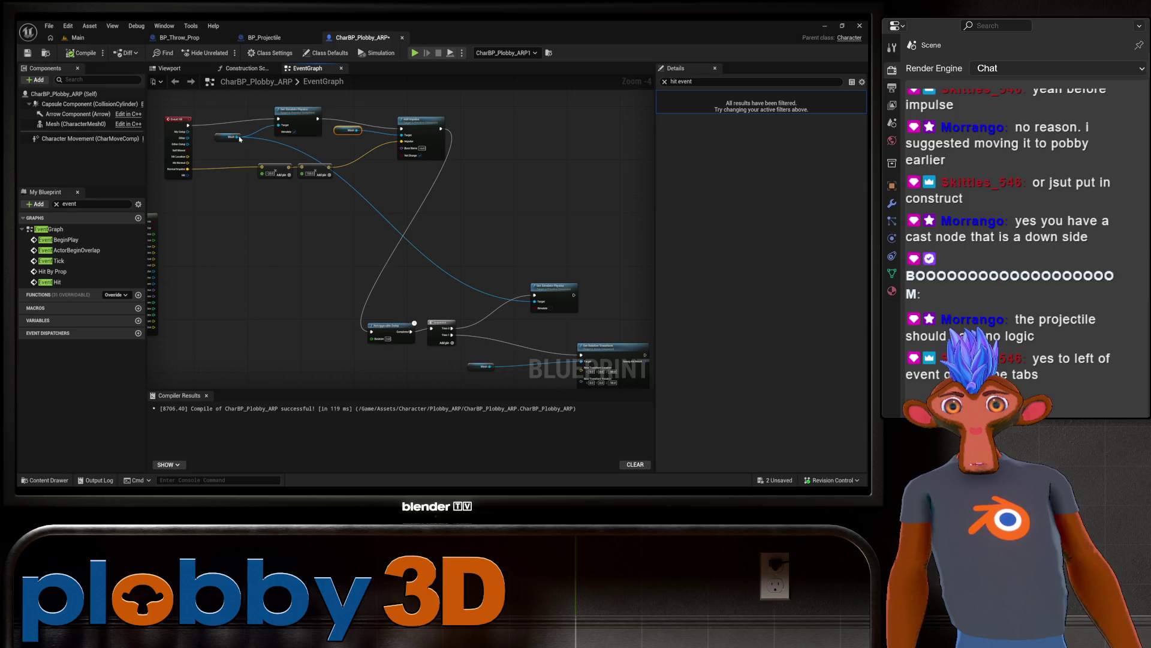
left_click(534, 301, "alt")
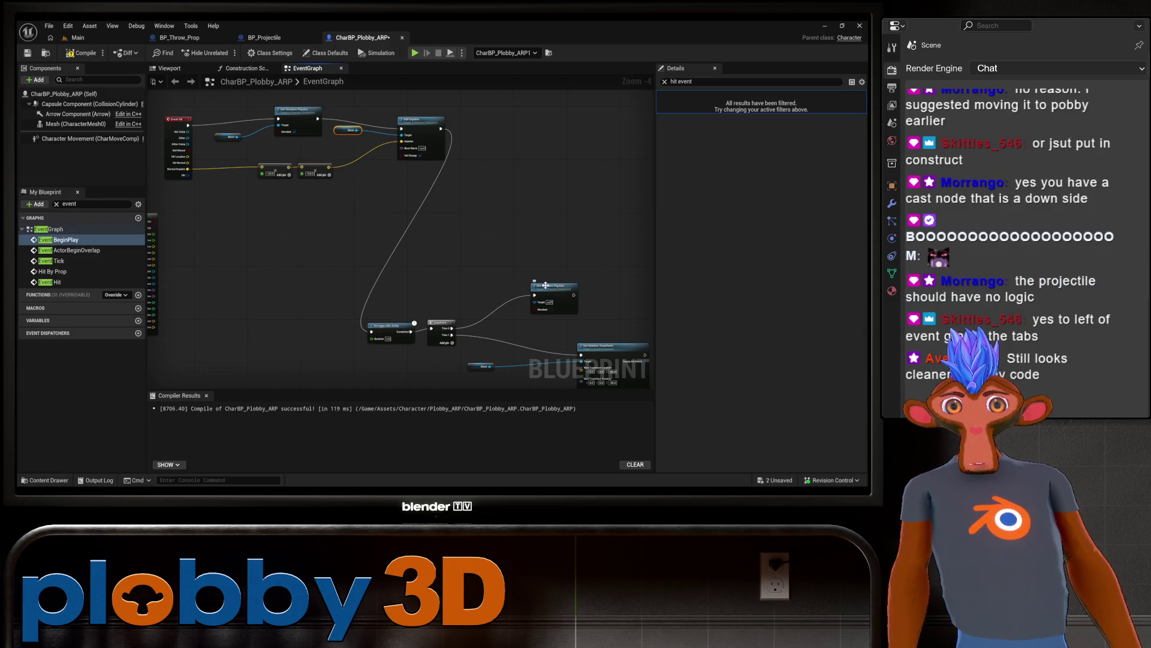
left_click_drag(545, 286, 544, 236)
Step: Paste a second Mesh getter by the lower Set Simulate Physics node and move that group up
left_click(347, 127)
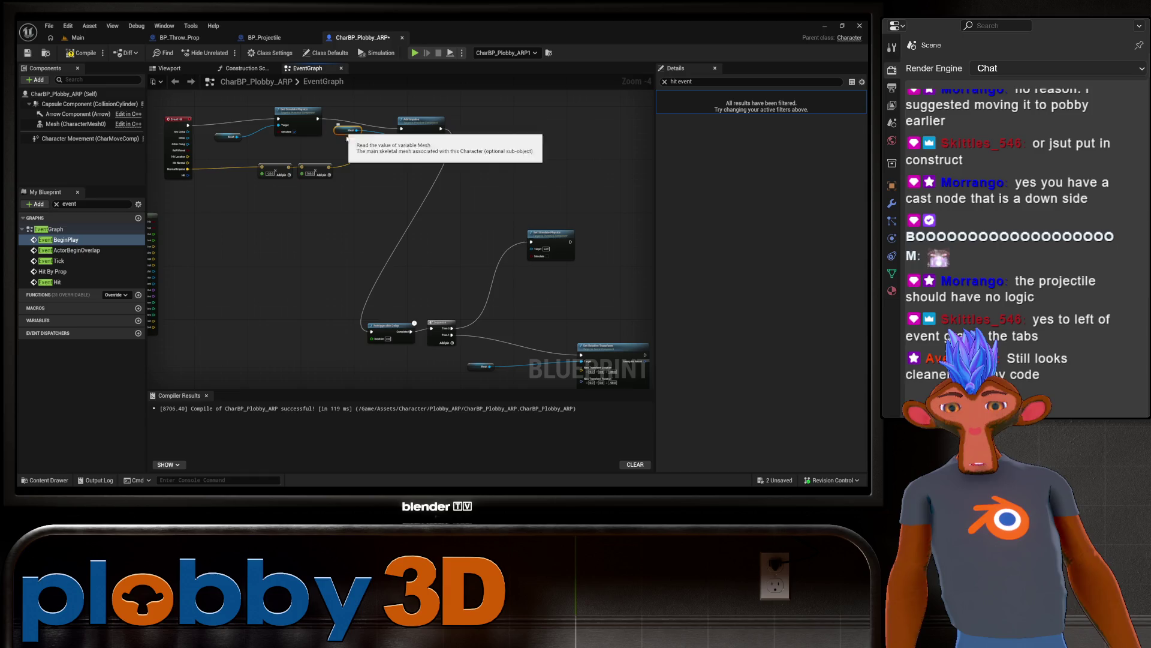
key("ctrl+c")
key("ctrl+v")
mouse_move(357, 148)
left_mouse_down()
mouse_move(450, 243)
mouse_move(532, 248)
left_mouse_up()
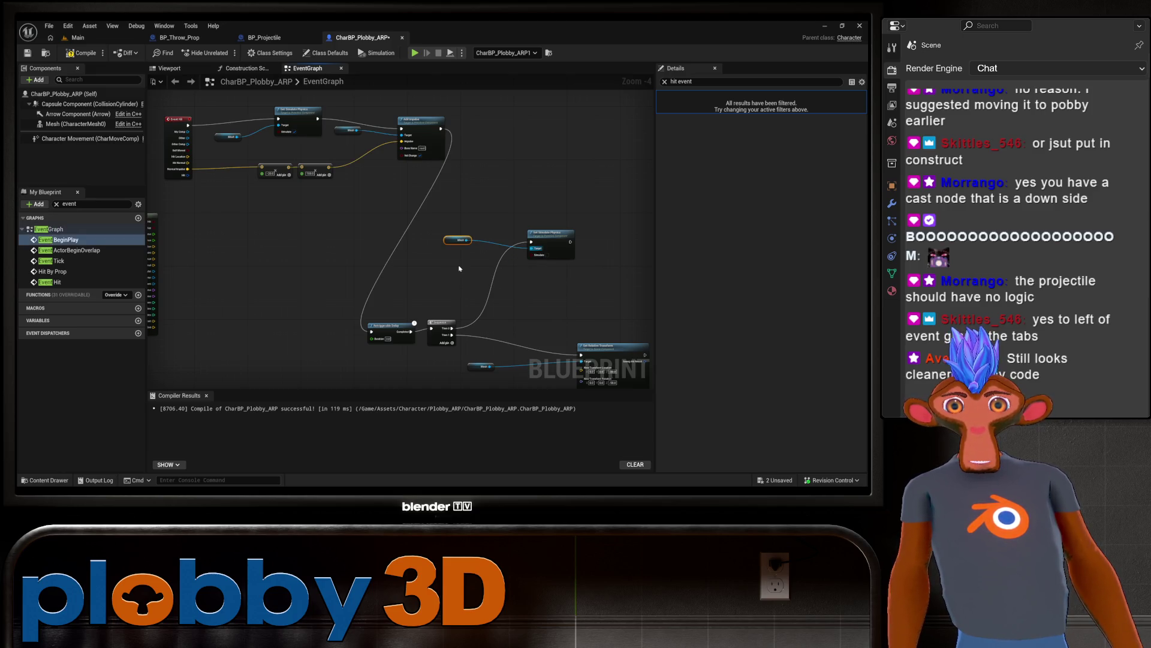
left_click_drag(459, 269, 486, 256)
scroll(460, 252, "down", 2)
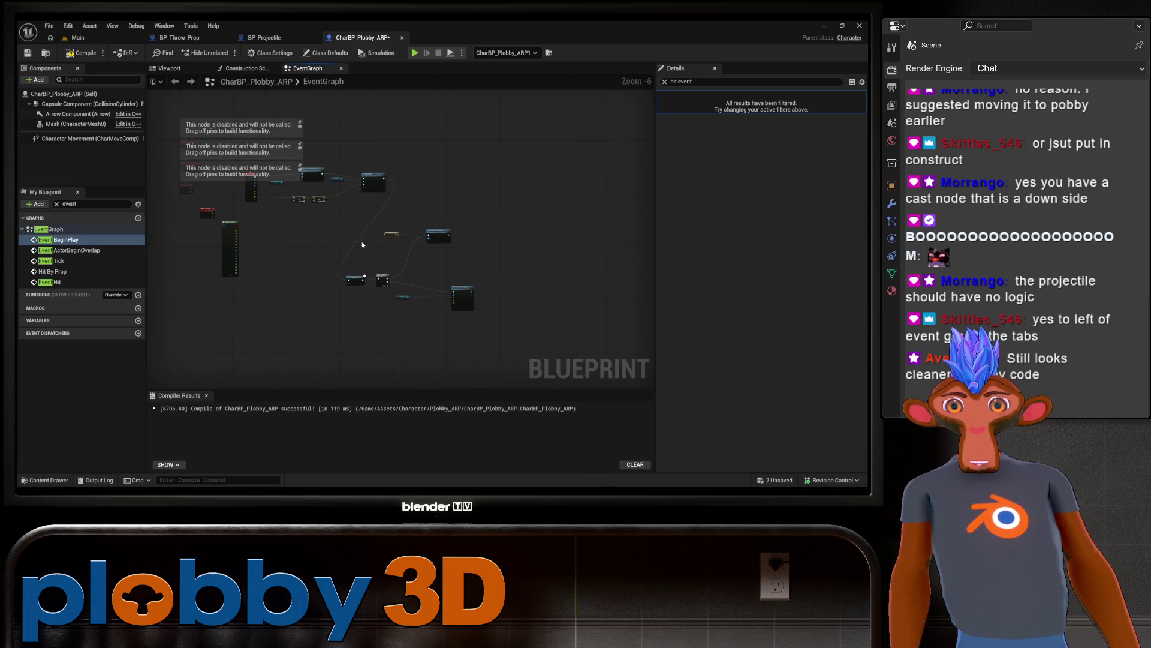
left_click_drag(363, 237, 477, 344)
mouse_move(462, 289)
left_mouse_down()
mouse_move(521, 188)
mouse_move(513, 189)
left_mouse_up()
left_click(463, 234)
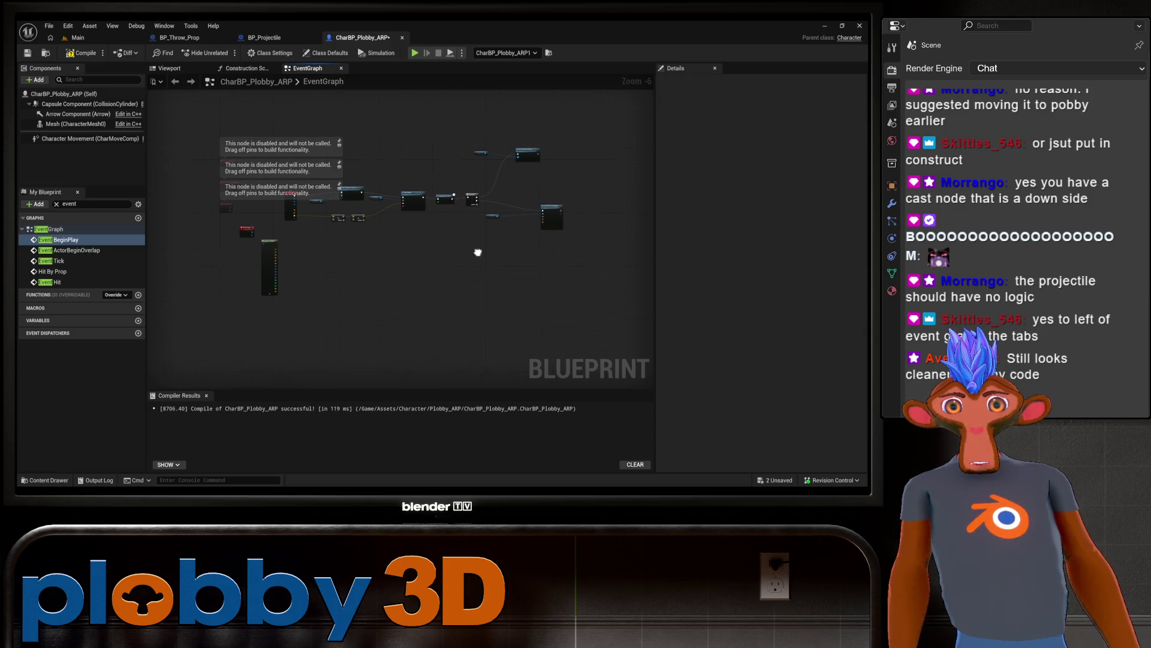
Step: Compile the character blueprint and return to the Main level
scroll(365, 260, "up", 1)
scroll(265, 275, "up", 1)
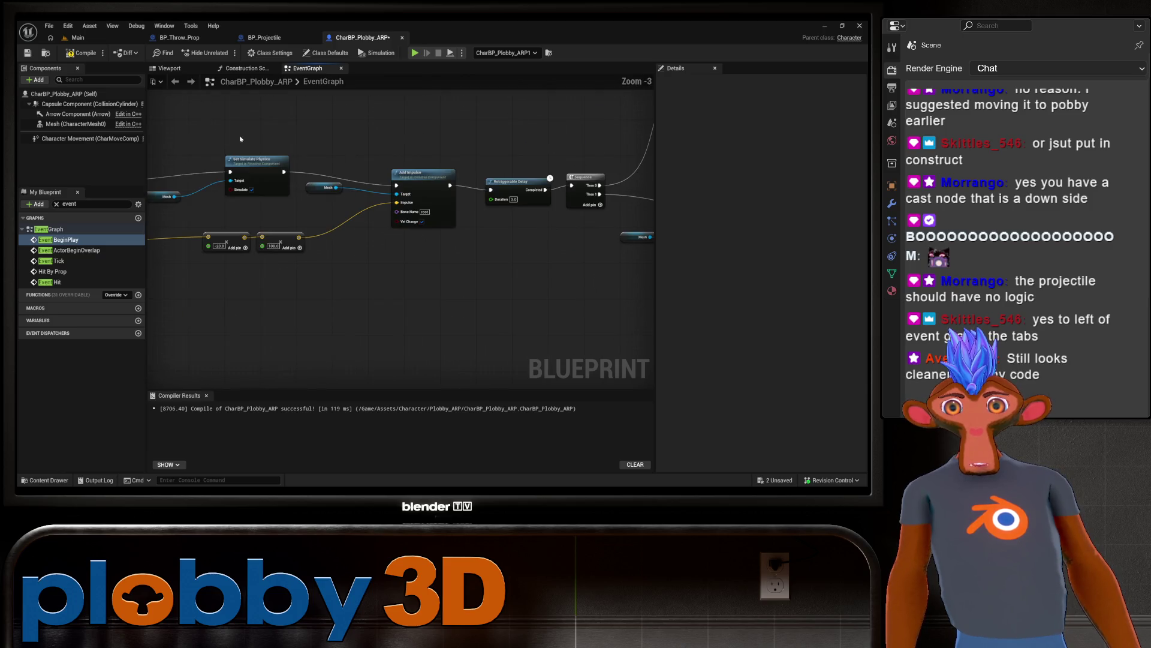
left_click(81, 53)
scroll(404, 349, "up", 1)
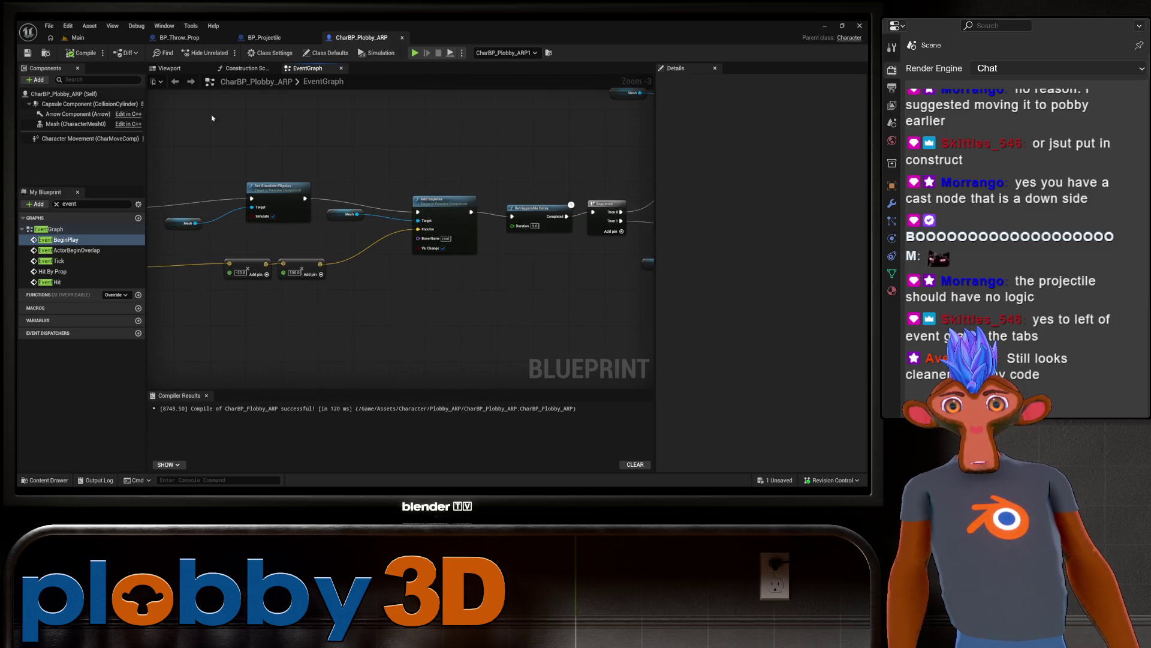
left_click(76, 37)
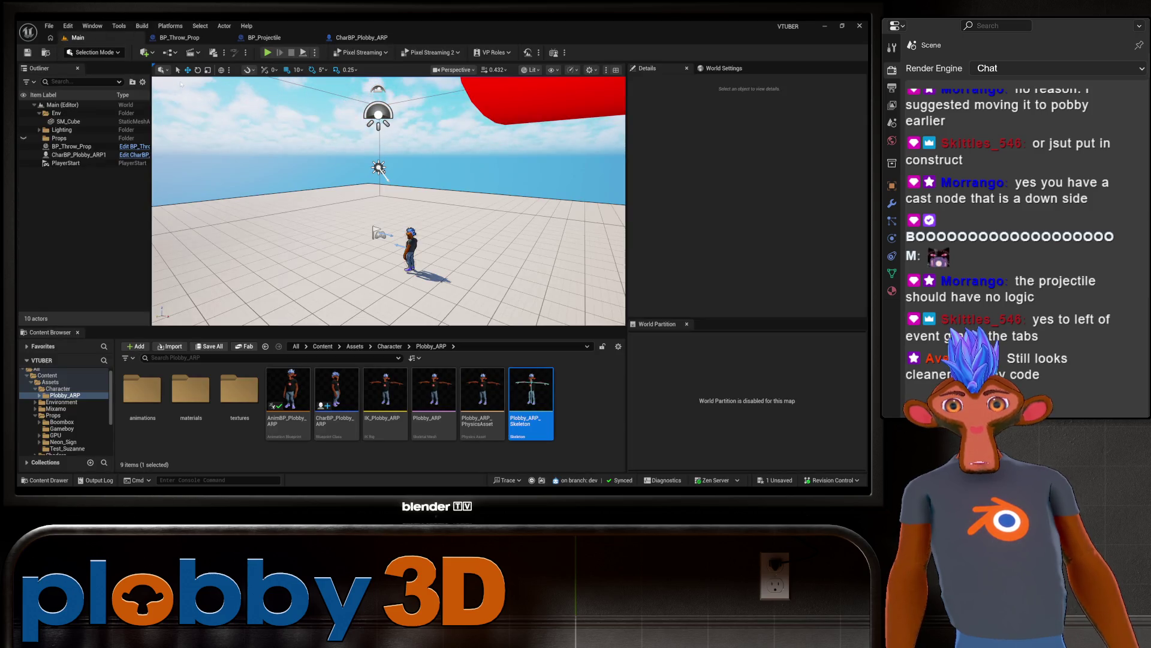
left_click(268, 53)
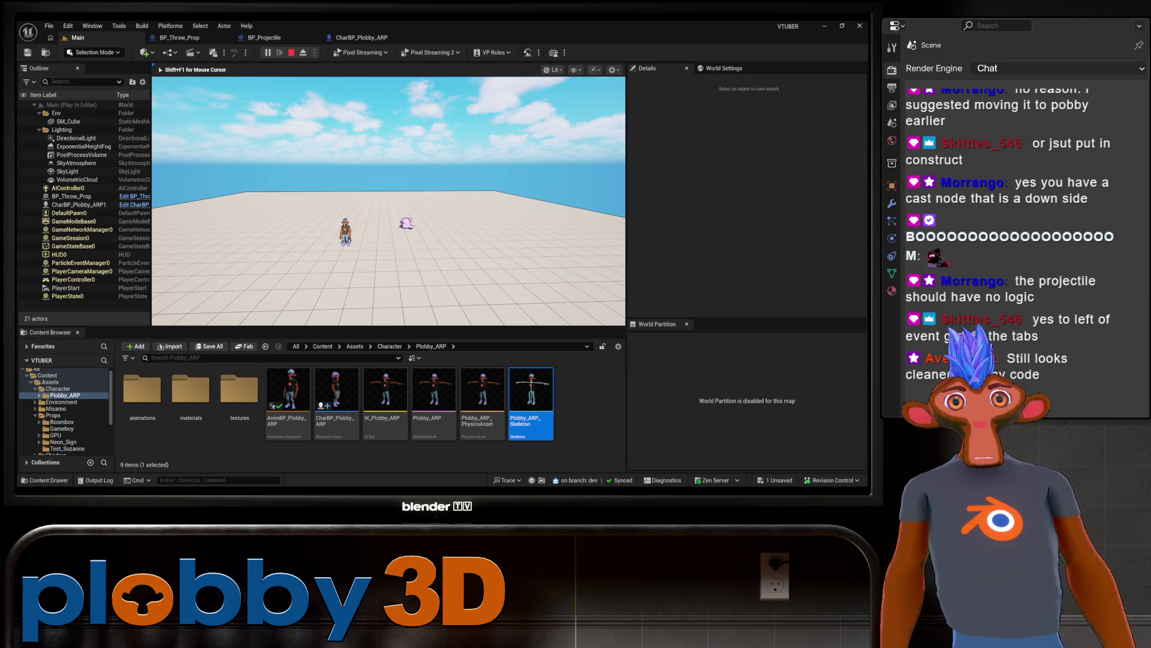
key("Escape")
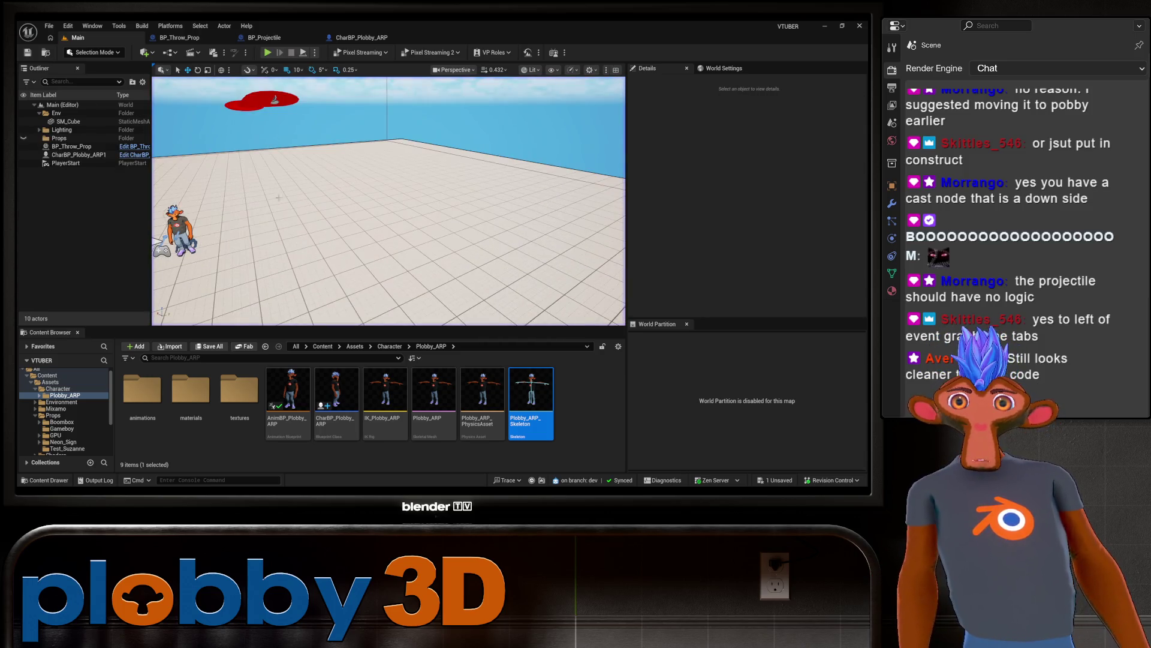
Step: In the character graph, wire Hit By Prop's execution into Set Simulate Physics
left_click(370, 37)
scroll(301, 264, "down", 3)
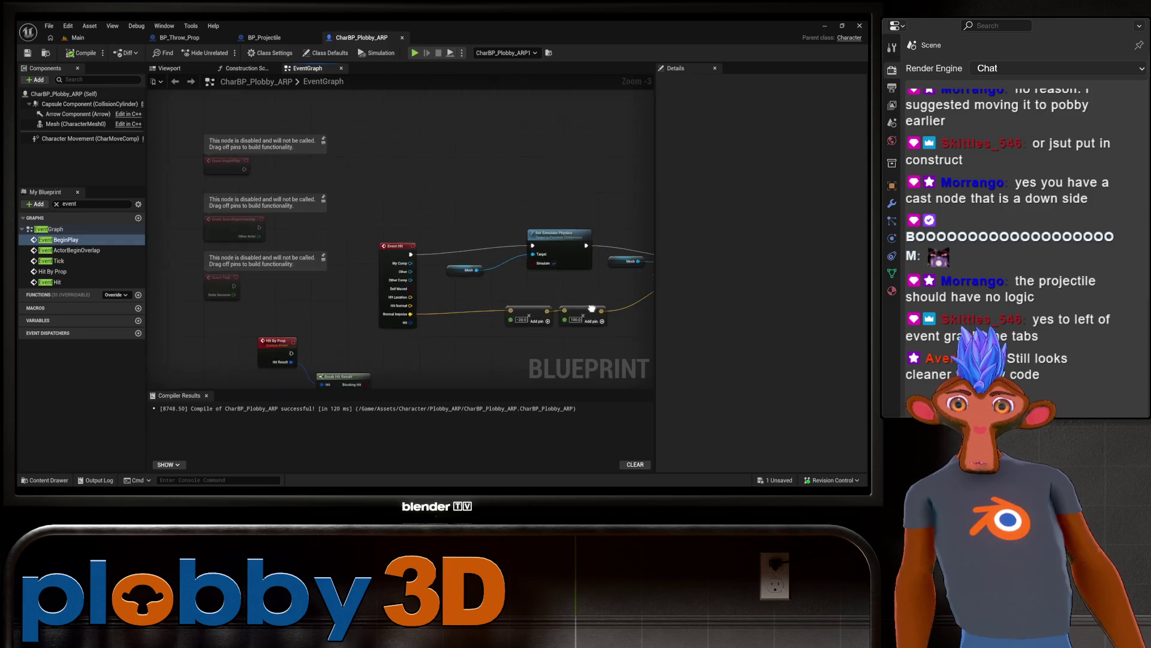
scroll(293, 282, "up", 3)
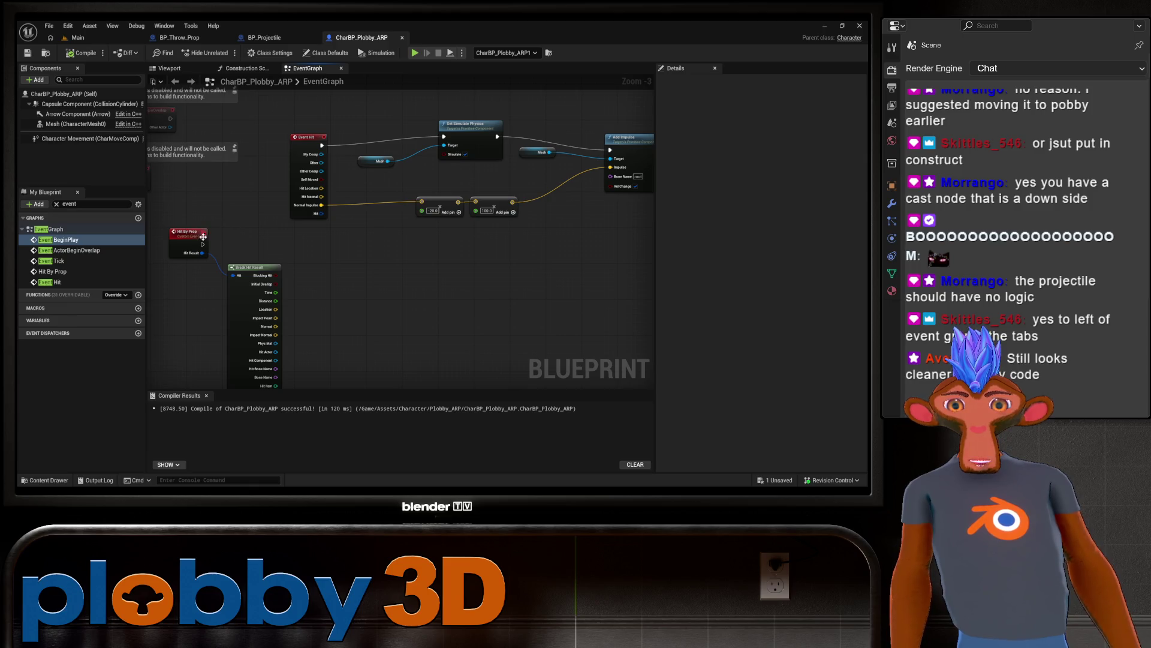
mouse_move(203, 244)
left_mouse_down()
mouse_move(384, 213)
mouse_move(447, 140)
left_mouse_up()
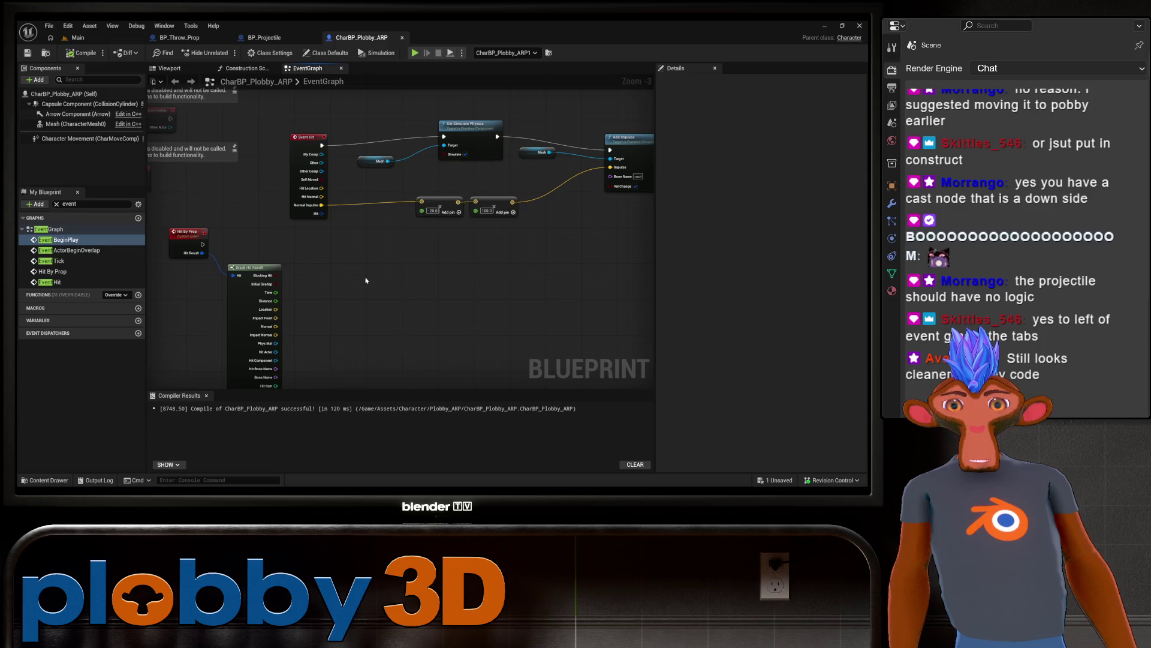
Step: Review the Add Impulse, Retriggerable Delay and Sequence nodes, then switch to BP_Projectile
mouse_move(366, 281)
left_mouse_down()
mouse_move(327, 240)
mouse_move(352, 303)
mouse_move(337, 341)
left_mouse_up()
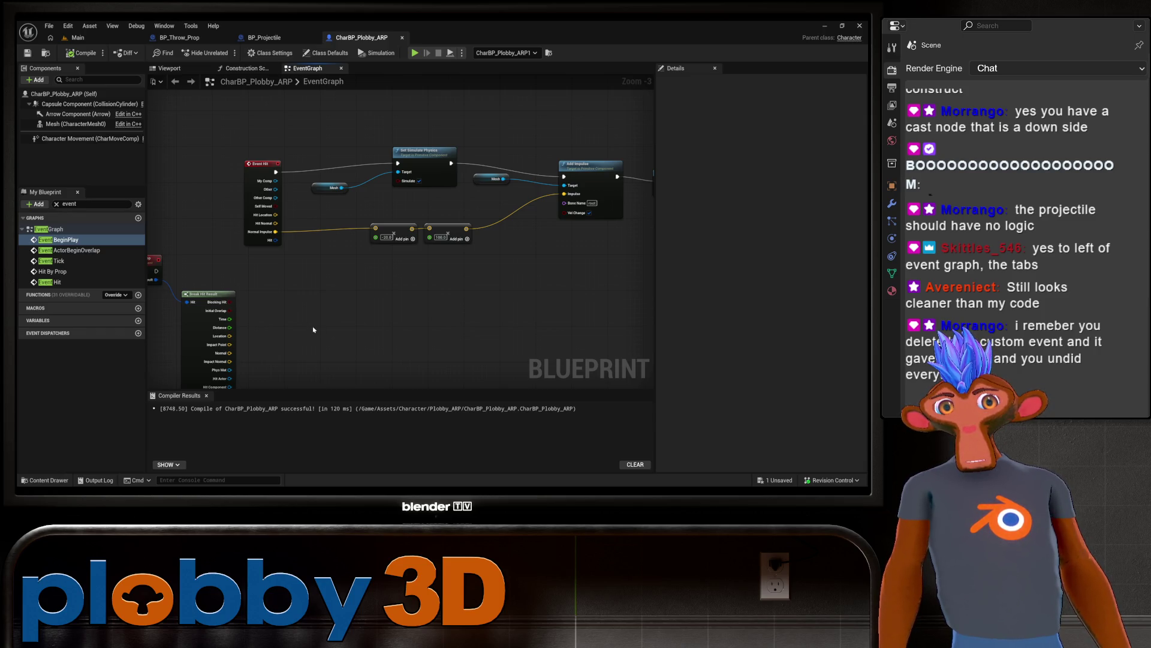
left_click_drag(313, 329, 412, 339)
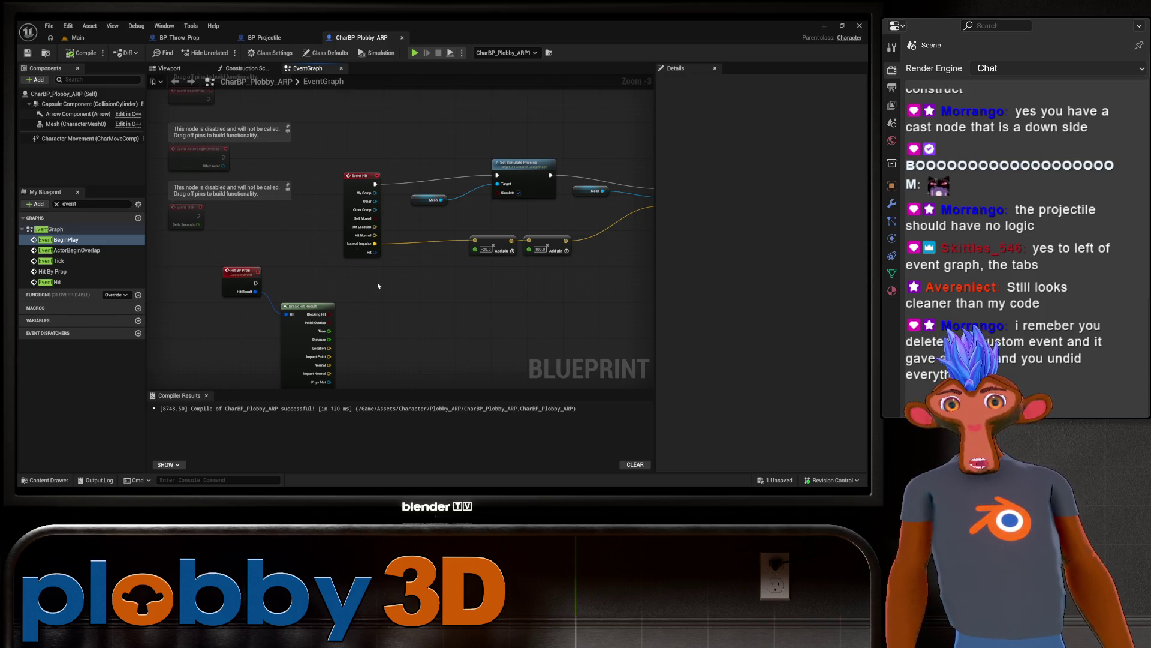
mouse_move(378, 286)
left_mouse_down()
mouse_move(345, 278)
mouse_move(175, 312)
mouse_move(432, 296)
mouse_move(318, 295)
left_mouse_up()
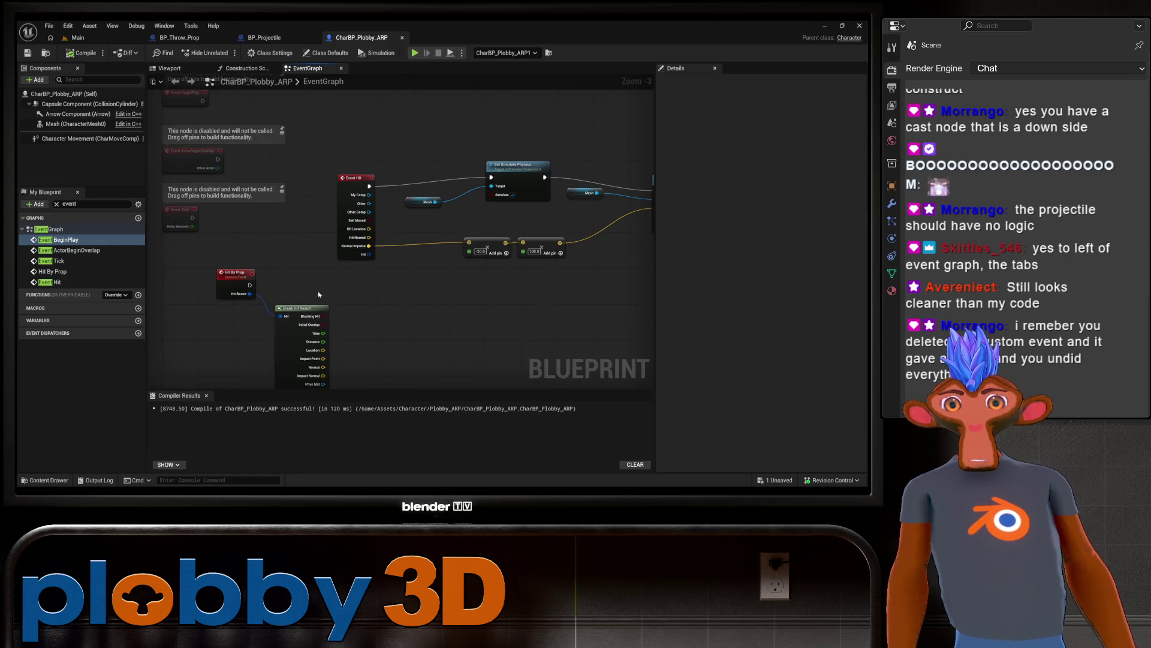
mouse_move(644, 264)
left_mouse_down()
mouse_move(538, 244)
mouse_move(474, 267)
mouse_move(333, 255)
mouse_move(438, 306)
mouse_move(345, 209)
left_mouse_up()
scroll(416, 296, "down", 1)
scroll(431, 309, "up", 2)
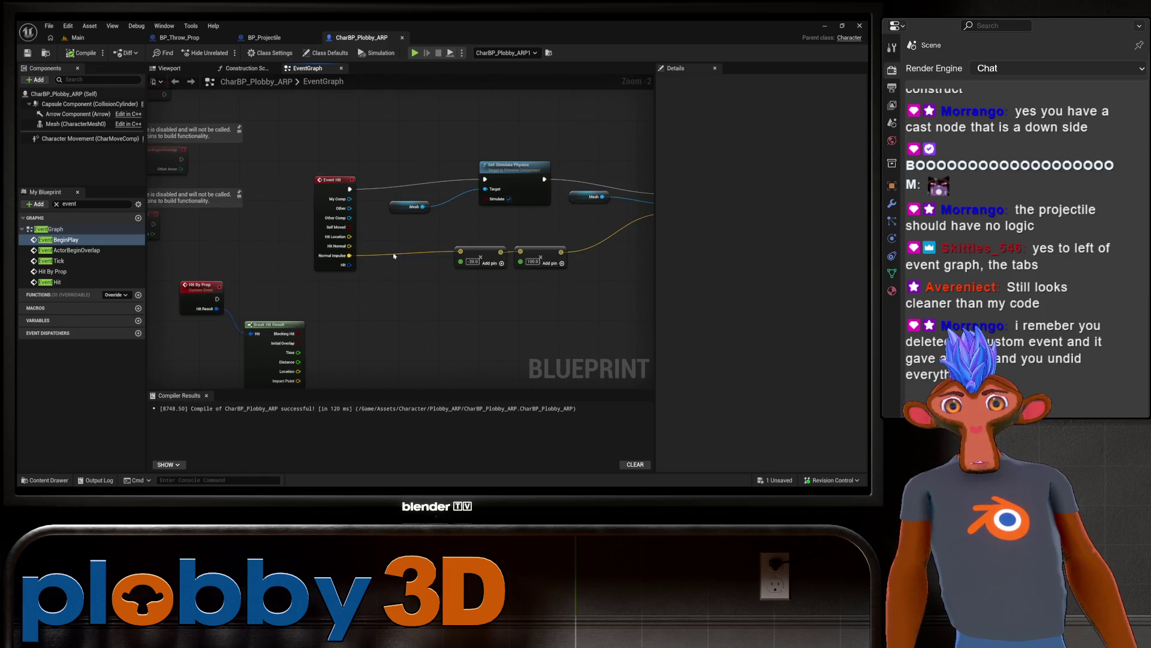
left_click_drag(411, 282, 329, 284)
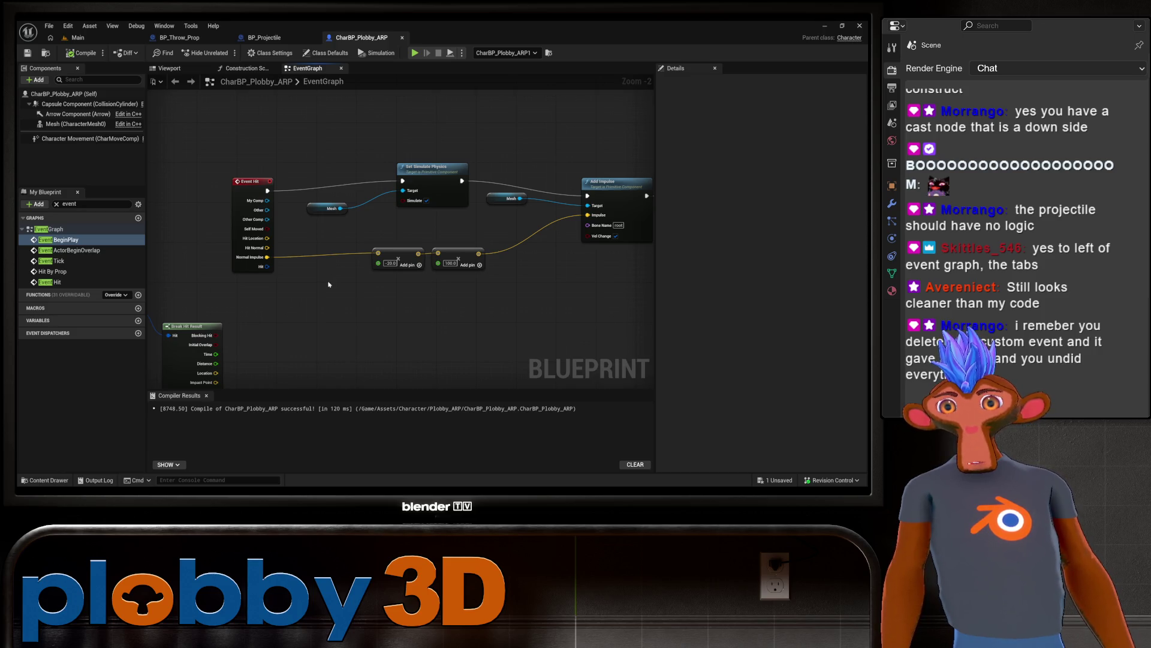
left_click(264, 37)
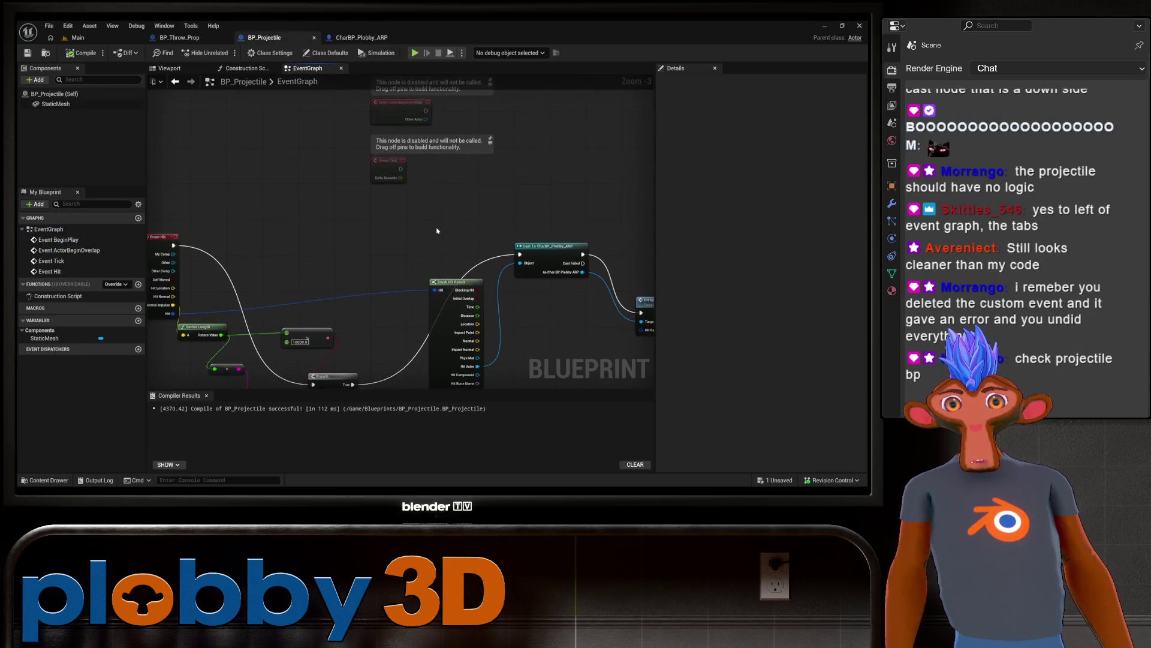
Step: Remove the Print String and reroute nodes, and move the Branch onto the execution wire
left_click_drag(437, 230, 431, 138)
scroll(466, 291, "up", 1)
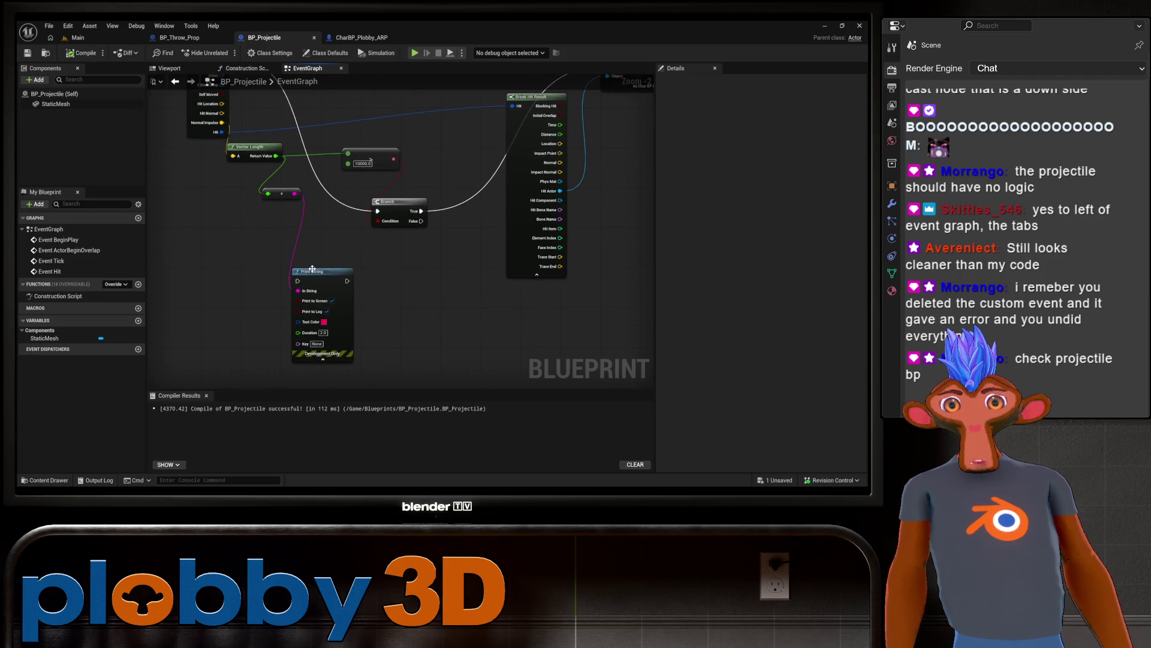
left_click_drag(312, 270, 409, 338)
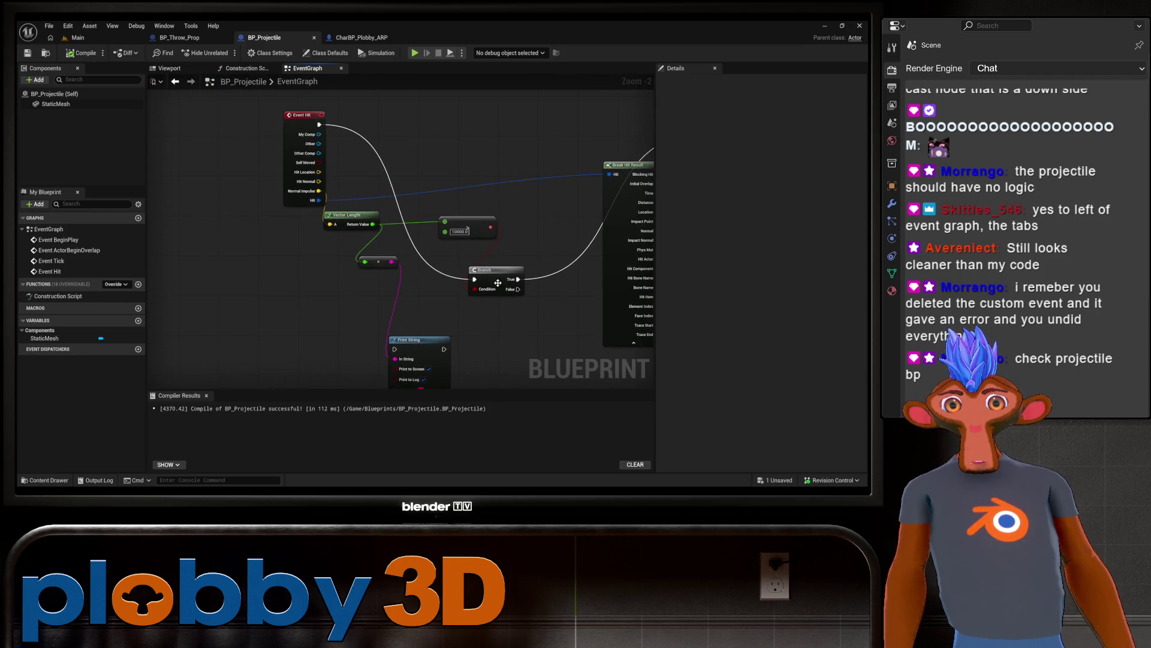
mouse_move(497, 282)
left_mouse_down()
mouse_move(441, 272)
mouse_move(296, 199)
left_mouse_up()
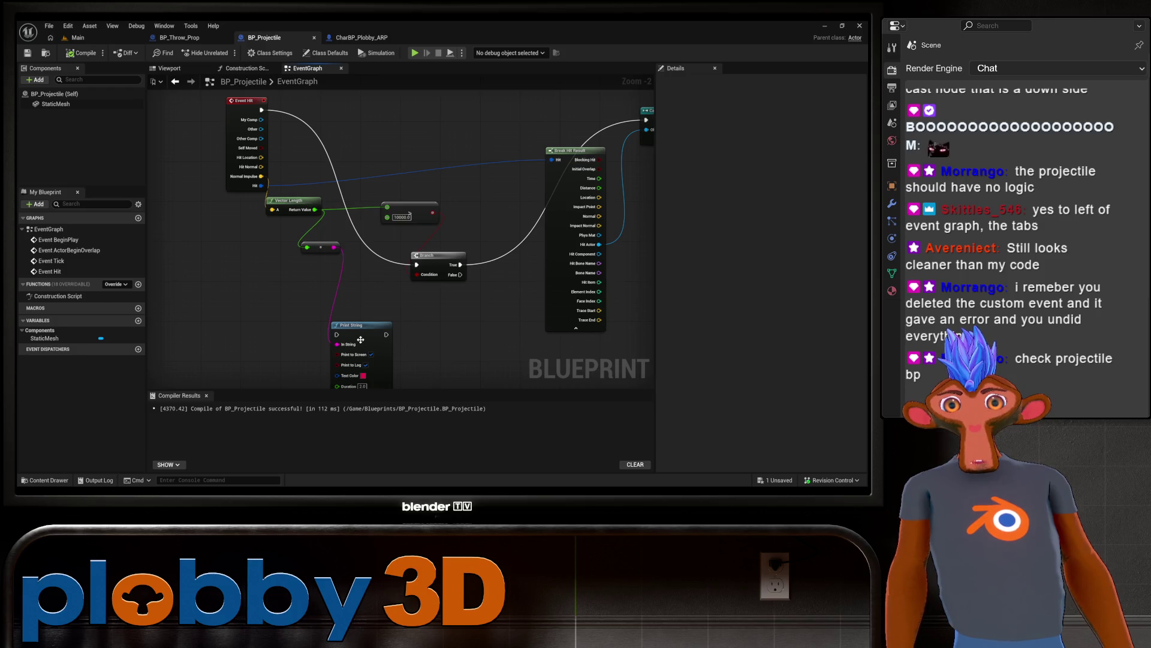
left_click_drag(385, 330, 343, 309)
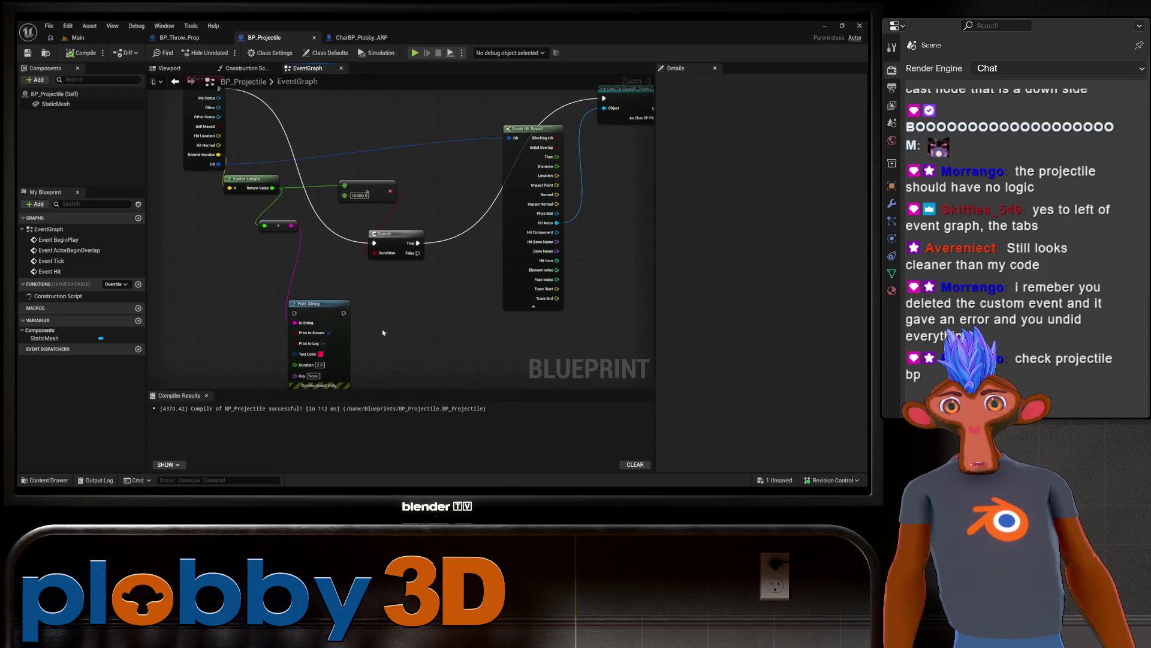
mouse_move(245, 178)
left_mouse_down()
mouse_move(273, 186)
mouse_move(225, 194)
left_mouse_up()
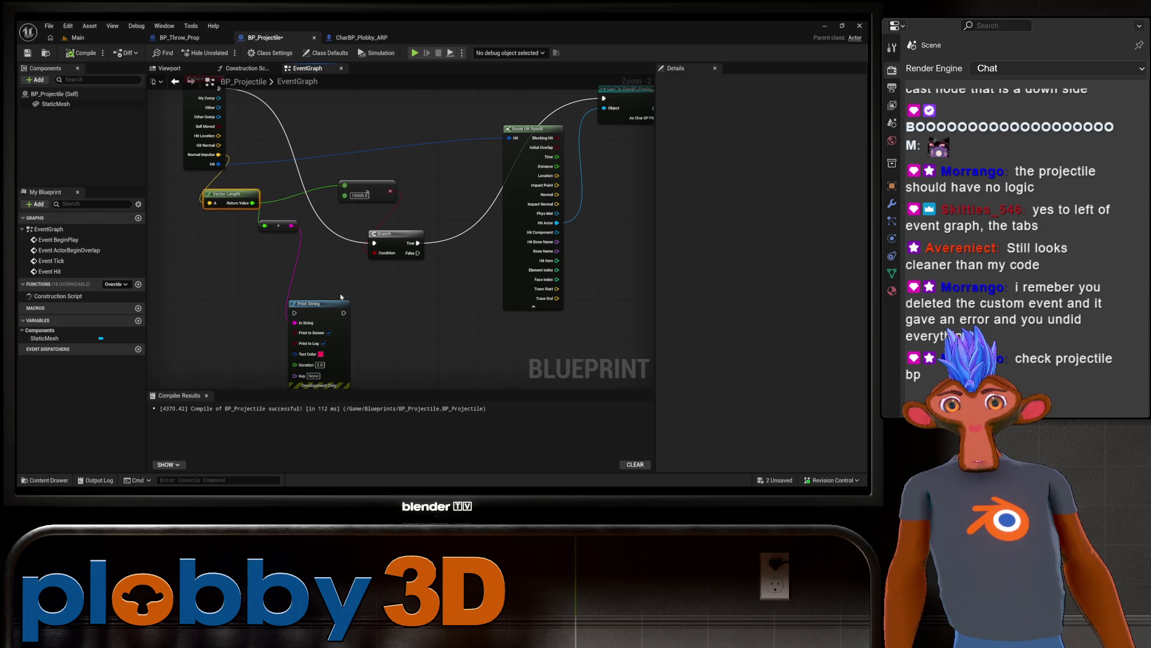
left_click(322, 303)
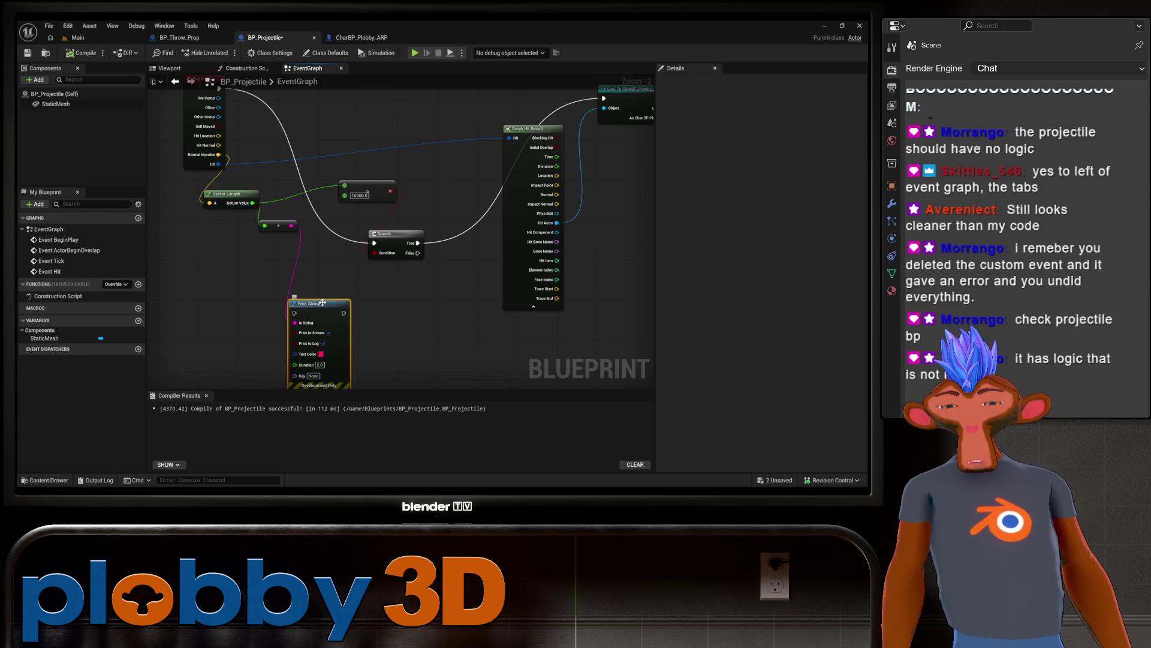
key("Delete")
left_click(285, 226)
key("Delete")
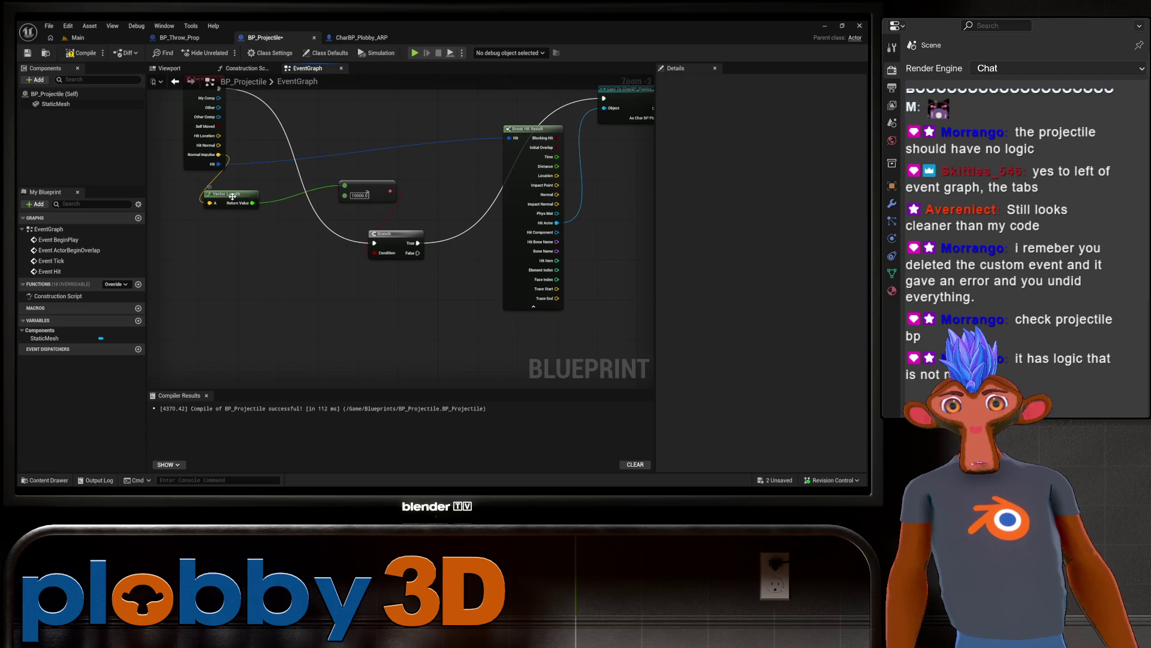
left_click(233, 197)
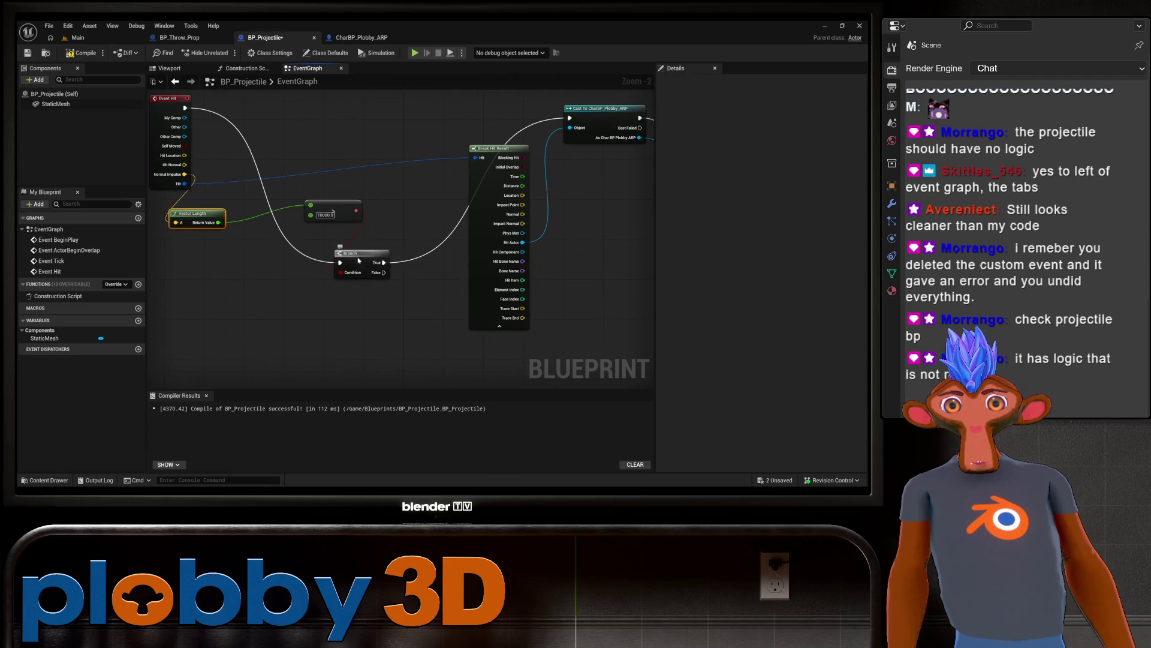
mouse_move(358, 260)
left_mouse_down()
mouse_move(390, 240)
mouse_move(379, 258)
mouse_move(417, 166)
mouse_move(347, 123)
left_mouse_up()
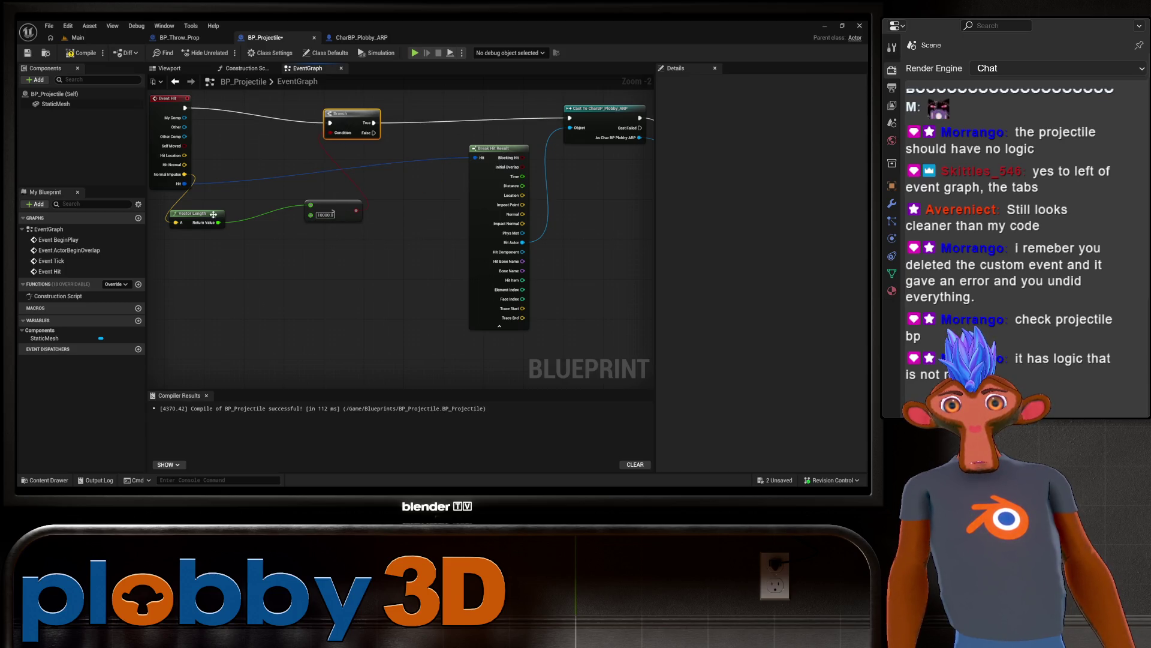
Step: Delete all of the projectile's hit logic nodes and compile the emptied blueprint
mouse_move(598, 201)
left_mouse_down()
mouse_move(490, 242)
mouse_move(471, 313)
mouse_move(196, 322)
left_mouse_up()
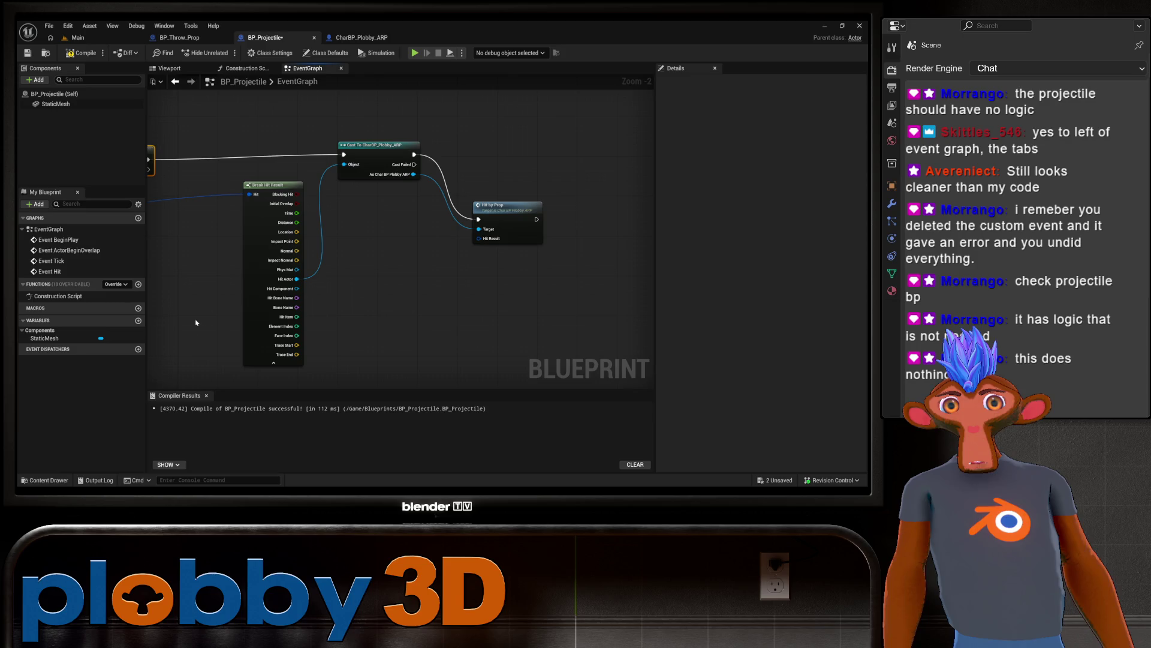
scroll(226, 308, "down", 3)
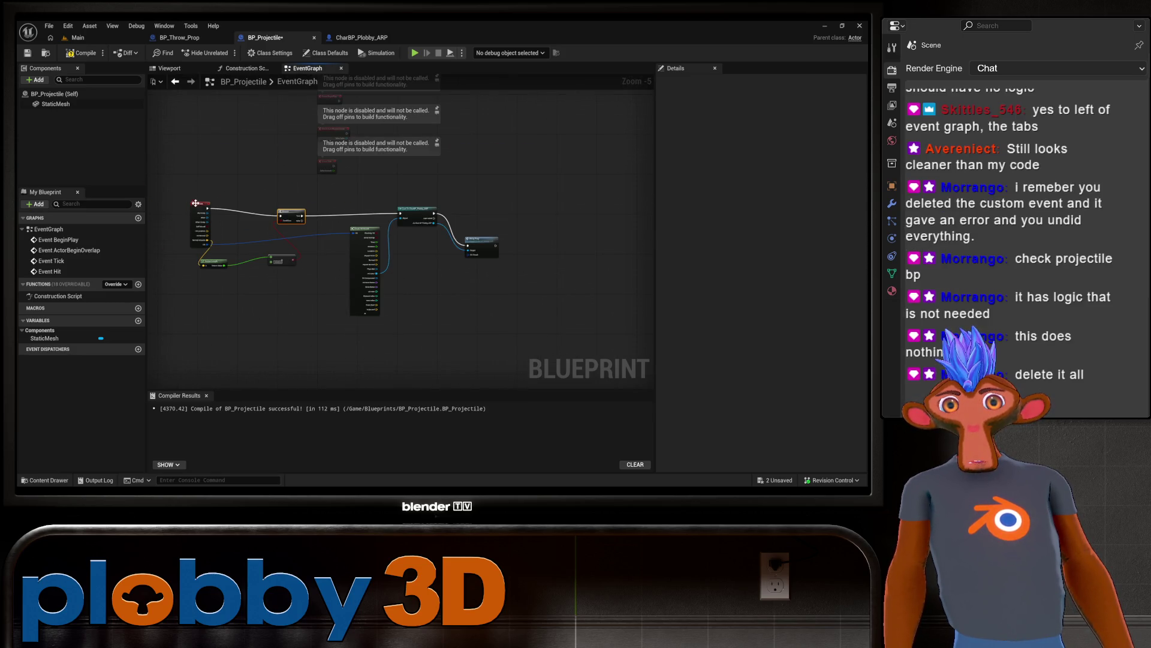
mouse_move(189, 198)
left_mouse_down()
mouse_move(449, 347)
mouse_move(516, 325)
left_mouse_up()
key("Delete")
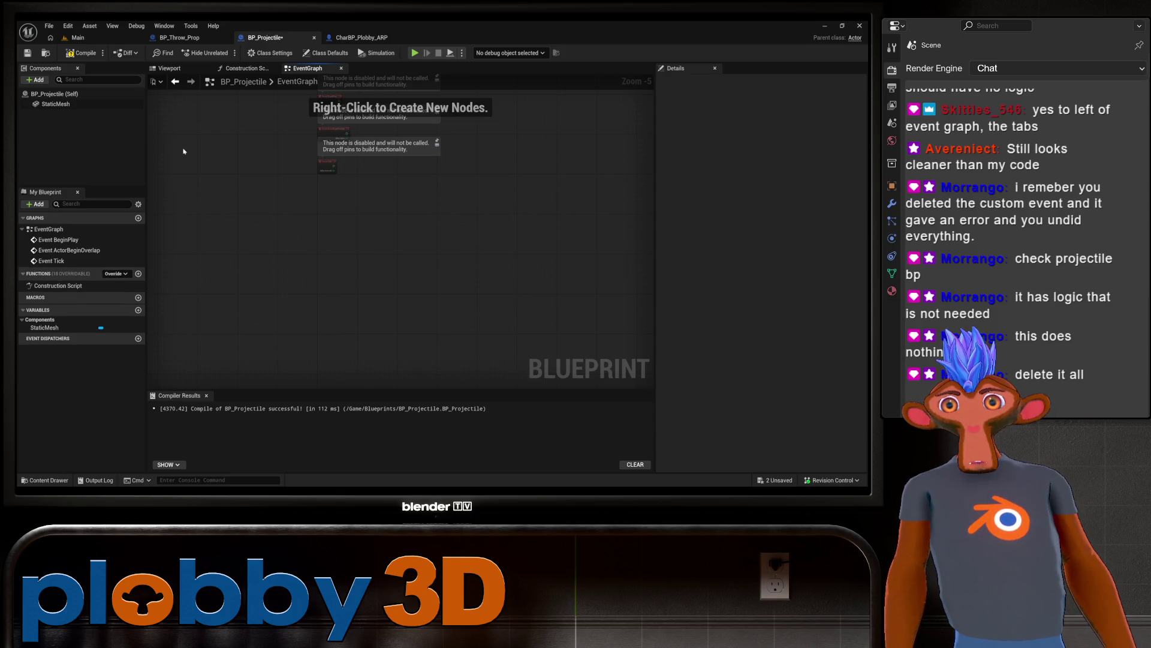
left_click(81, 53)
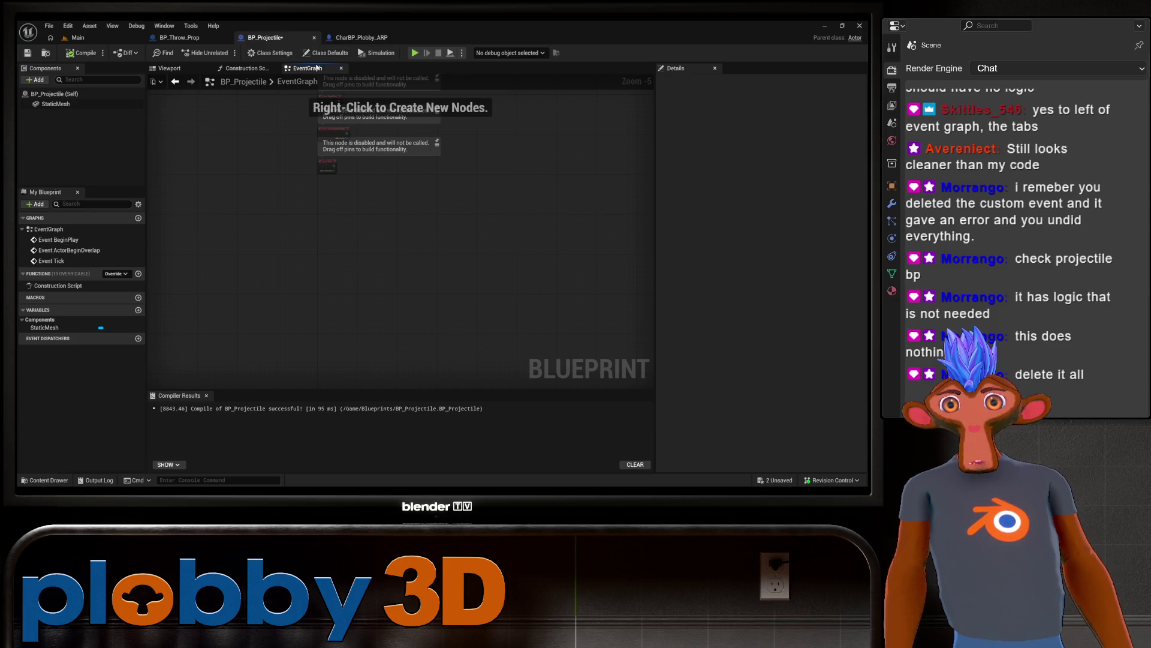
Step: Look over the BP_Throw_Prop blueprint graph
left_click(178, 39)
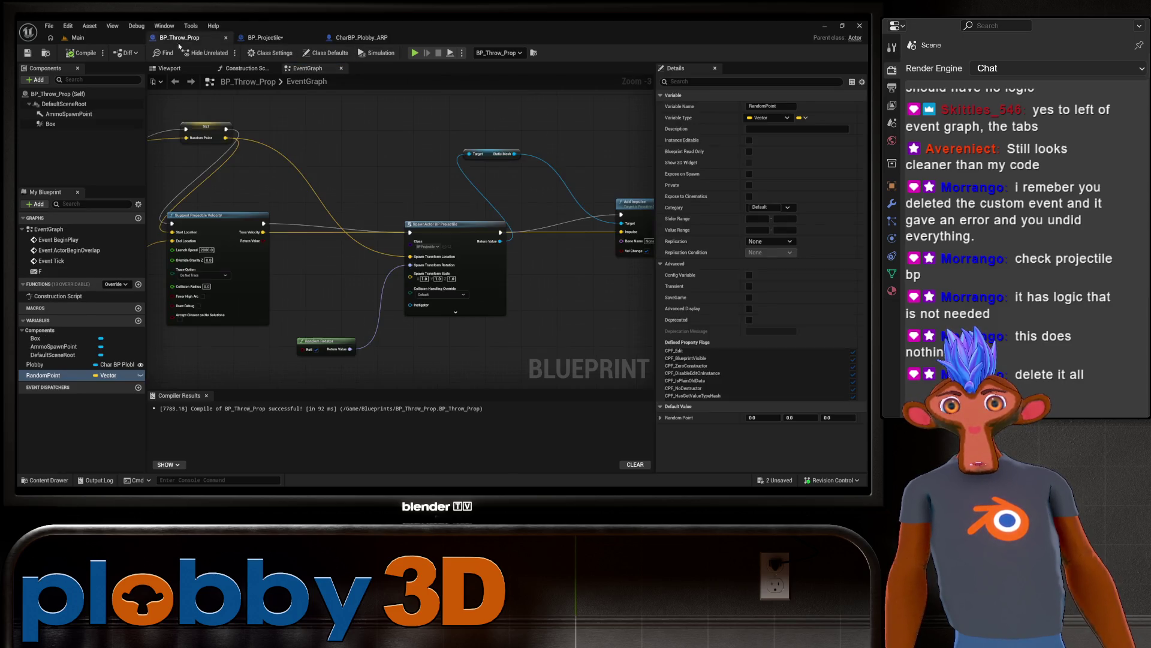
scroll(440, 205, "down", 3)
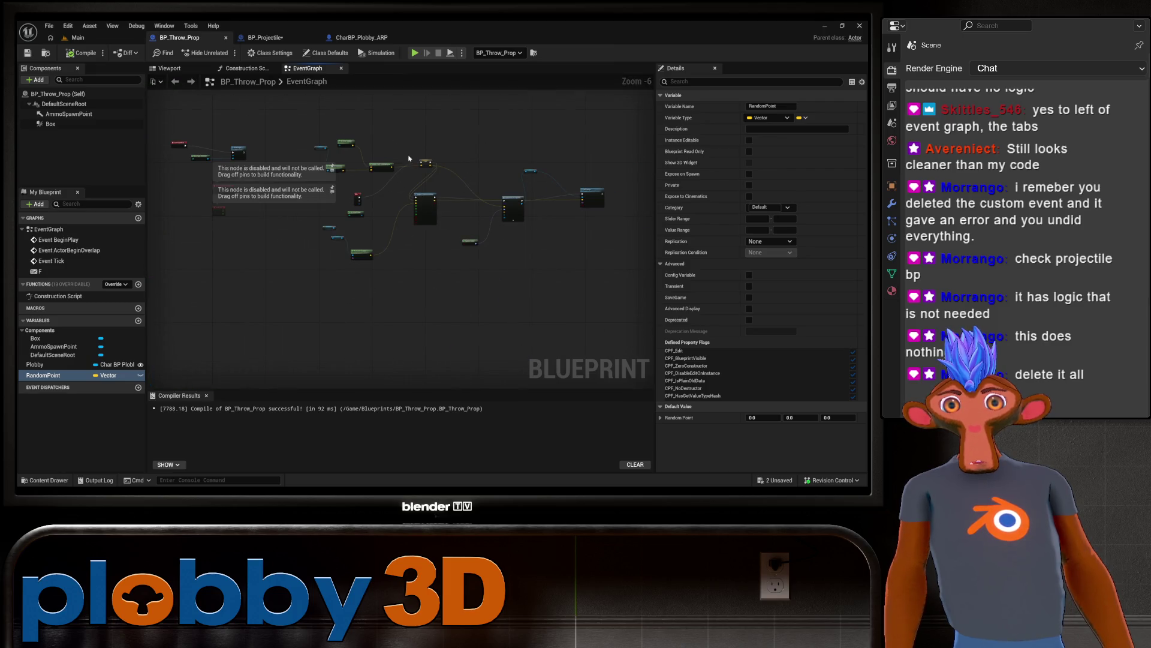
scroll(409, 158, "up", 3)
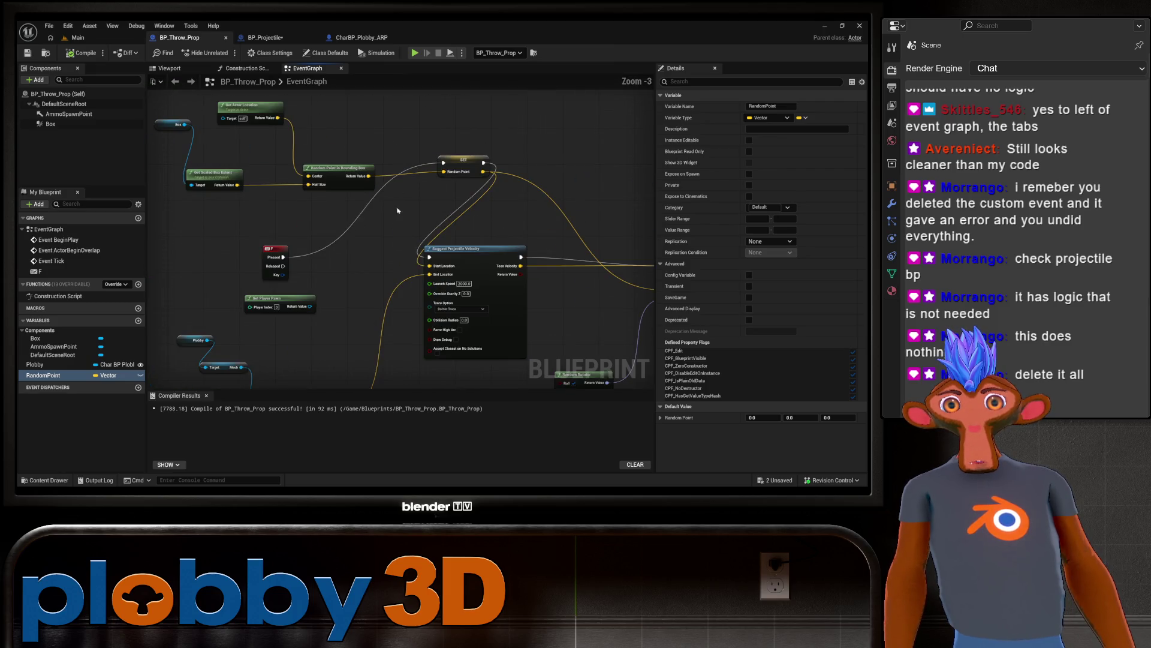
Step: Center CharBP_Plobby_ARP's Event Hit chain, then return to the Main level editor
left_click(356, 38)
scroll(360, 310, "down", 2)
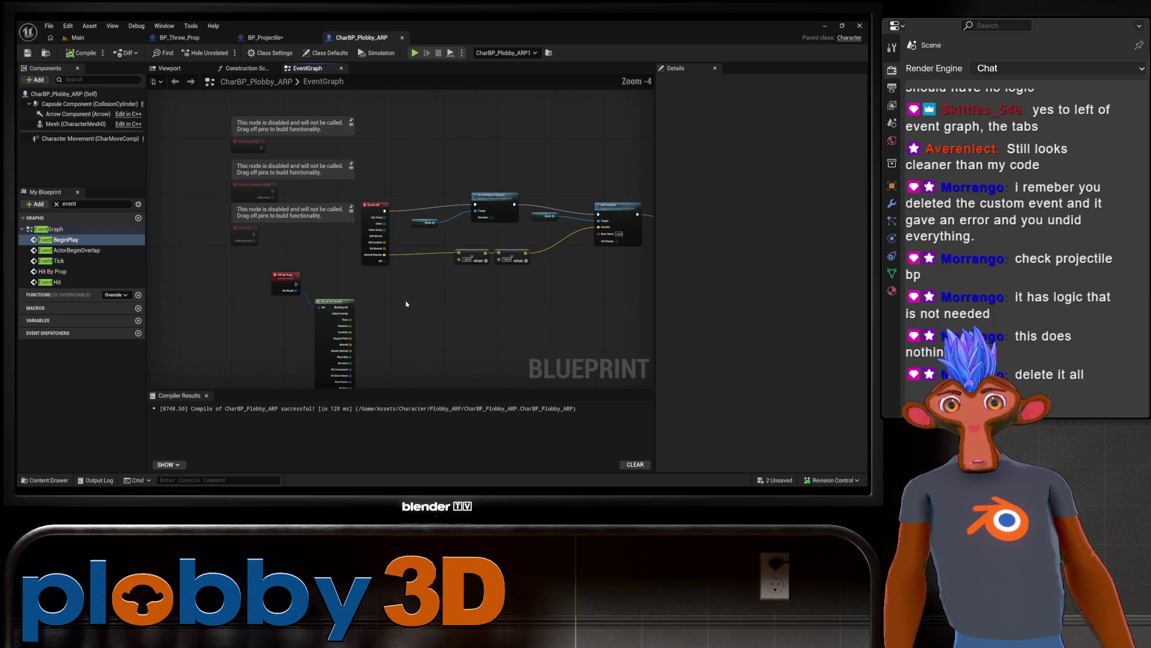
left_click_drag(432, 316, 243, 316)
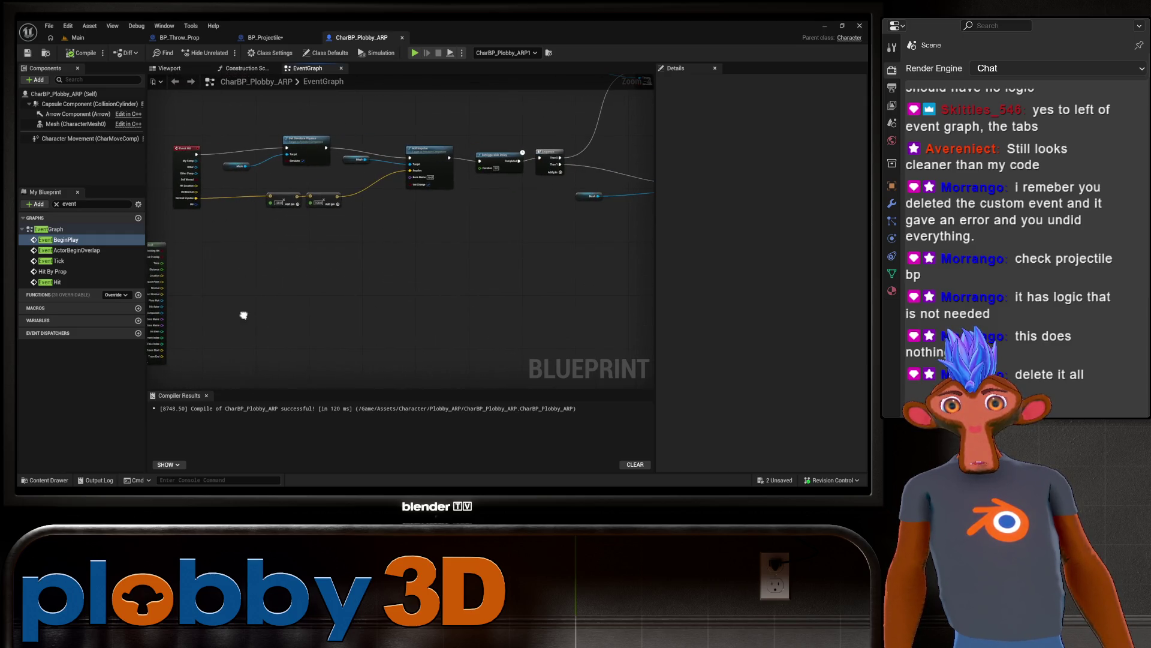
mouse_move(178, 150)
left_mouse_down()
mouse_move(188, 313)
mouse_move(406, 318)
left_mouse_up()
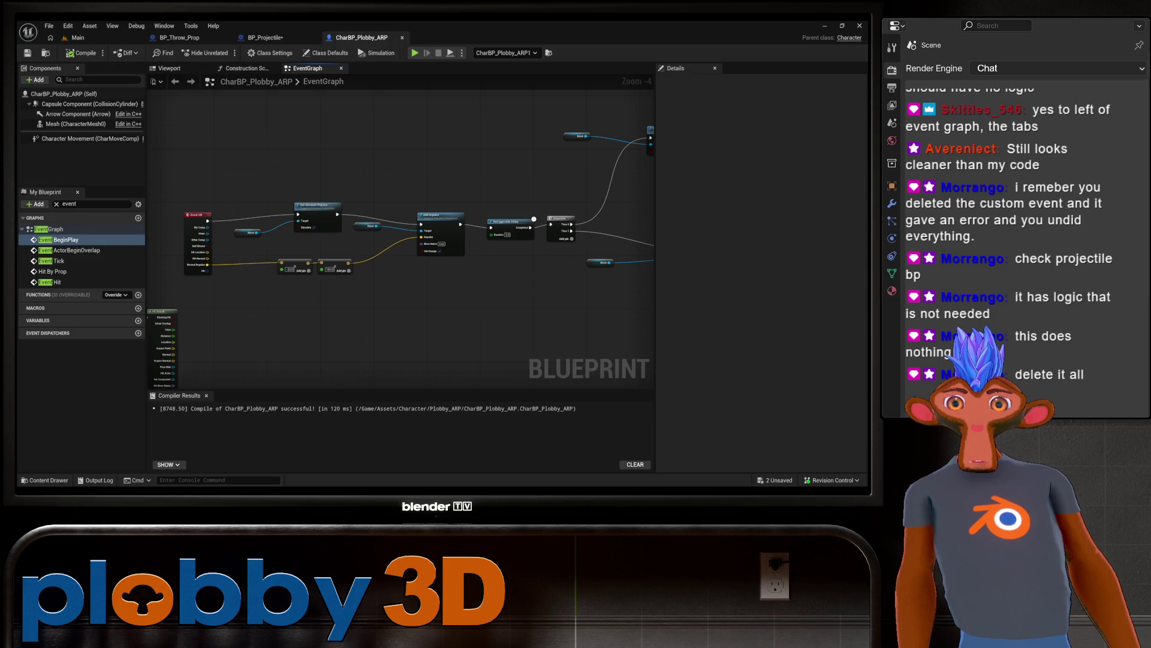
left_click(96, 38)
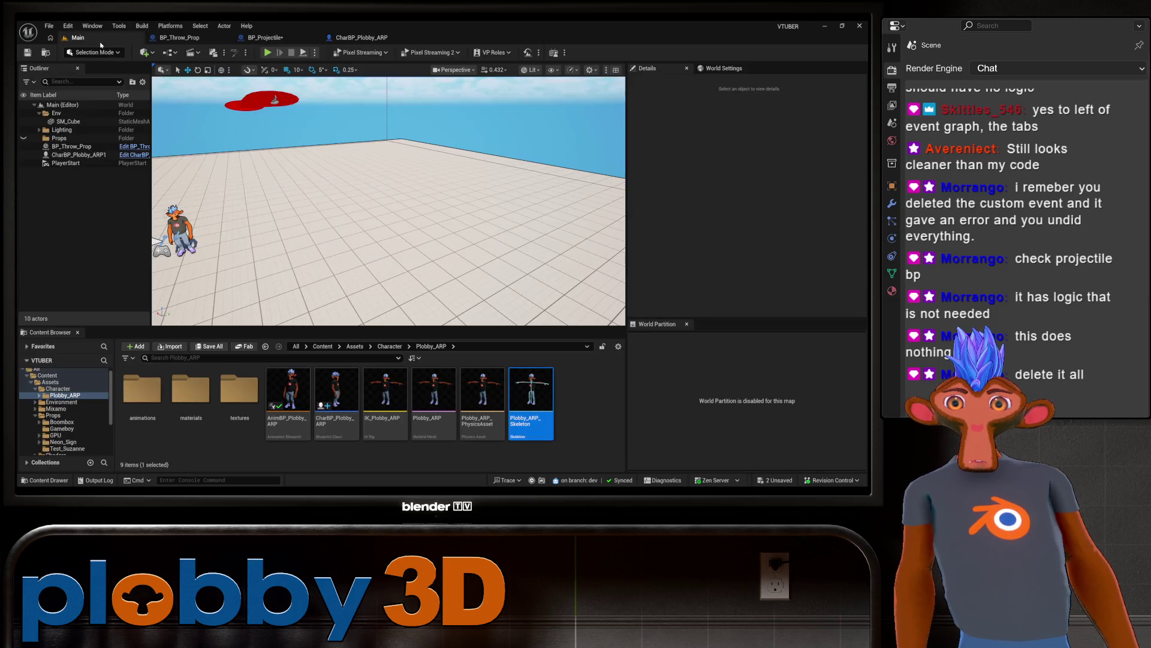
Step: Run a play-in-editor test, stop it with Shift+F1, and reopen BP_Projectile's graph
left_click(268, 52)
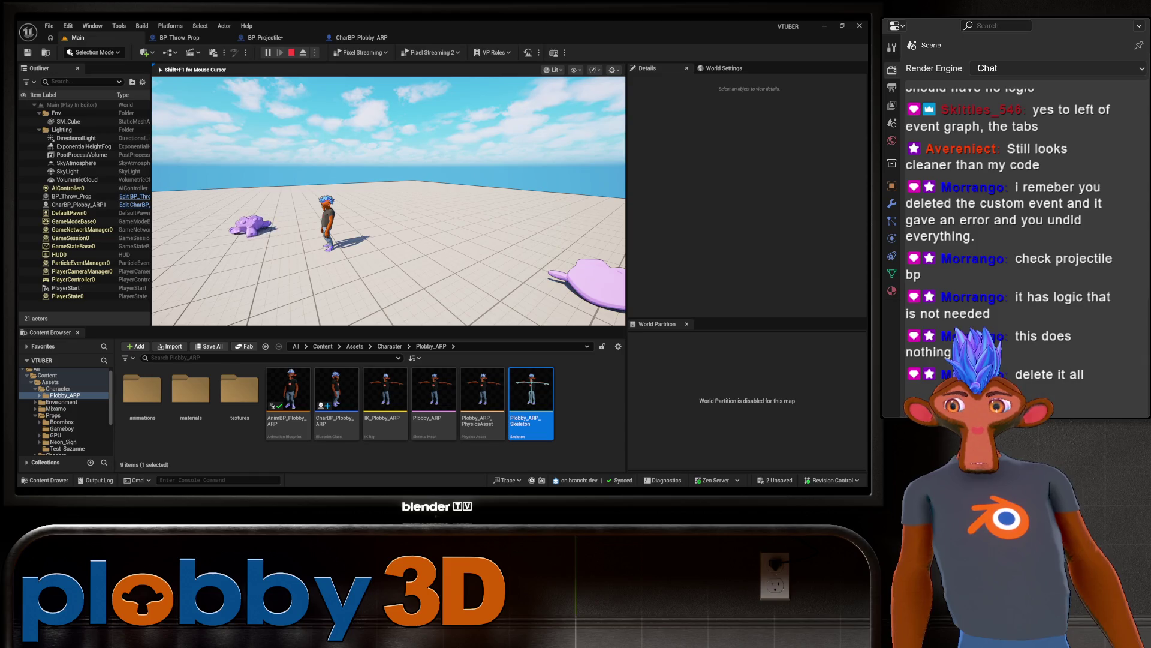
key("shift+F1")
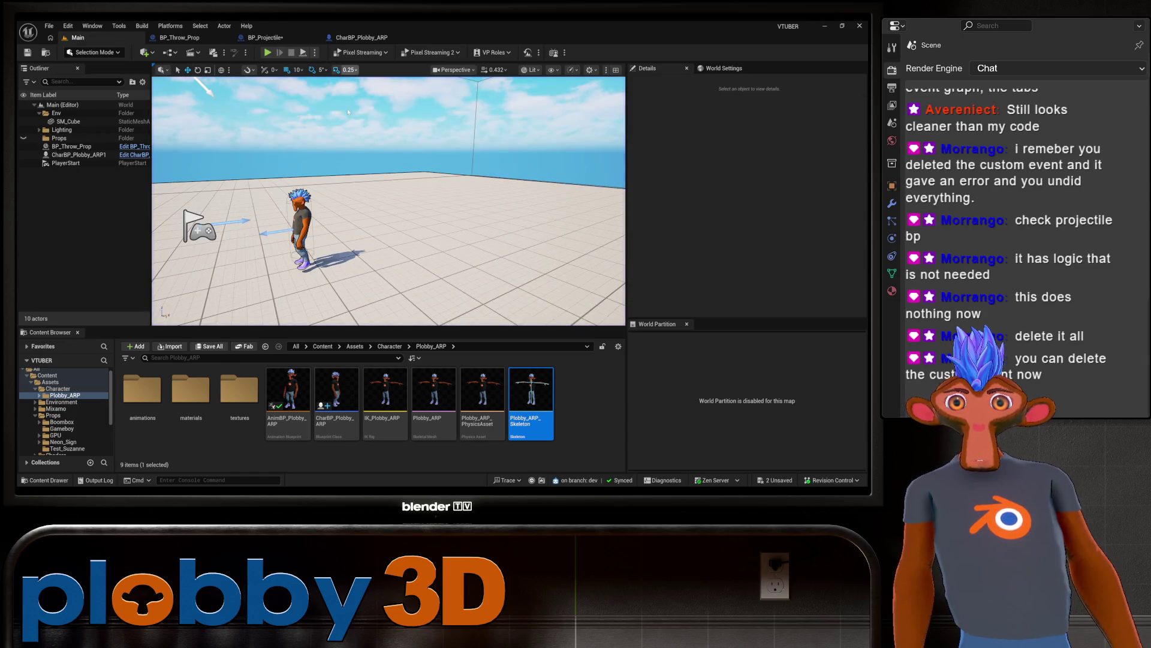
left_click(272, 38)
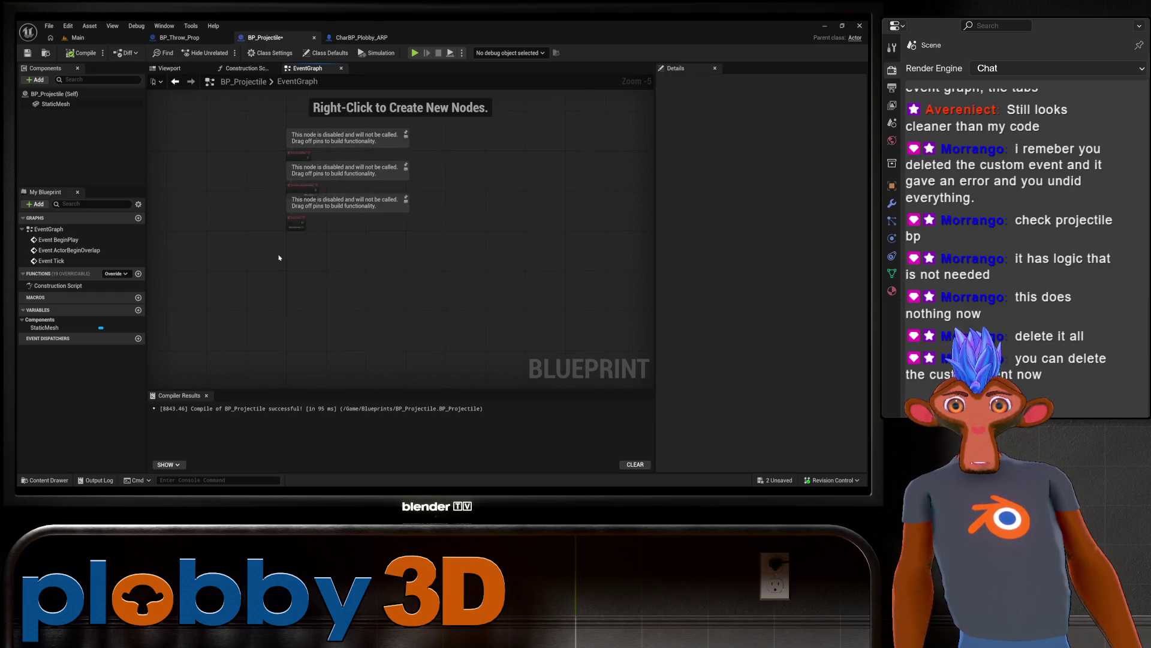
Step: In CharBP_Plobby_ARP, delete the Hit By Prop and Break Hit Result nodes
left_click(362, 37)
left_click_drag(375, 168, 261, 292)
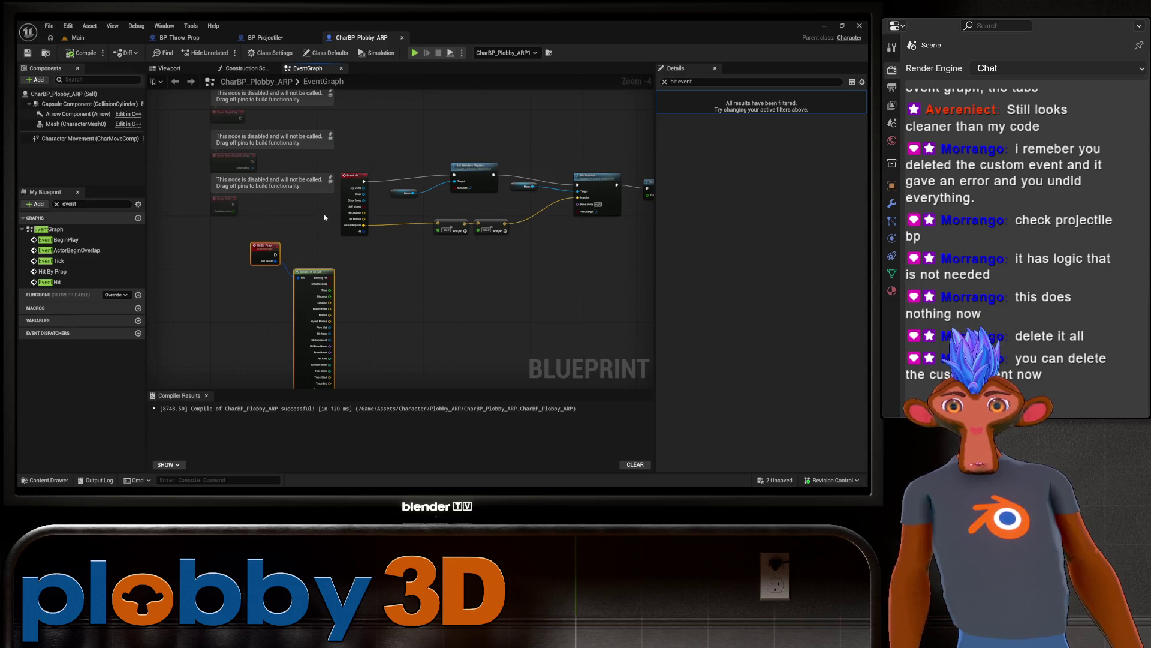
key("Delete")
Step: Recompile the character blueprint, tidy the Event Hit node, and return to the Main level
mouse_move(324, 222)
left_mouse_down()
mouse_move(218, 321)
mouse_move(165, 328)
mouse_move(244, 331)
left_mouse_up()
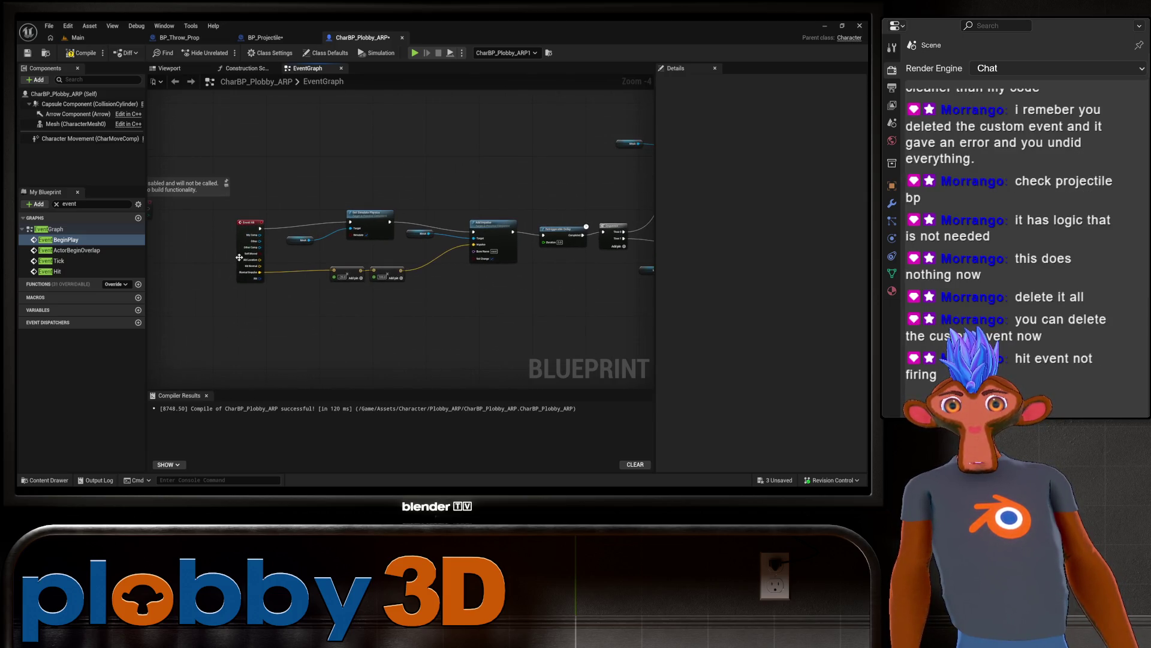
left_click_drag(420, 307, 355, 300)
left_click(90, 55)
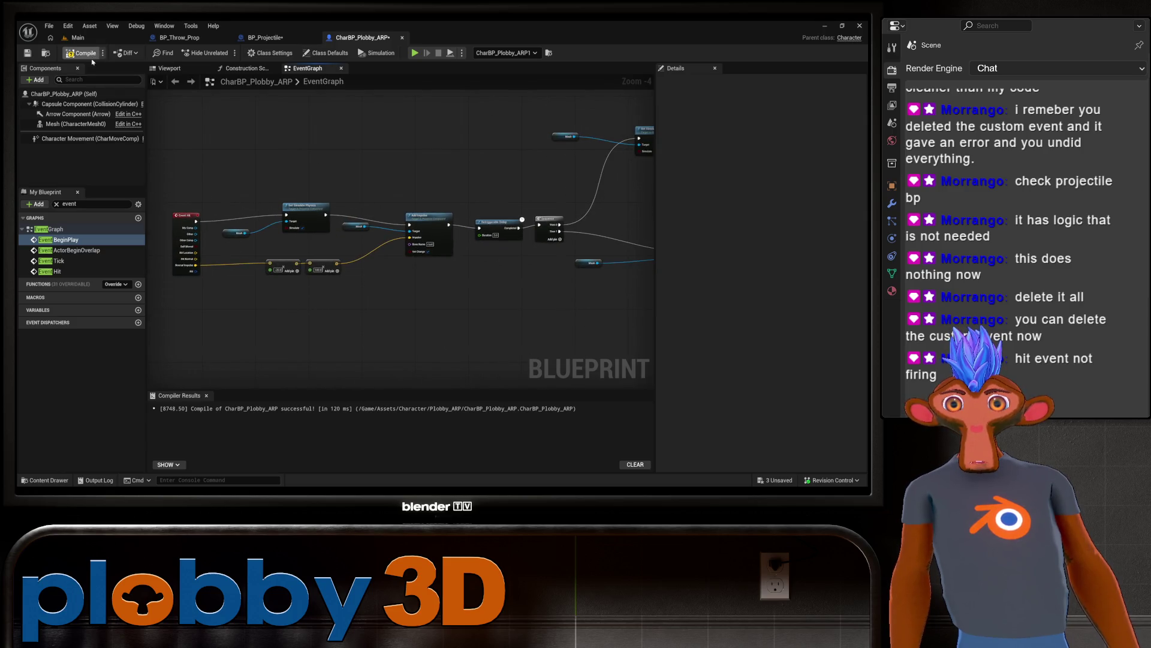
scroll(335, 324, "up", 3)
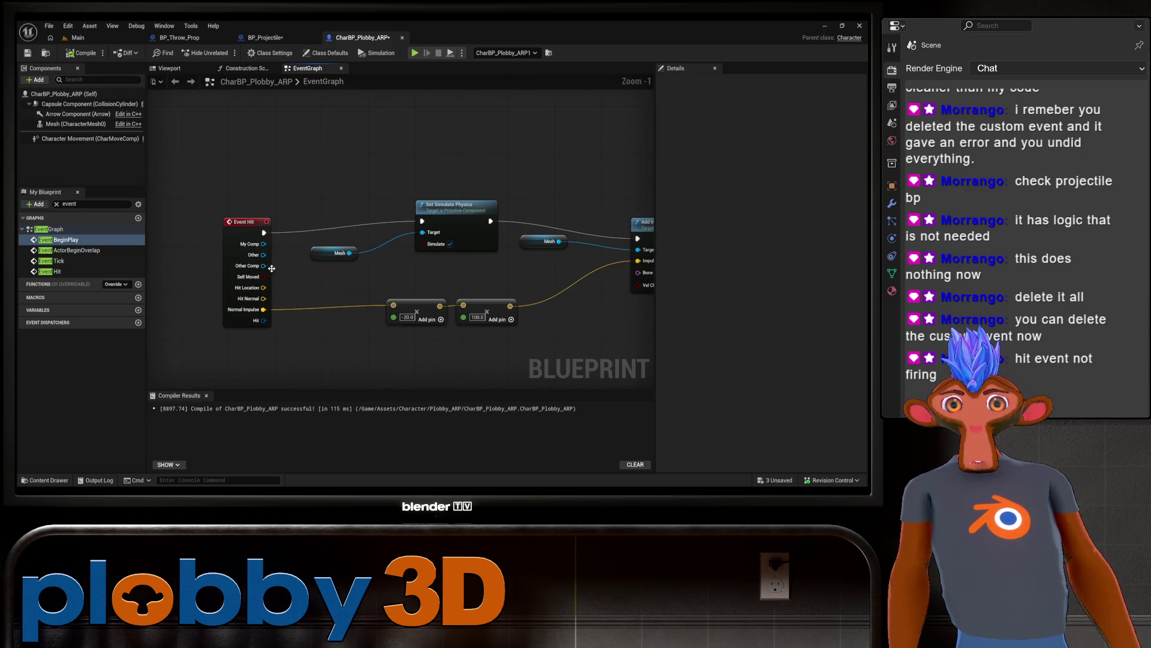
left_click_drag(234, 222, 225, 211)
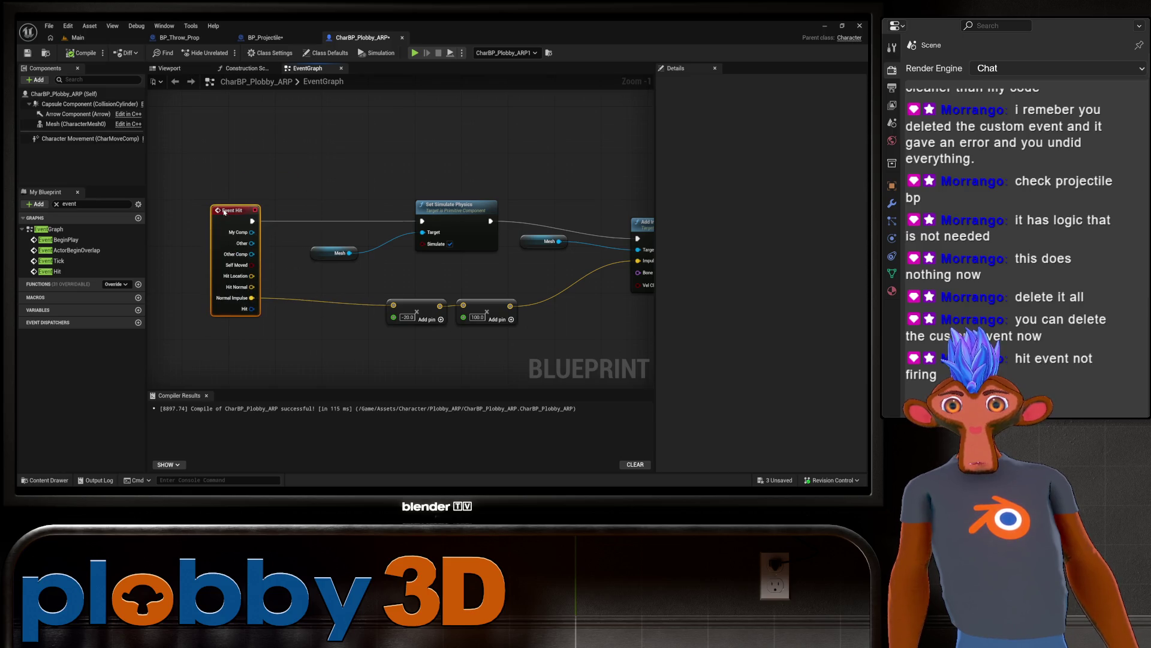
left_click_drag(421, 385, 379, 358)
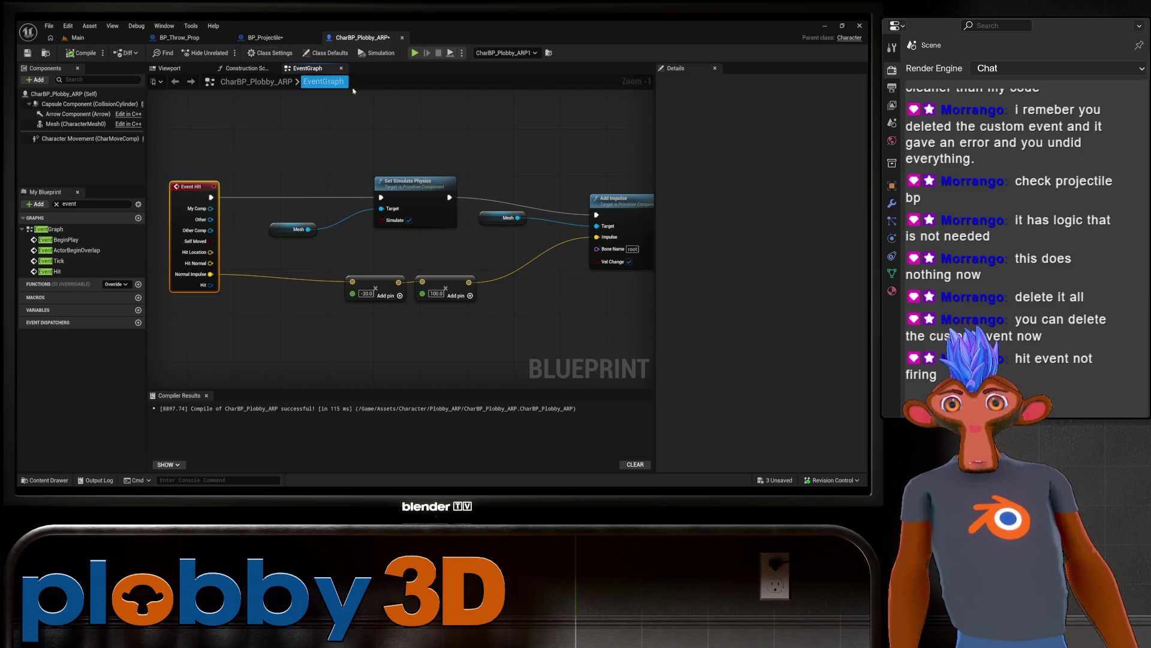
left_click(78, 37)
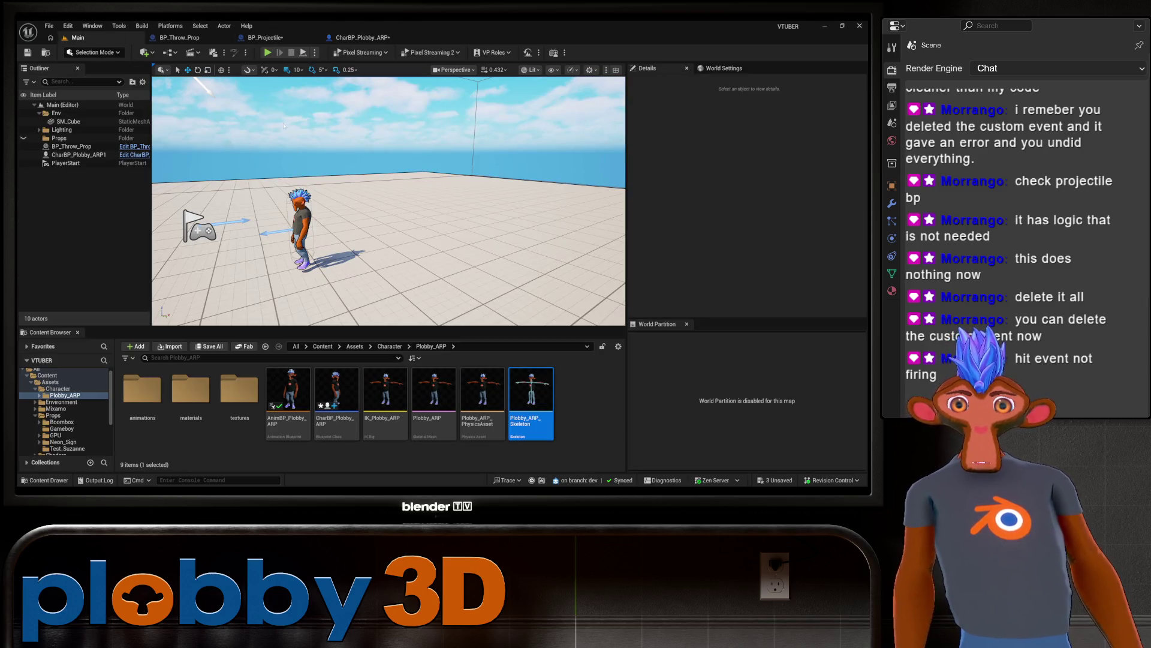
Step: Run another play test, stop it, and view BP_Projectile's disabled default events
left_click(268, 53)
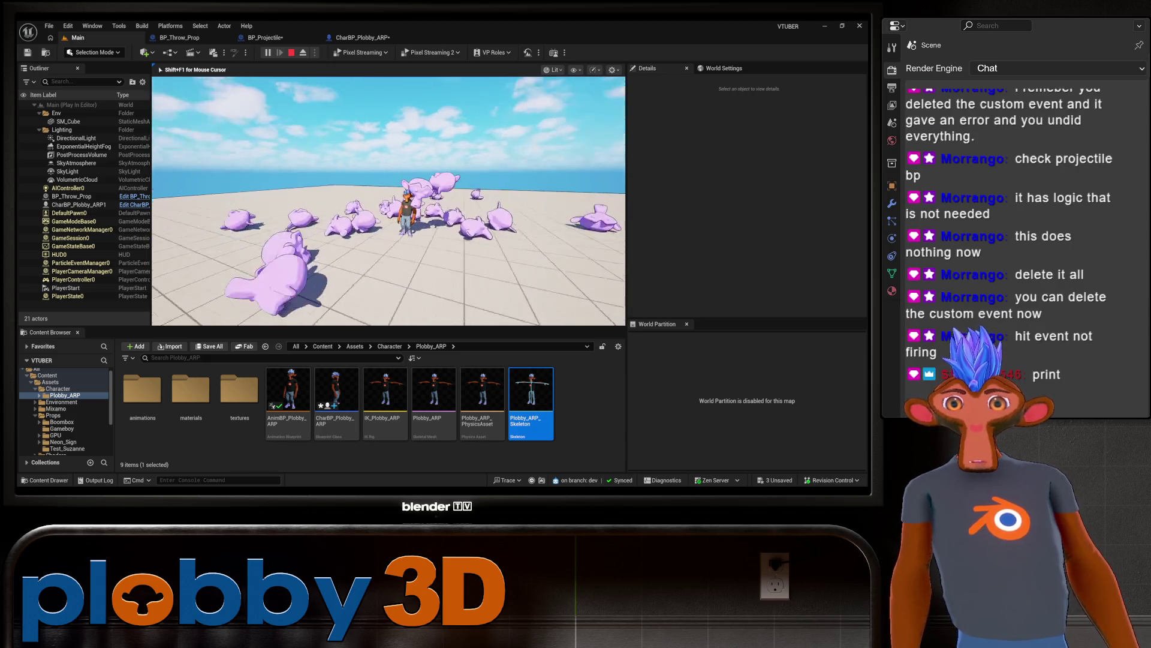
key("shift+F1")
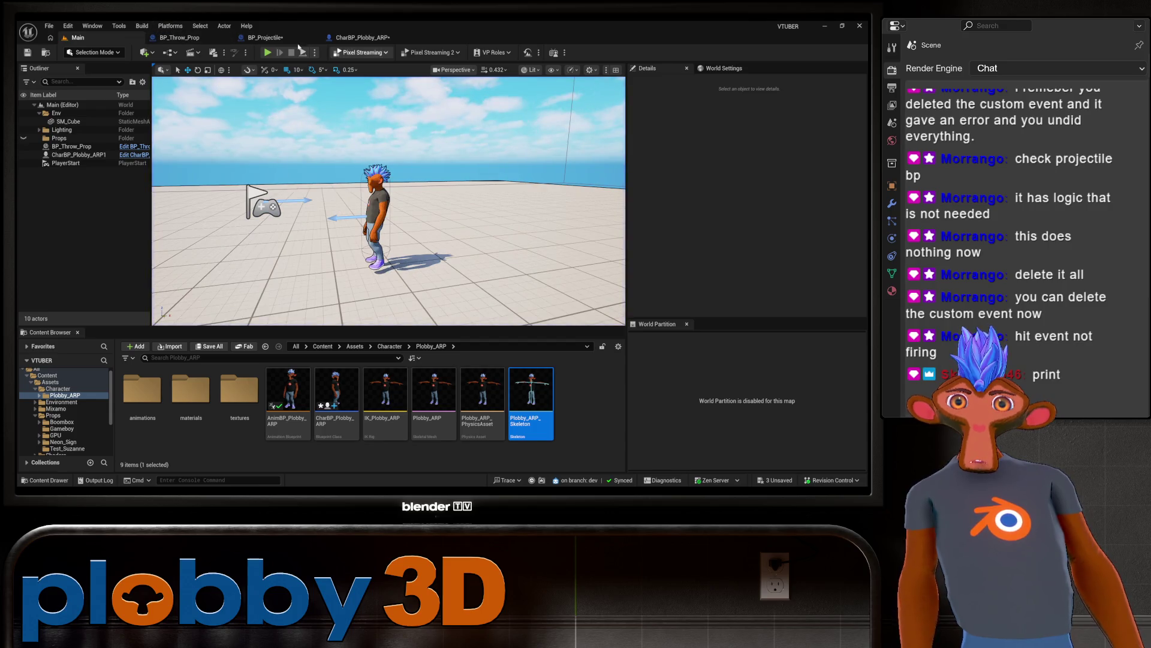
left_click(265, 37)
left_click_drag(480, 252, 521, 308)
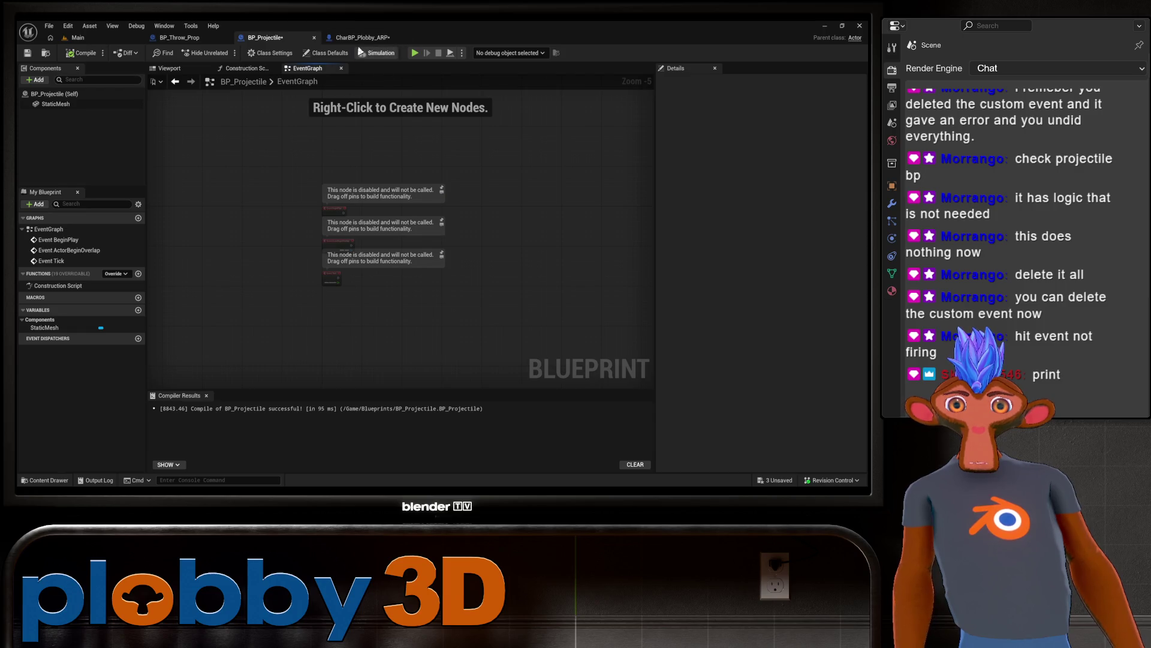
Step: Pan CharBP_Plobby_ARP's graph over Event Hit, Set Simulate Physics, Add Impulse and Retriggerable Delay
left_click(354, 37)
mouse_move(475, 340)
left_mouse_down()
mouse_move(342, 347)
mouse_move(567, 314)
left_mouse_up()
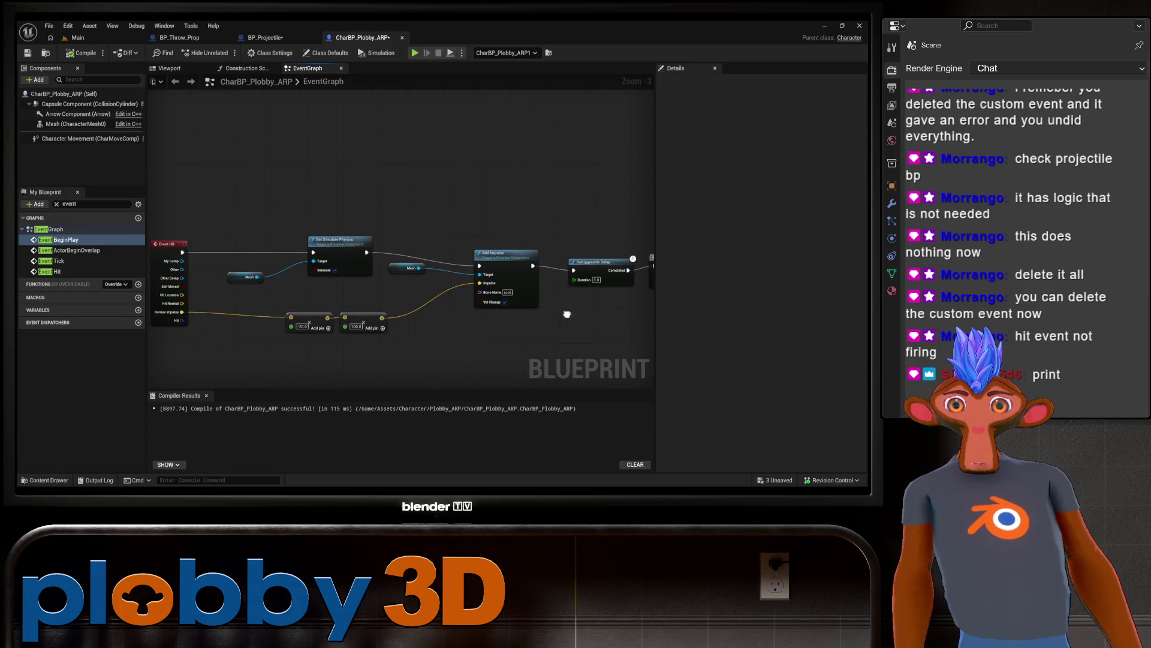
left_click_drag(317, 330, 450, 317)
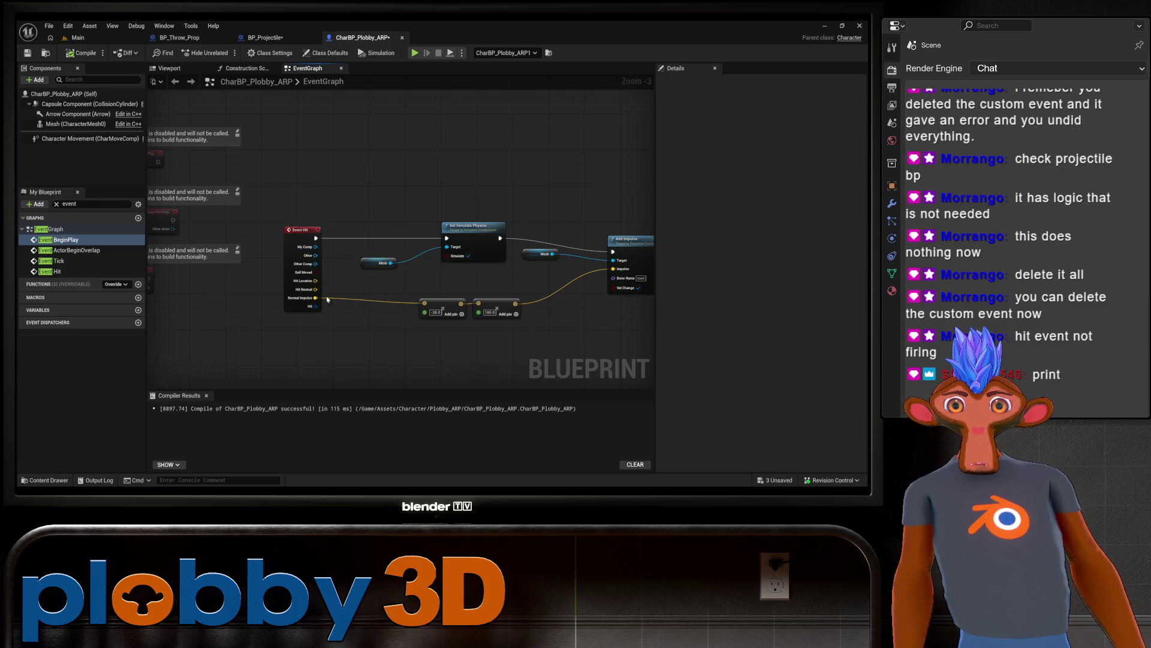
left_click_drag(328, 300, 468, 292)
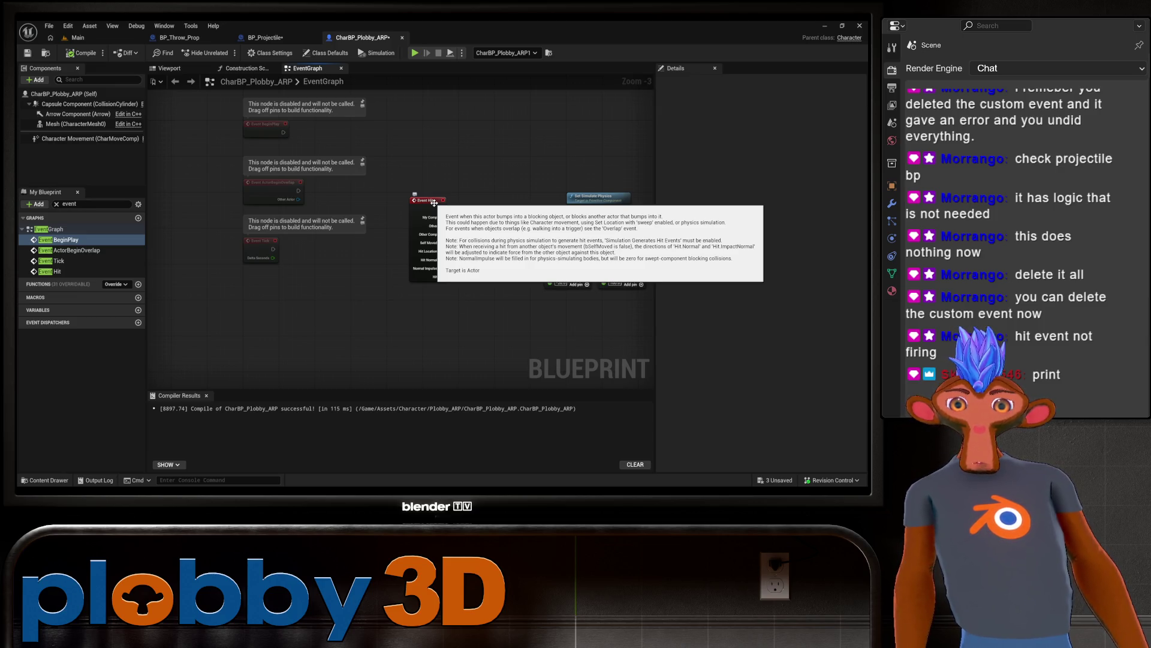
mouse_move(625, 365)
left_mouse_down()
mouse_move(413, 365)
mouse_move(282, 326)
mouse_move(457, 310)
left_mouse_up()
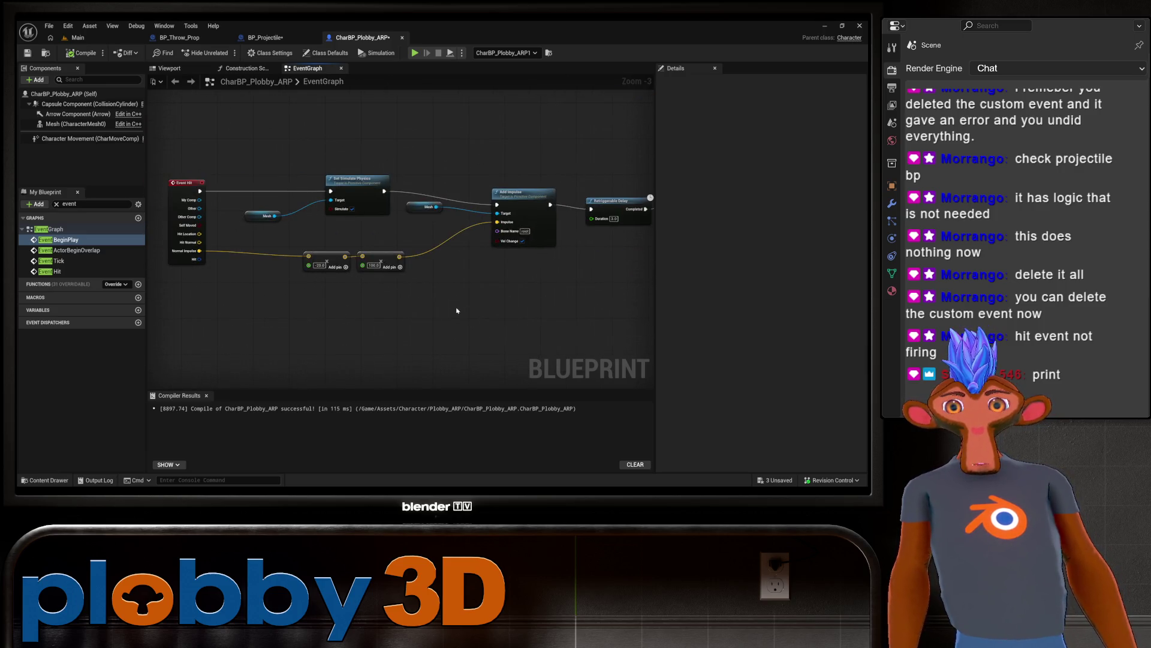
Step: Make room after Event Hit and add a Print String node there
scroll(314, 316, "up", 2)
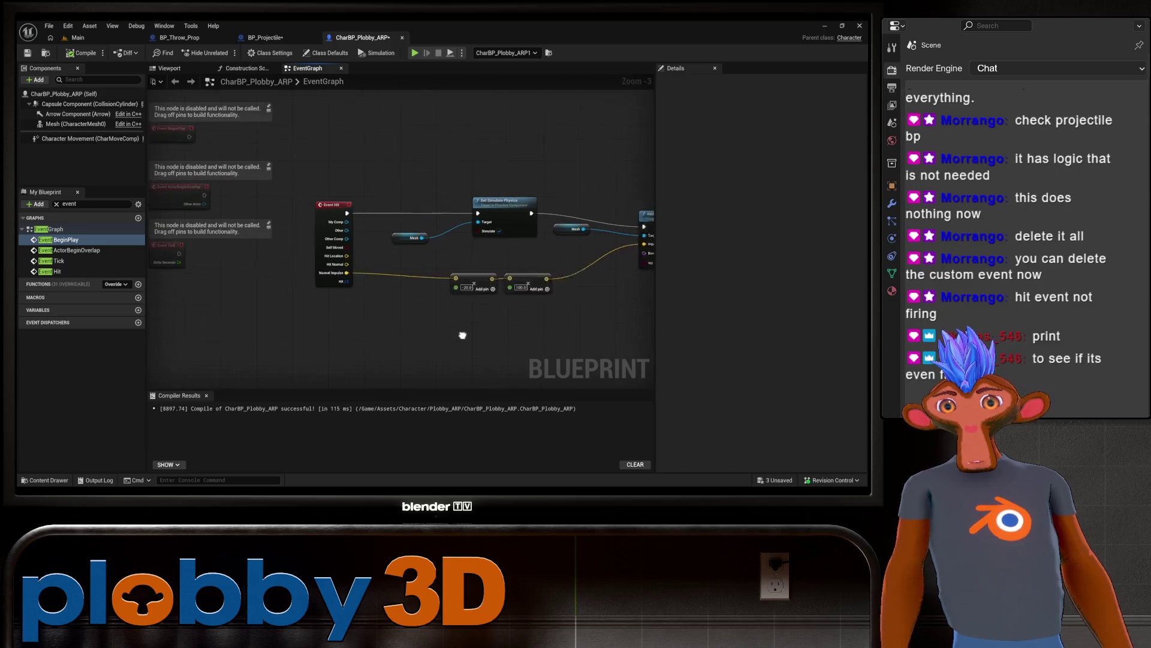
right_click(366, 205)
left_click(467, 158)
left_click_drag(438, 185, 374, 196)
mouse_move(277, 231)
left_mouse_down()
mouse_move(231, 236)
mouse_move(328, 161)
mouse_move(311, 247)
mouse_move(327, 269)
mouse_move(324, 177)
left_mouse_up()
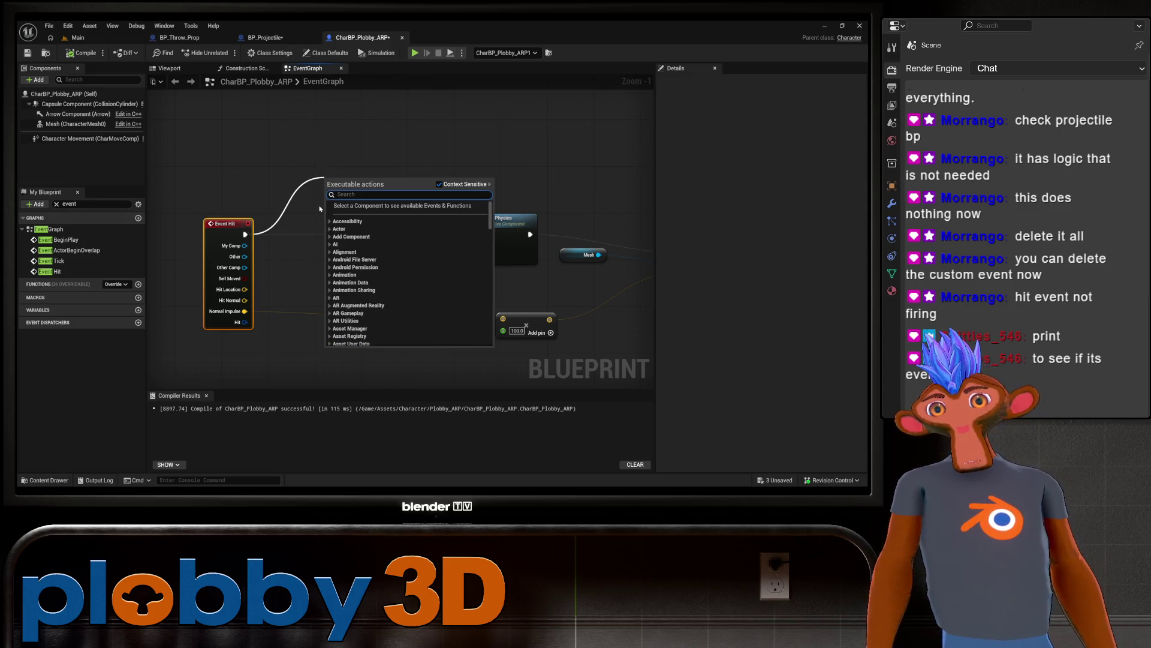
type("string")
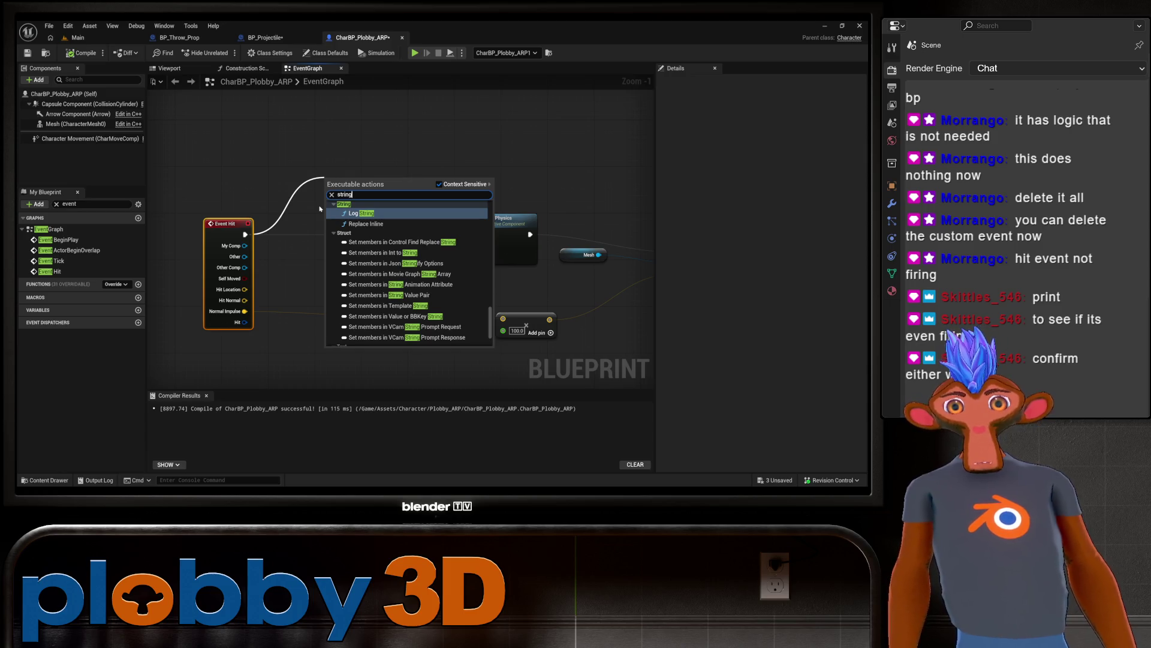
key("BackSpace")
key("BackSpace")
key("BackSpace")
type("print")
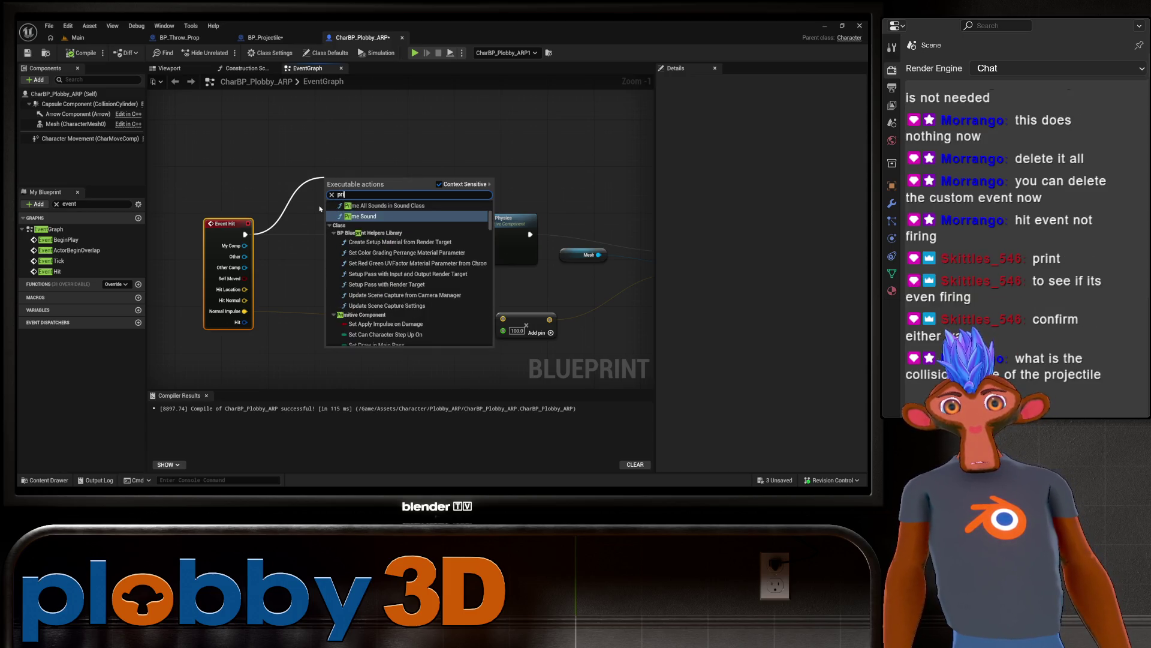
key("Return")
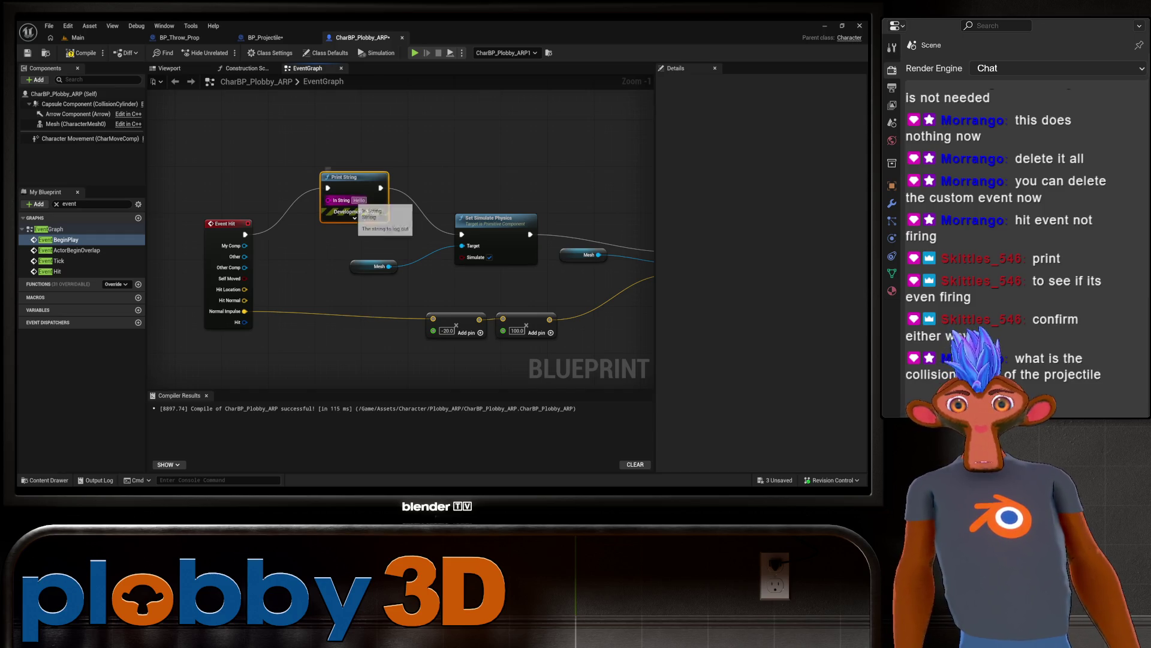
Step: Clear the graph selection and return to the Main level editor
left_click(468, 167)
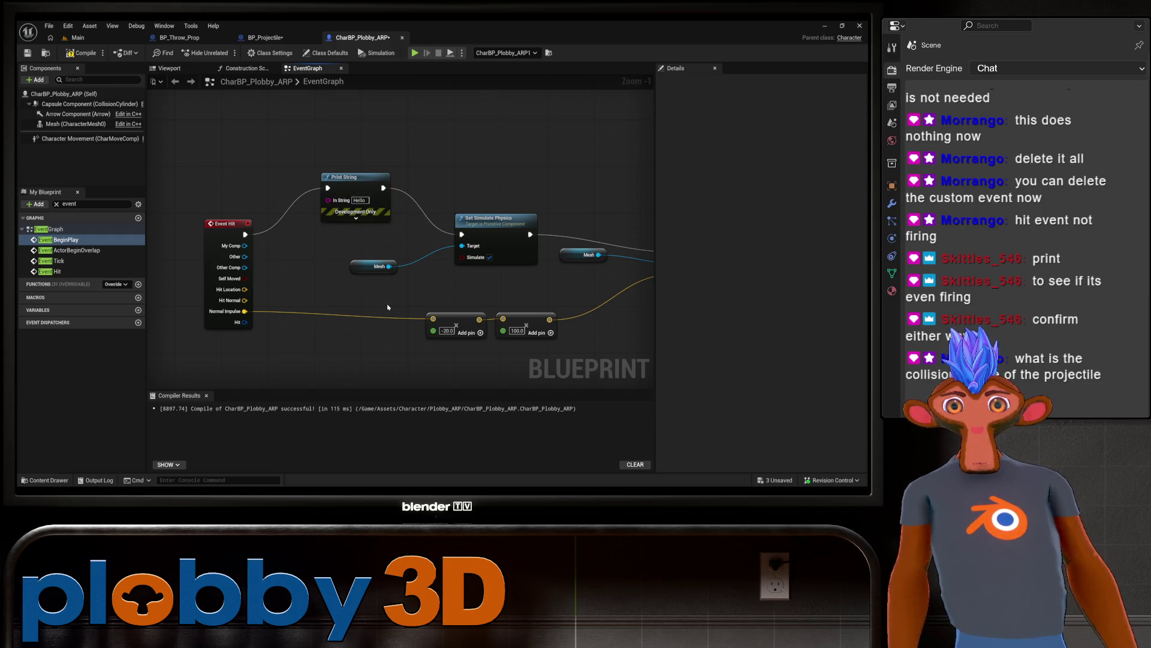
scroll(285, 291, "down", 1)
scroll(258, 288, "up", 1)
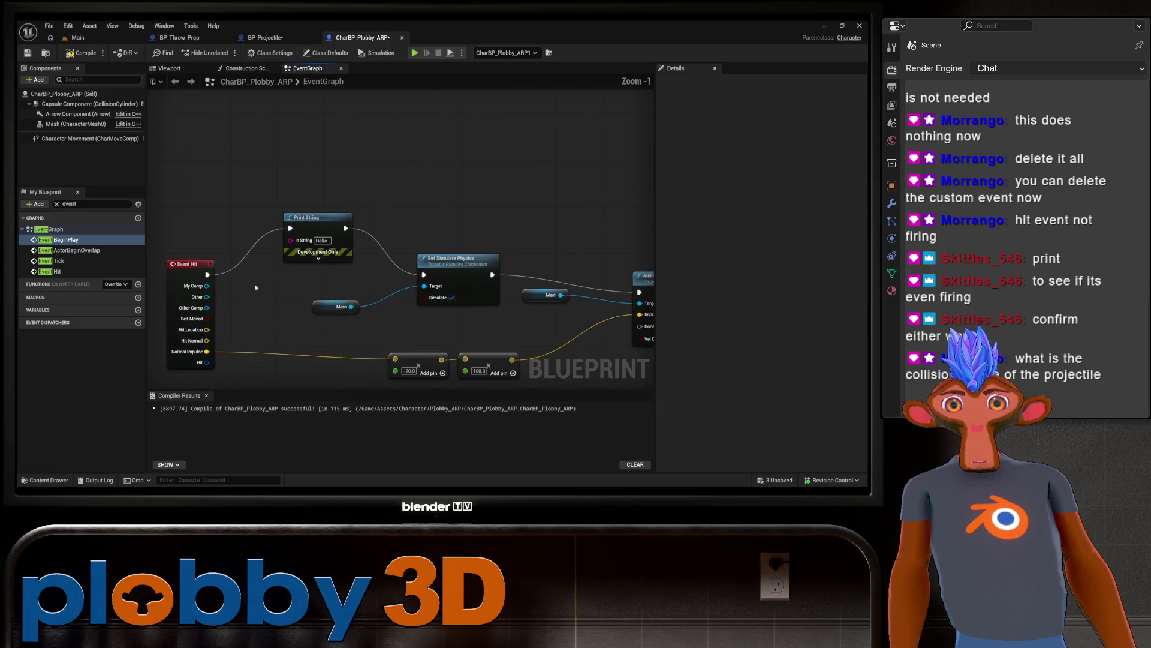
left_click(93, 41)
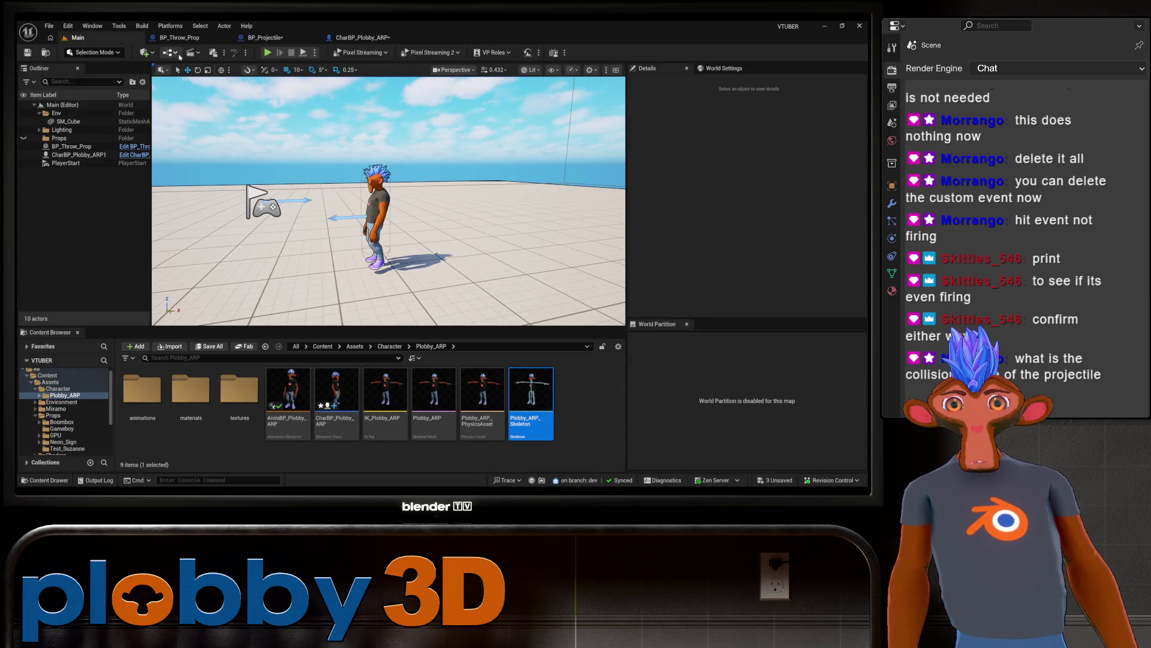
left_click(266, 53)
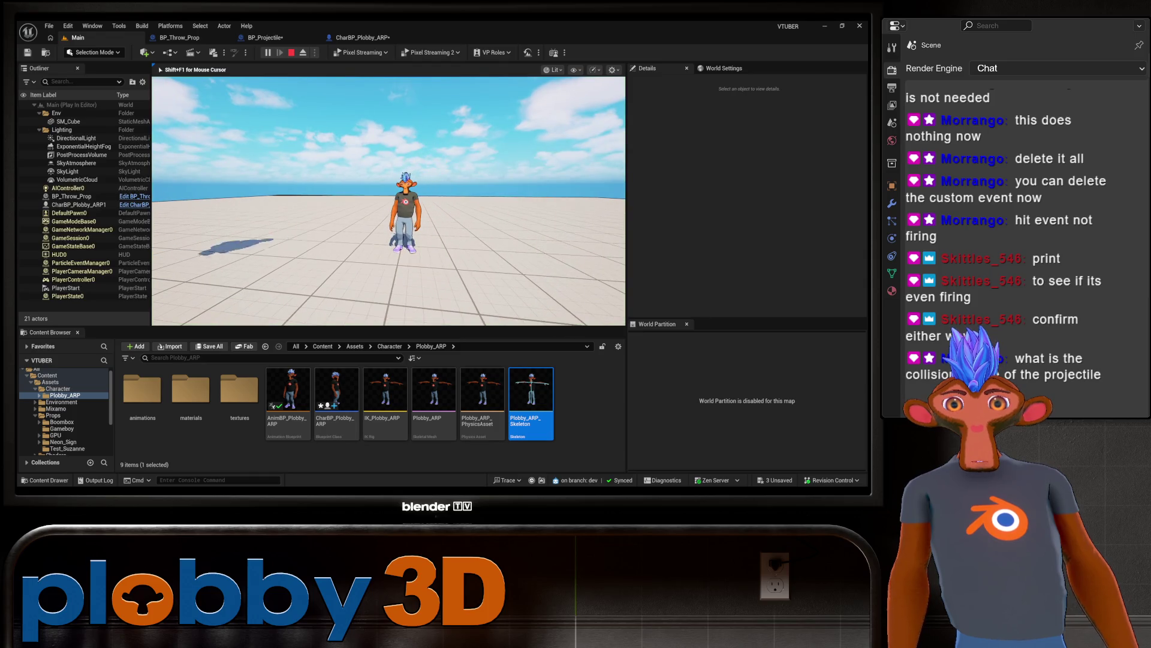
mouse_move(389, 201)
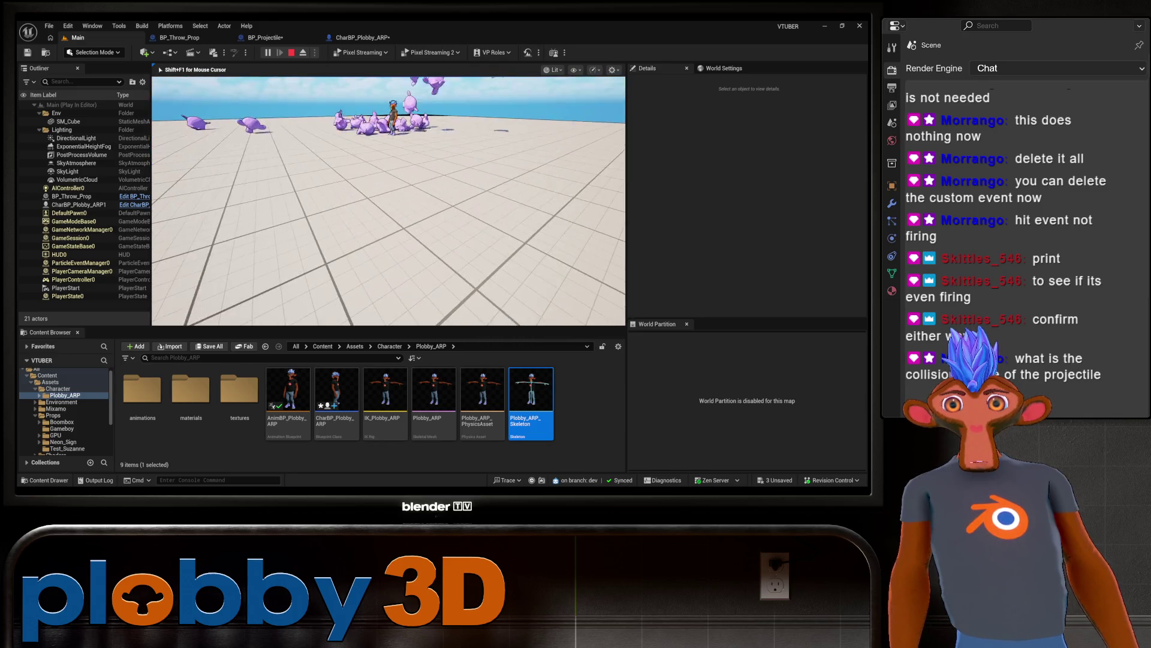
key("Escape")
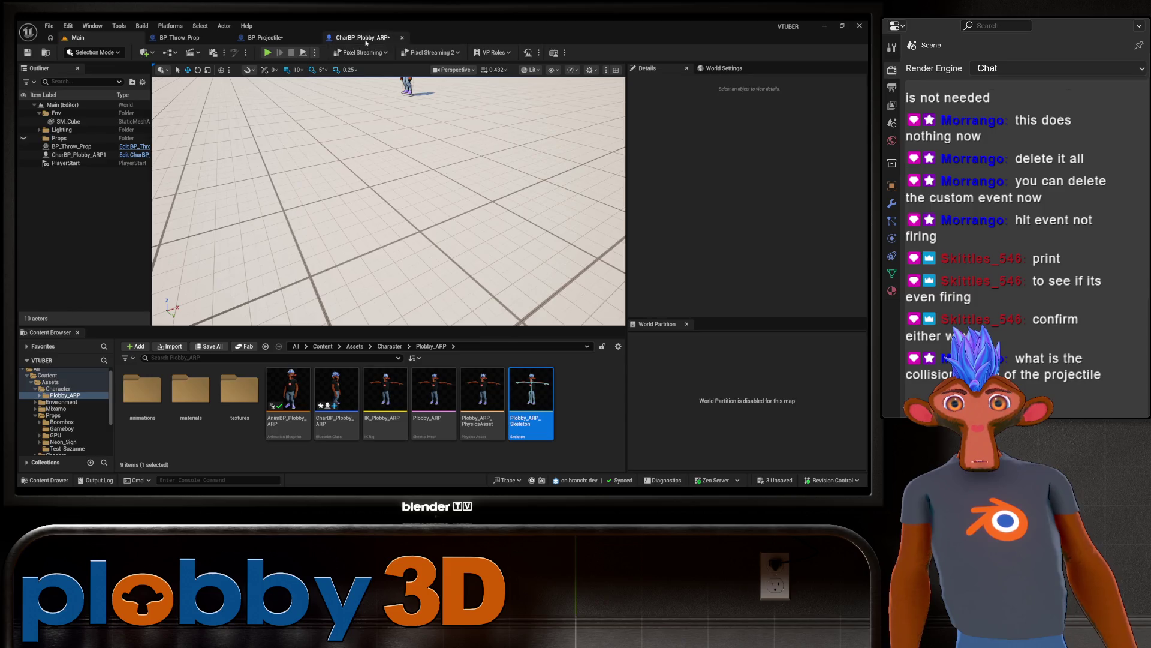
Step: Change Print String's Text Color from magenta to red, then return to the Main level
left_click(359, 37)
mouse_move(313, 212)
left_mouse_down()
mouse_move(329, 329)
mouse_move(456, 336)
mouse_move(154, 344)
mouse_move(314, 330)
mouse_move(290, 295)
left_mouse_up()
scroll(314, 304, "down", 2)
scroll(363, 312, "up", 1)
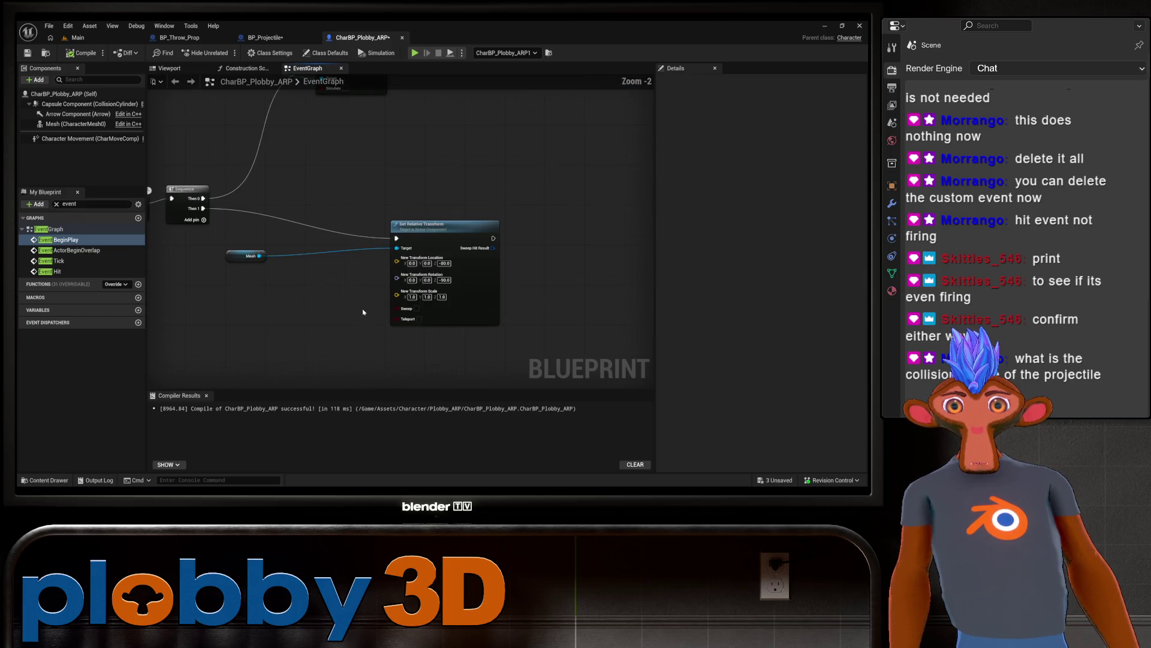
scroll(249, 329, "up", 1)
mouse_move(249, 329)
left_mouse_down()
mouse_move(386, 321)
mouse_move(375, 275)
mouse_move(392, 297)
mouse_move(372, 288)
mouse_move(343, 305)
mouse_move(601, 311)
left_mouse_up()
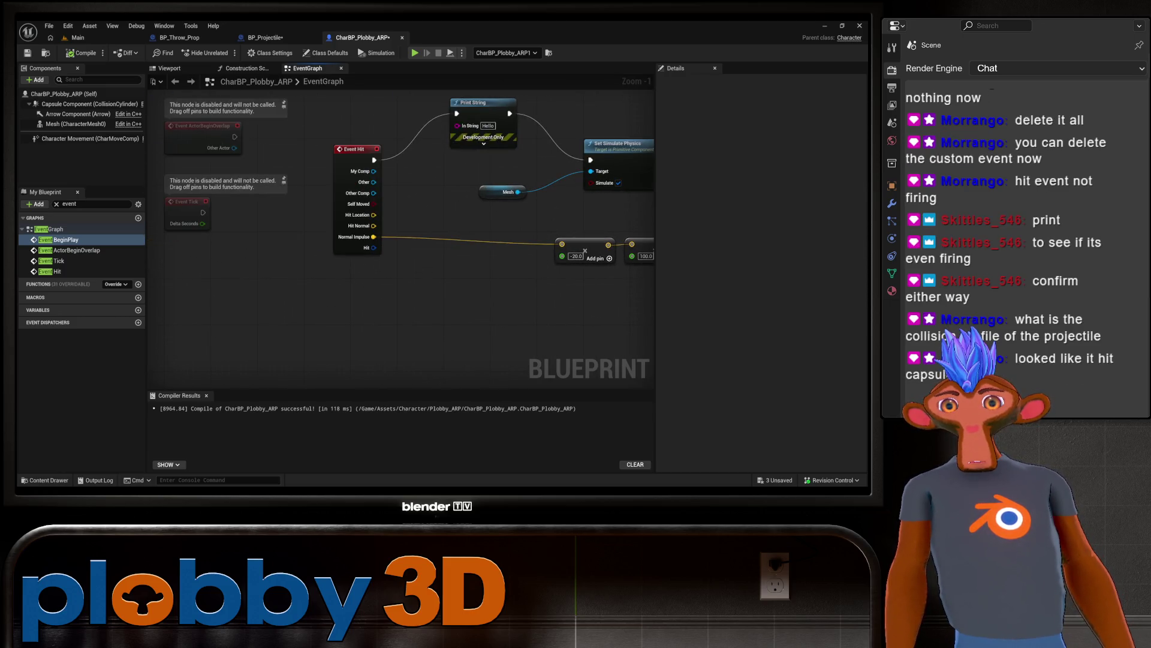
left_click_drag(301, 303, 147, 316)
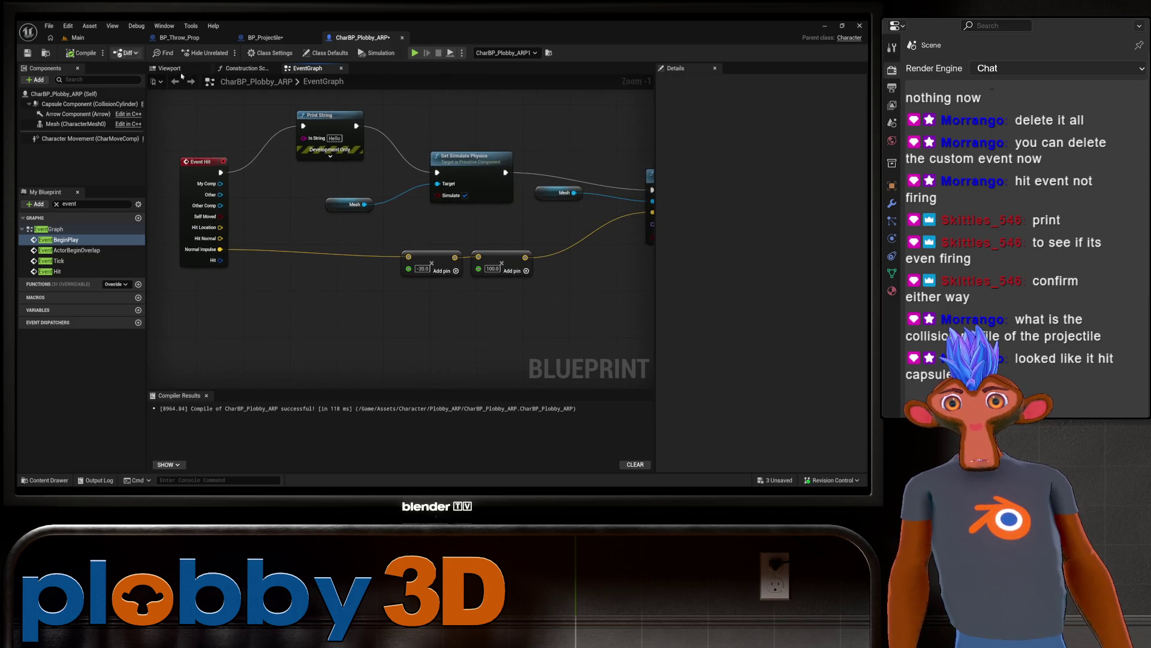
left_click(329, 155)
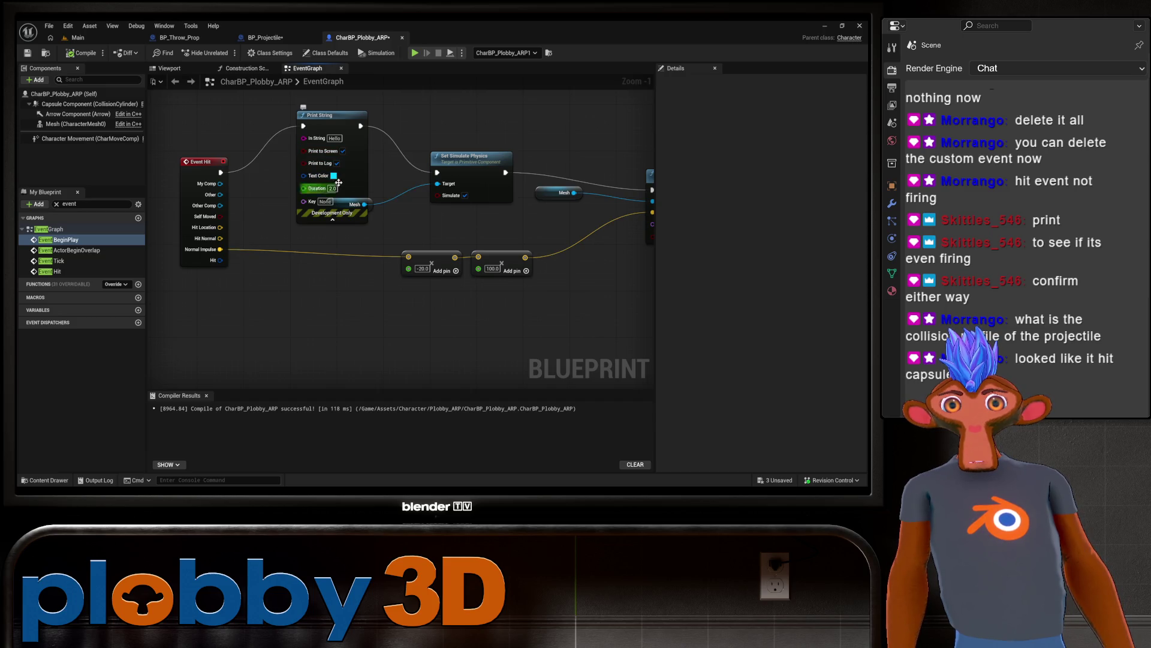
left_click(334, 175)
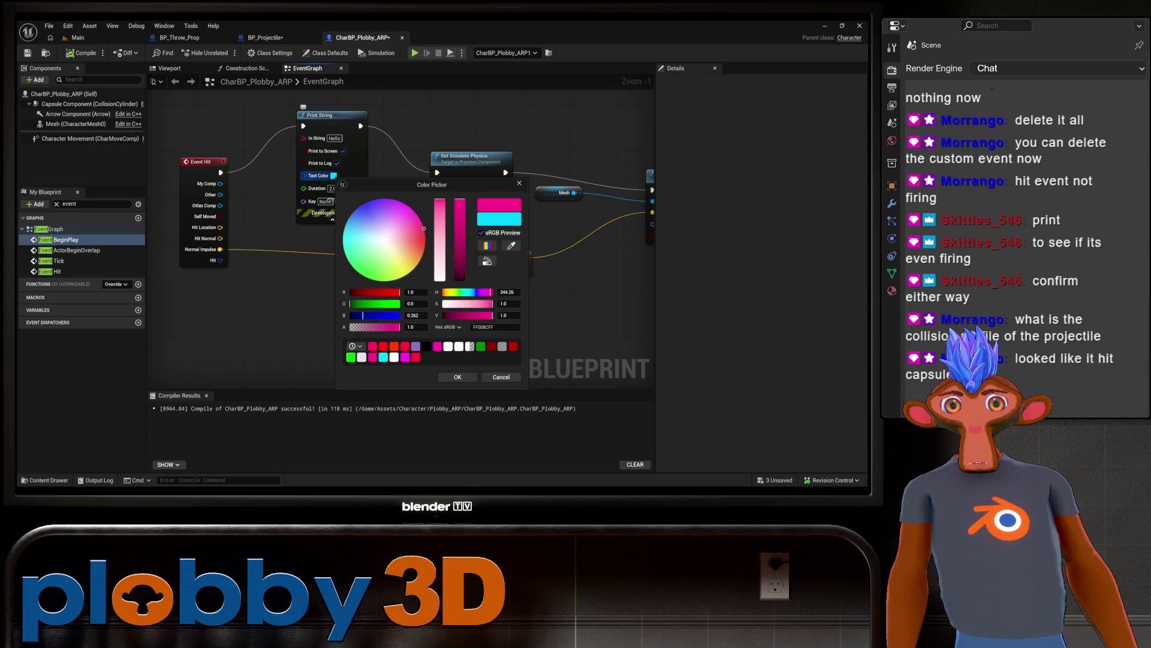
left_click_drag(424, 229, 431, 256)
left_click(458, 377)
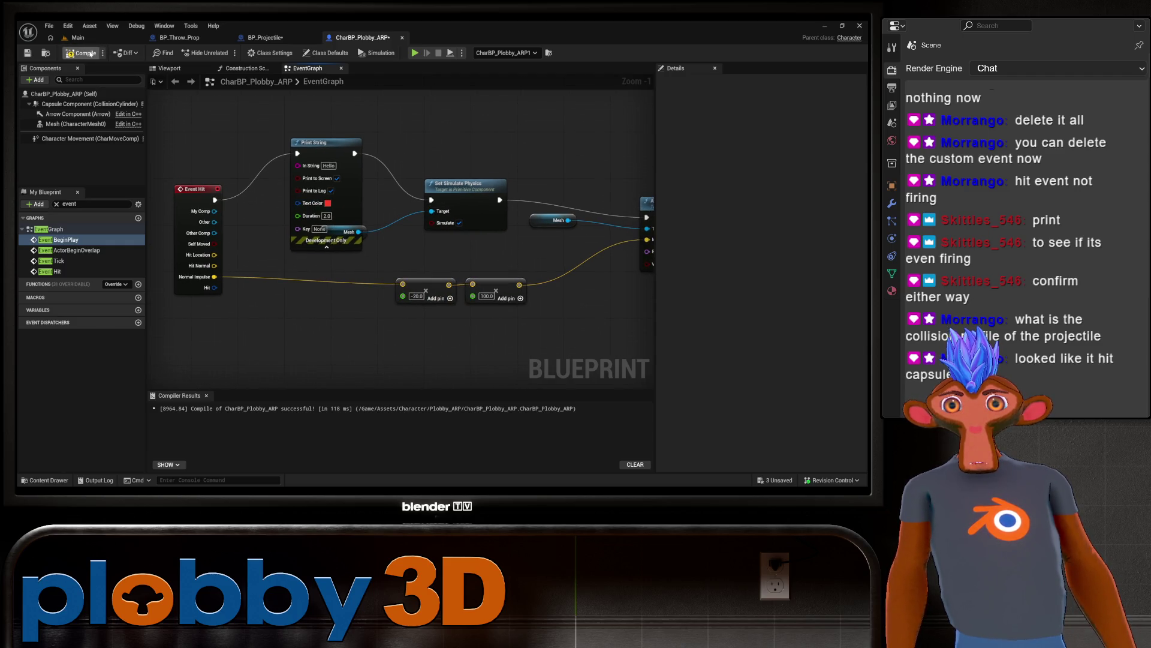
left_click(77, 37)
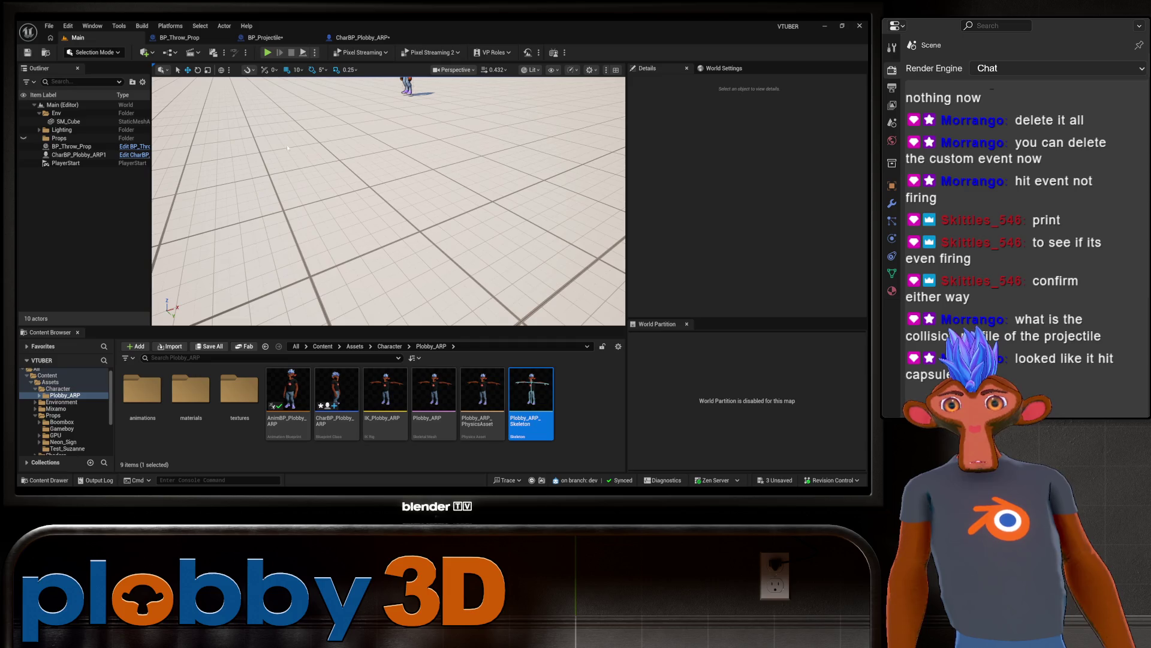
Step: Play-test the level moving with W and S, stop, and reopen the character blueprint
left_click(268, 52)
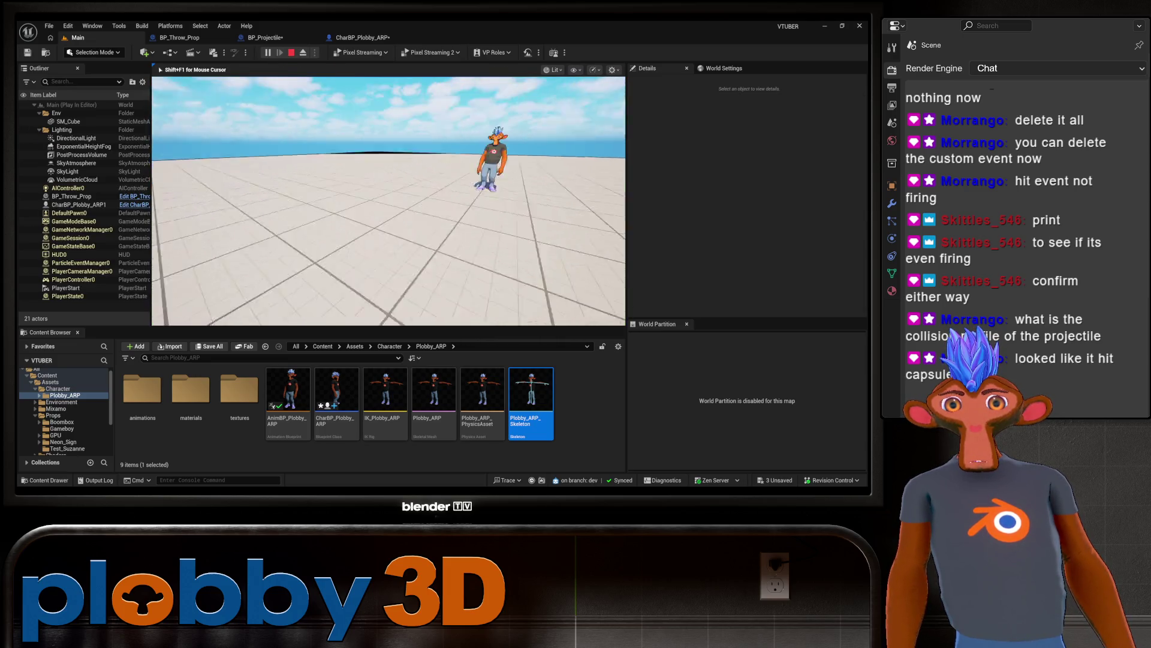
key("s")
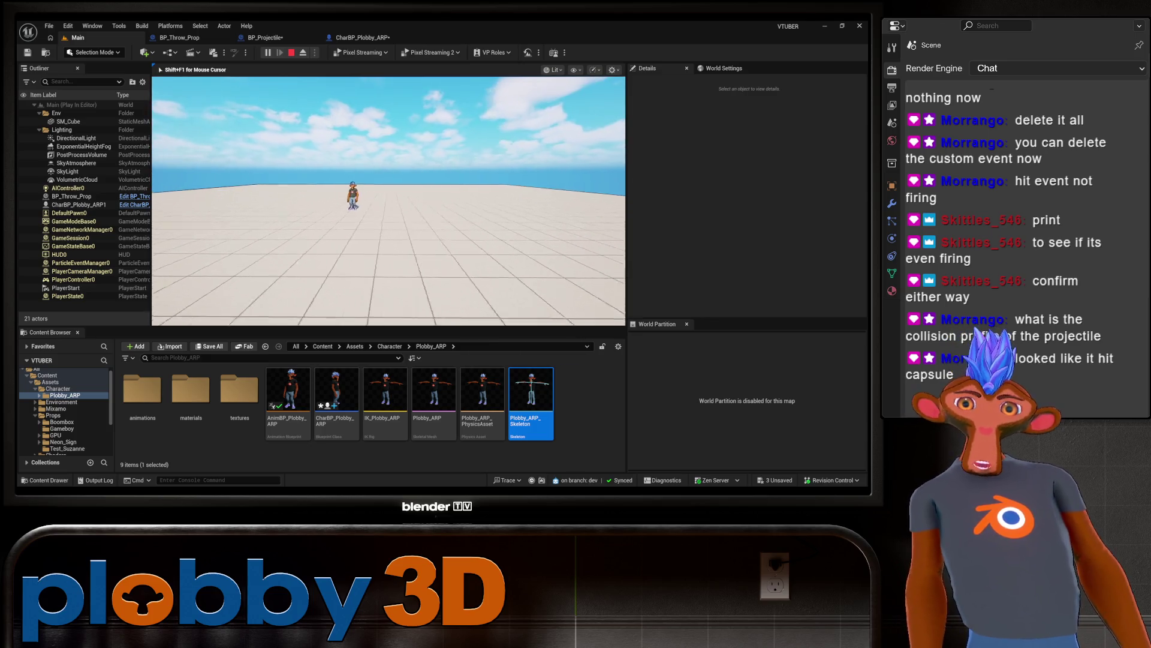
key("w")
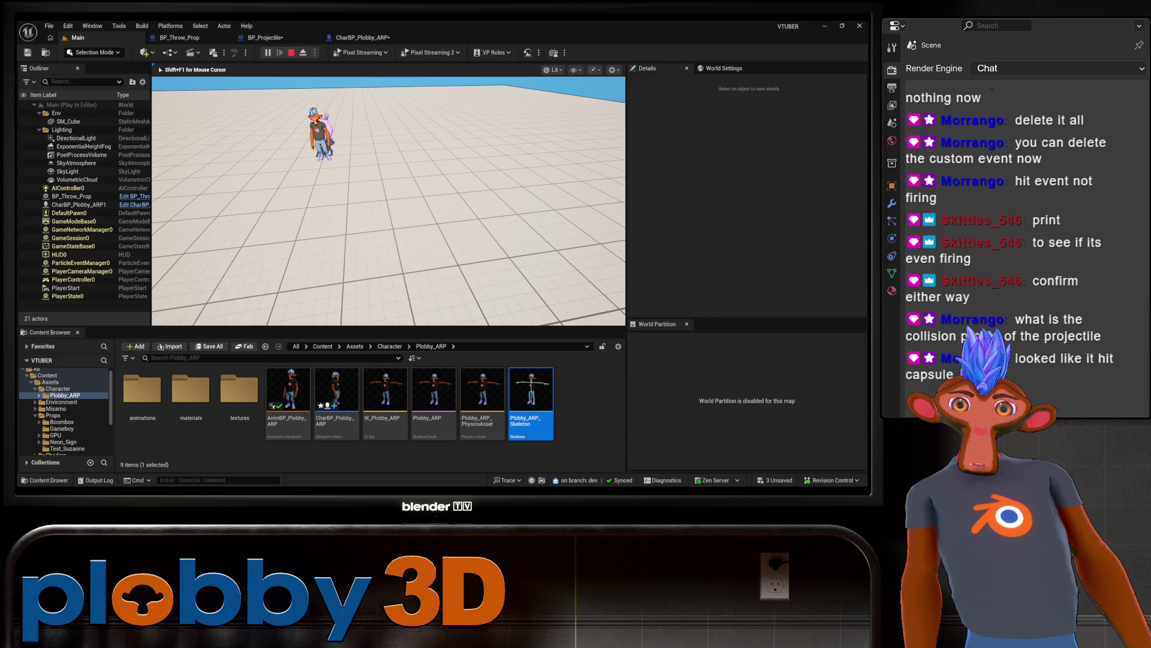
key("s")
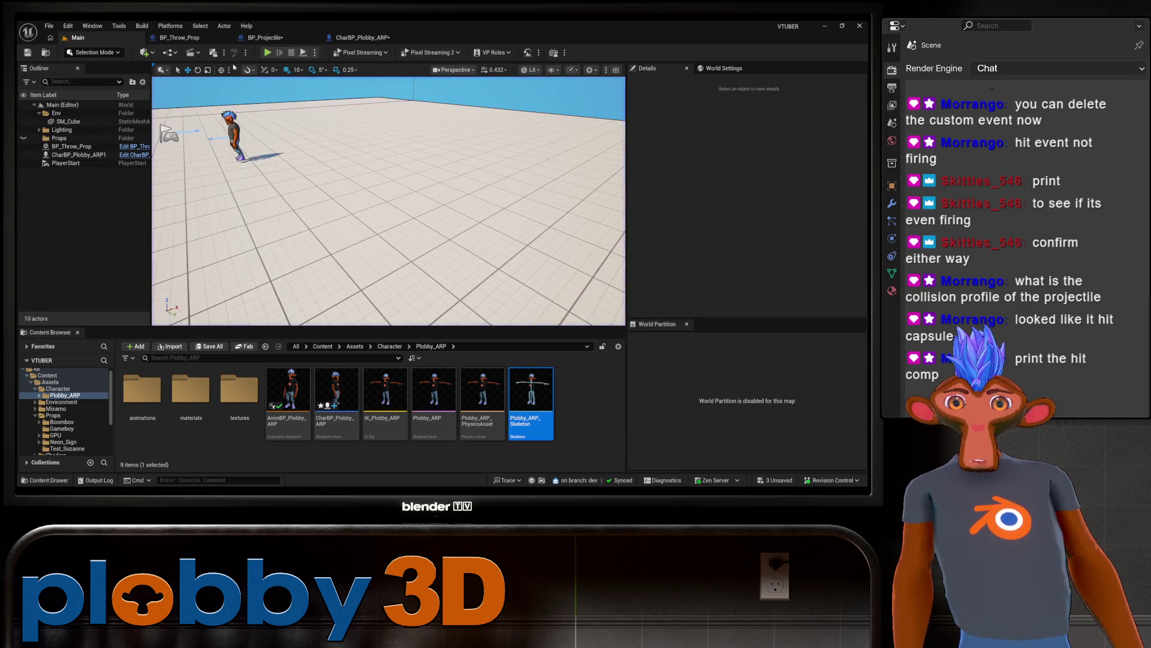
key("shift+F1")
left_click(367, 40)
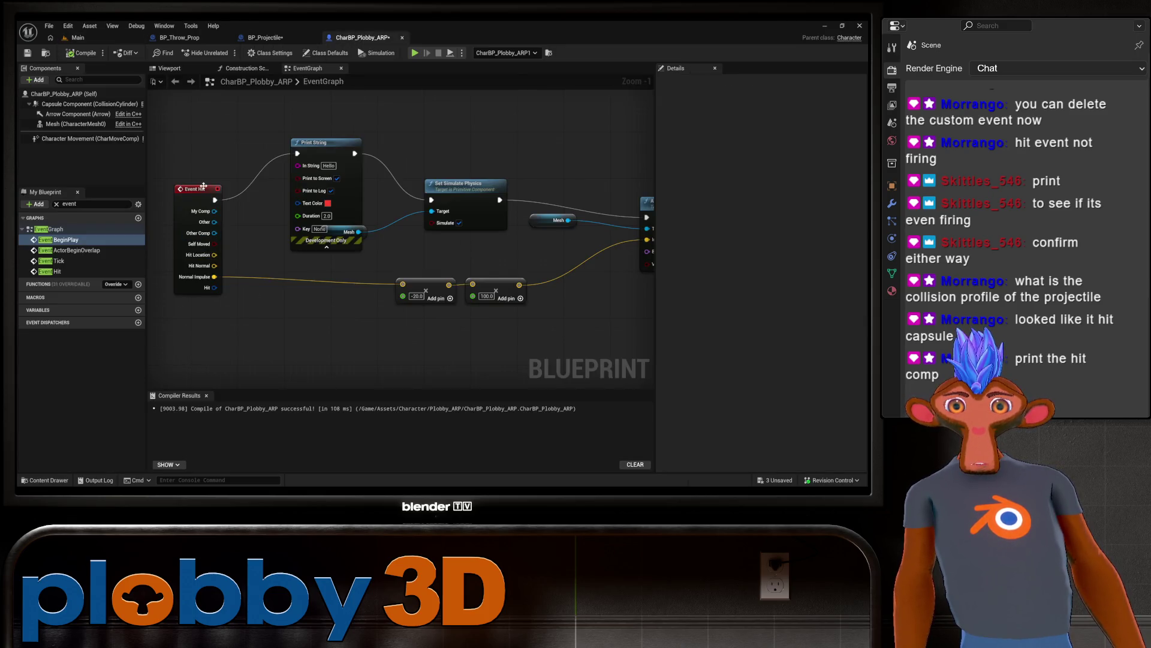
Step: Connect Event Hit's My Comp to Print String's In String through a Get Display Name node
mouse_move(204, 186)
left_mouse_down()
mouse_move(189, 181)
mouse_move(179, 149)
left_mouse_up()
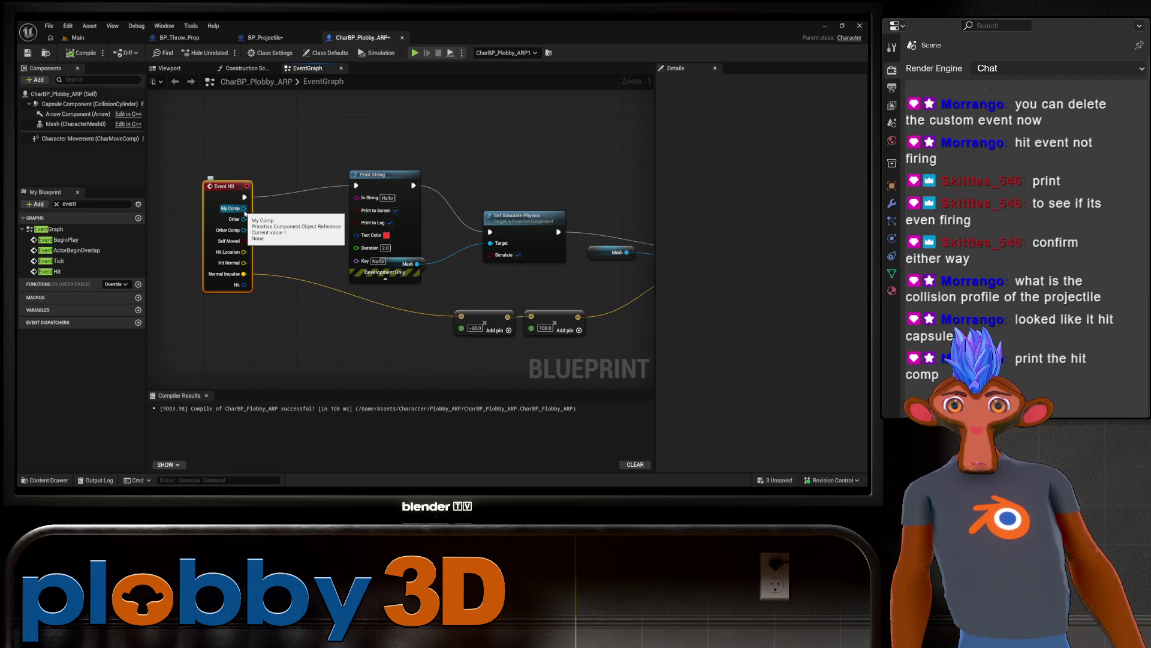
left_click_drag(244, 209, 359, 198)
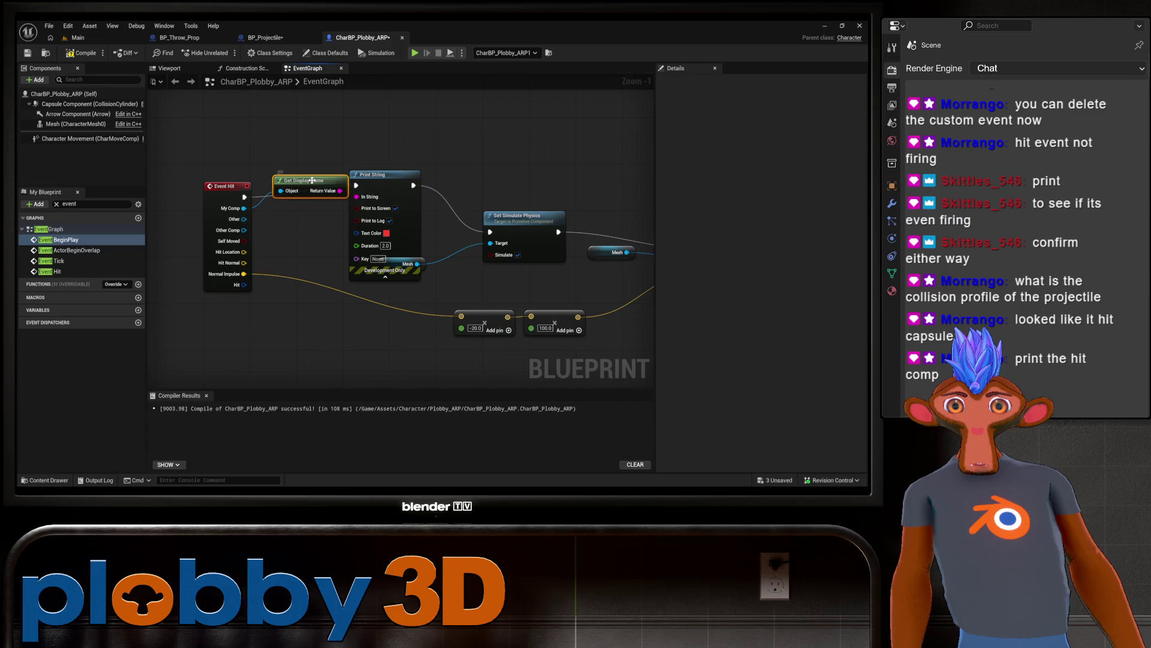
key("Delete")
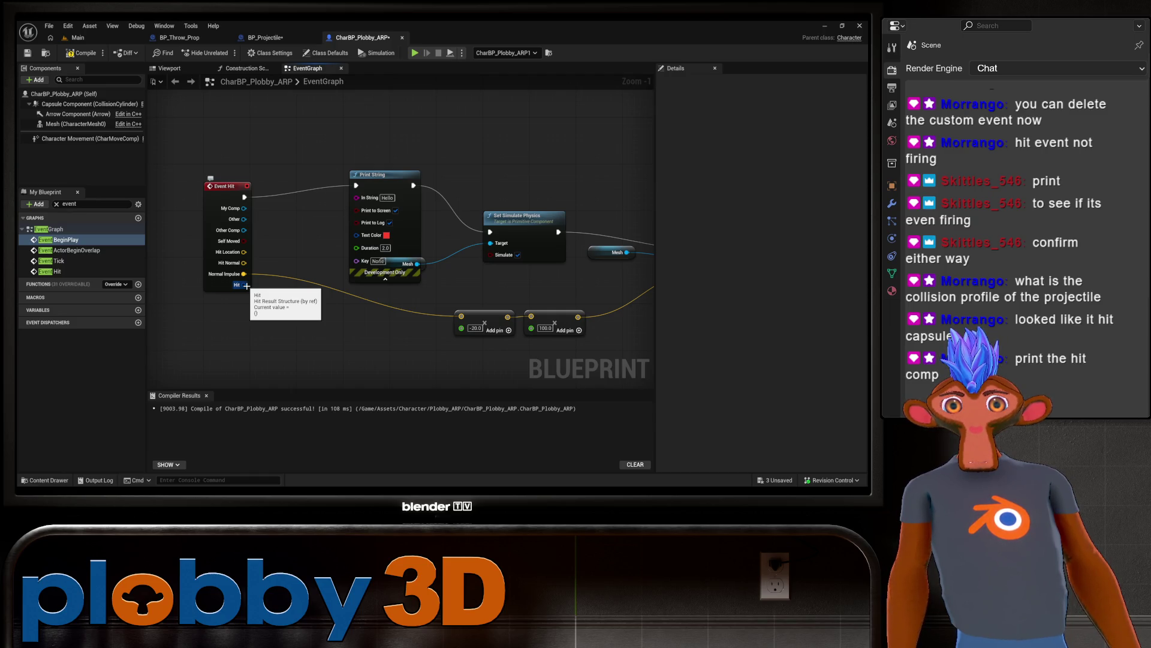
mouse_move(244, 208)
left_mouse_down()
mouse_move(282, 220)
mouse_move(362, 202)
mouse_move(300, 212)
left_mouse_up()
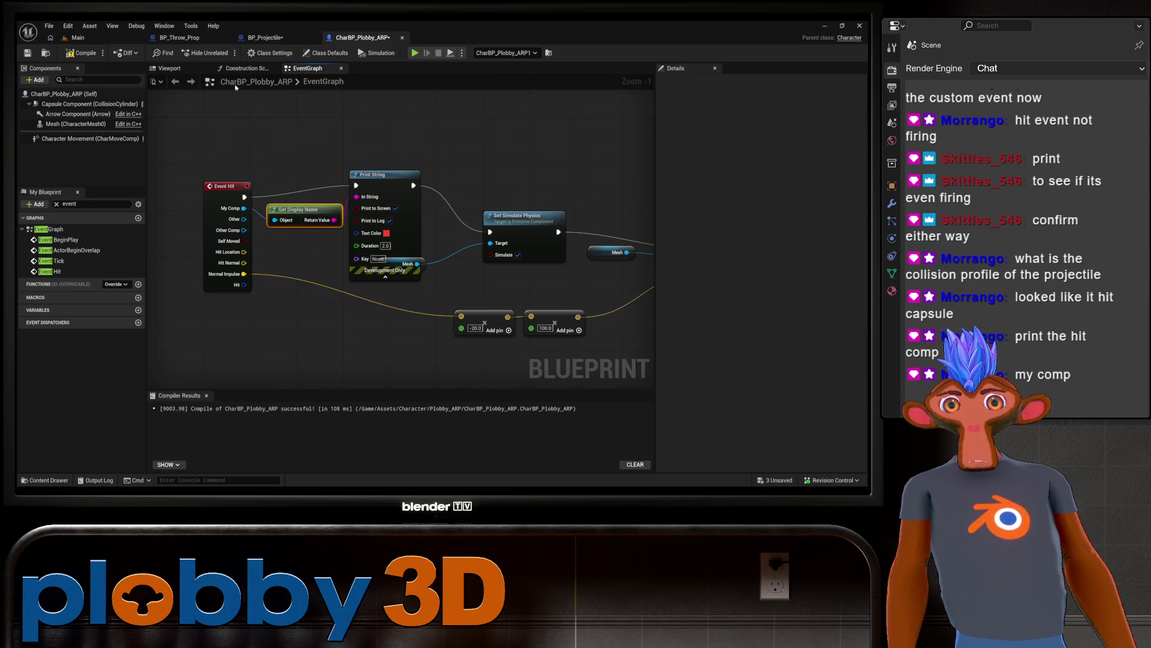
Step: Play-test the Main level by throwing projectiles to check the hit-name print, then free the mouse
left_click(76, 37)
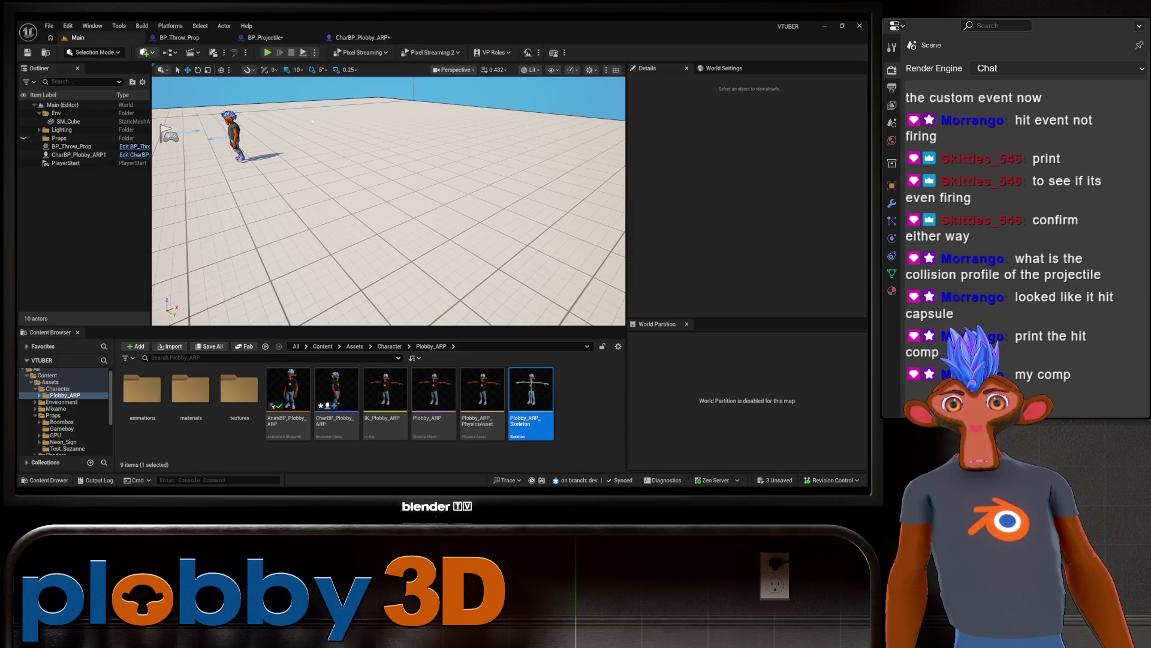
key("alt+p")
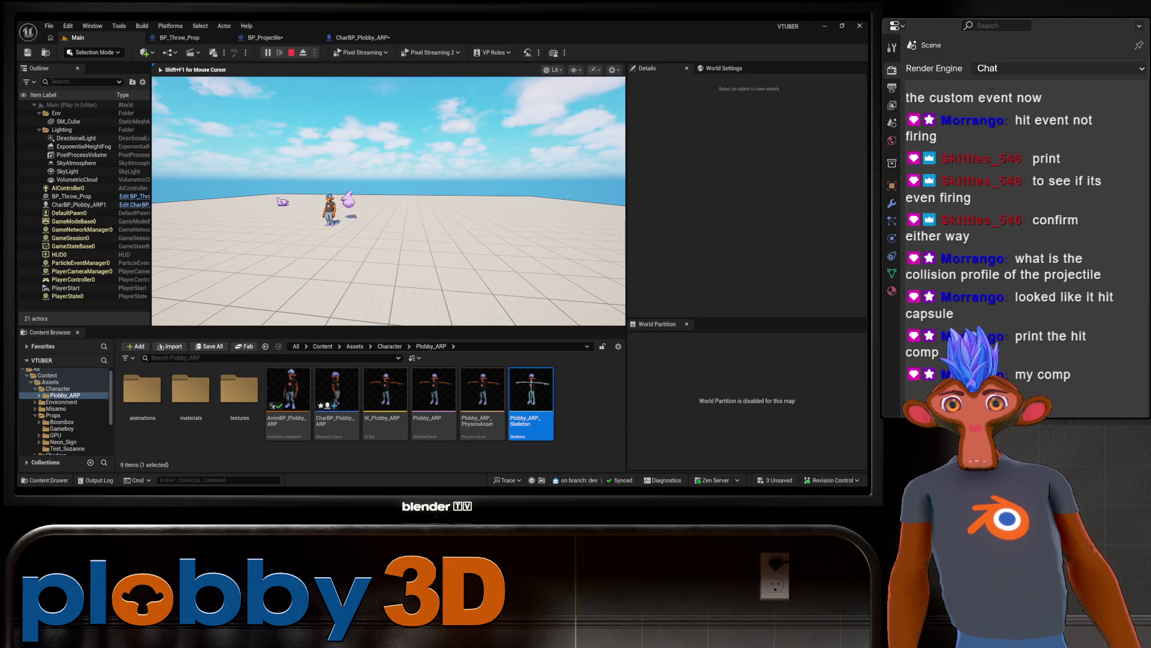
key("shift+F1")
Step: View the BP_Projectile graph and turn off its simulation preview
left_click(297, 38)
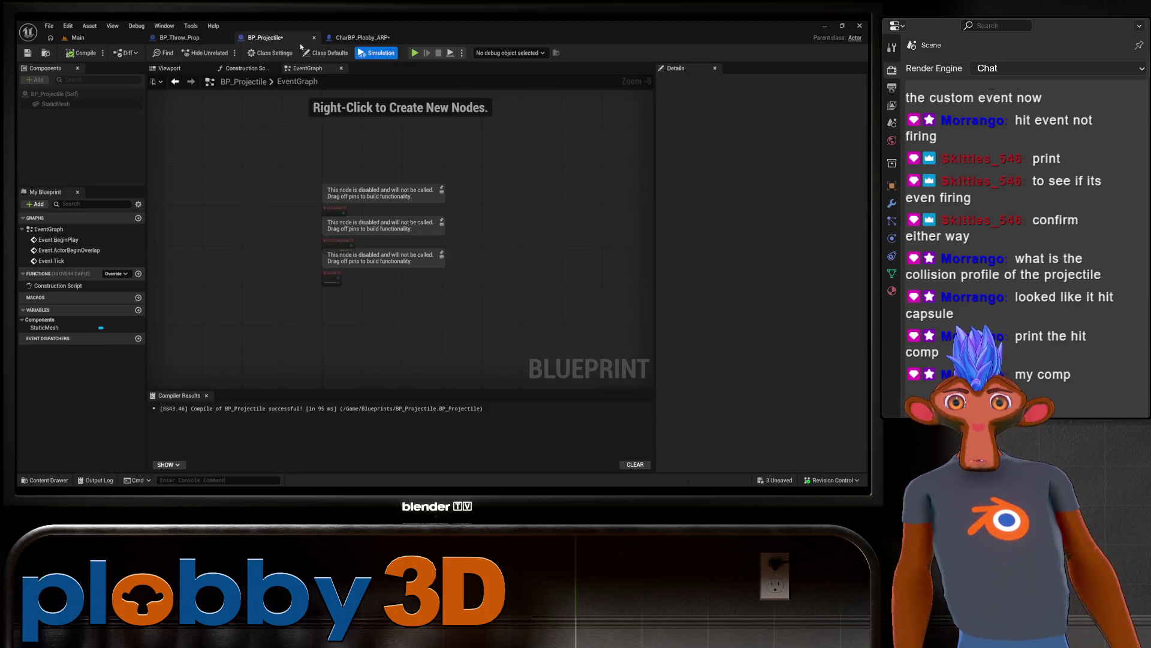
mouse_move(304, 214)
left_mouse_down()
mouse_move(363, 190)
mouse_move(201, 196)
mouse_move(267, 130)
left_mouse_up()
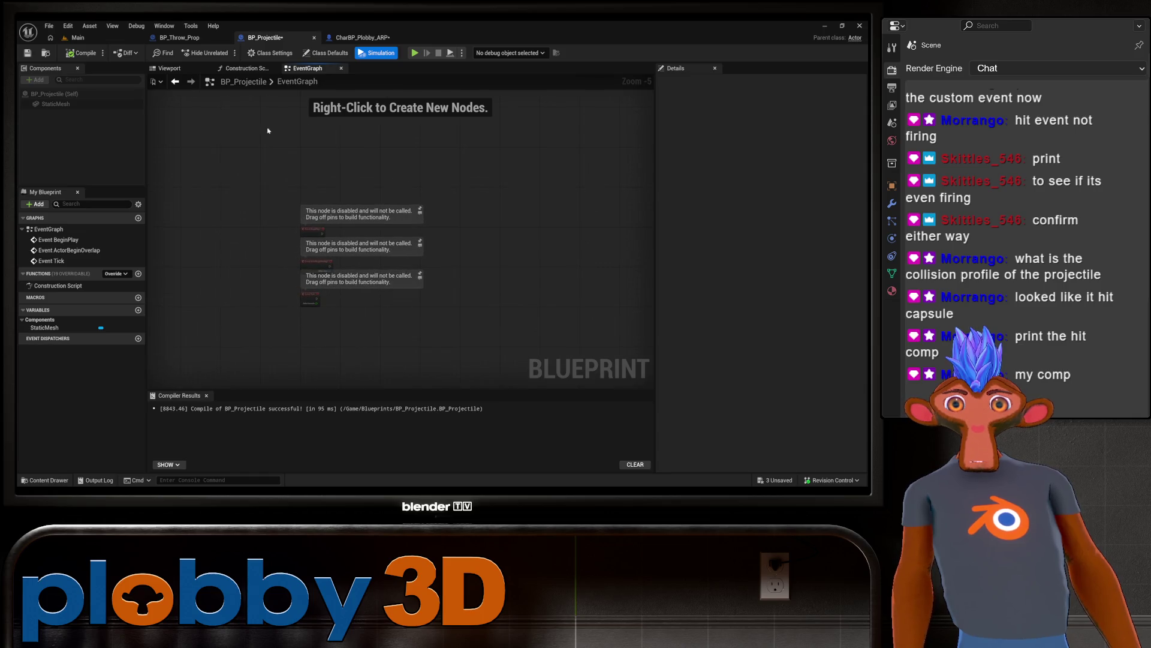
left_click(377, 53)
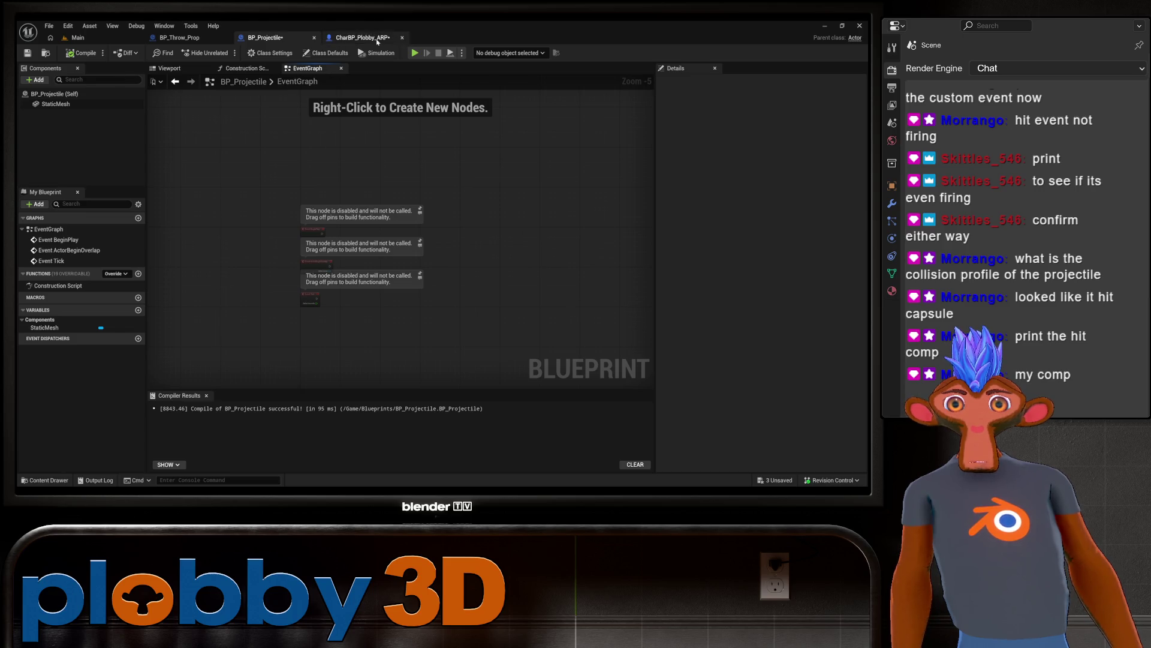
Step: Back in the character blueprint, pan across Event Hit, Get Display Name, Mesh and Add Impulse nodes
left_click(360, 37)
scroll(463, 293, "down", 3)
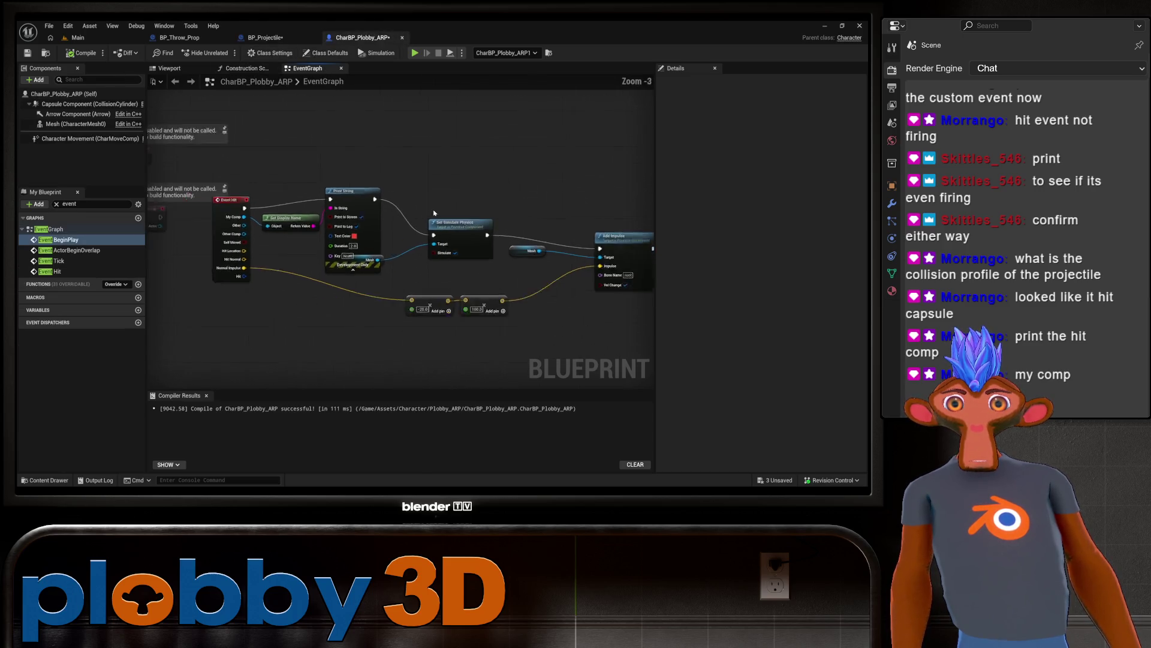
left_click_drag(471, 300, 407, 239)
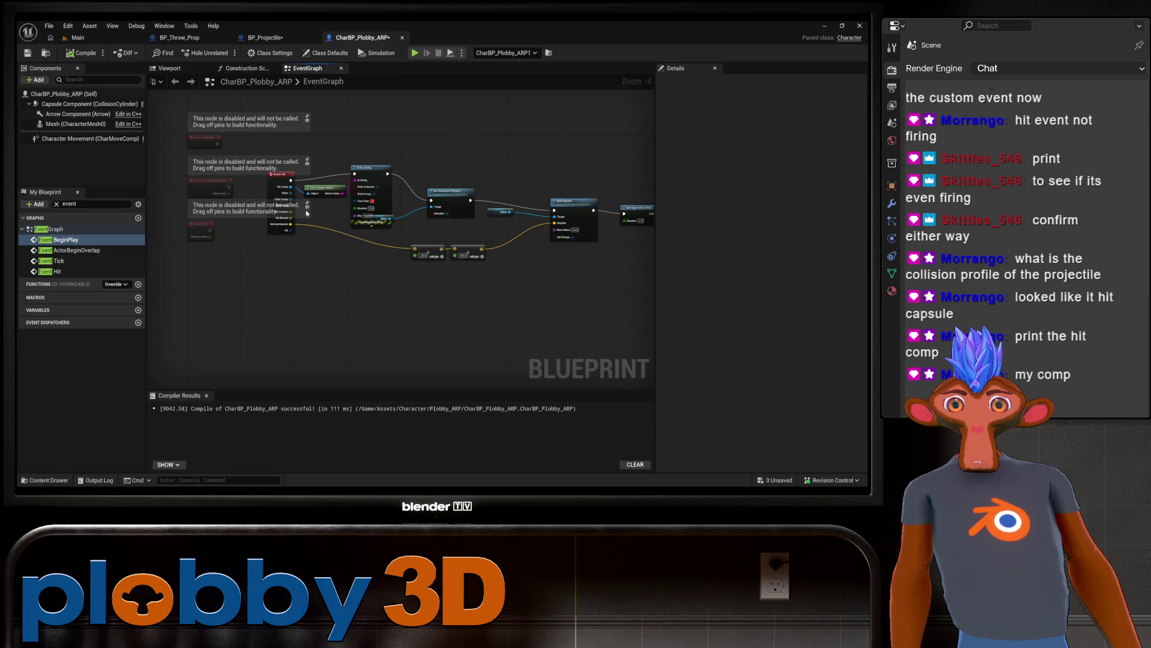
scroll(307, 213, "up", 4)
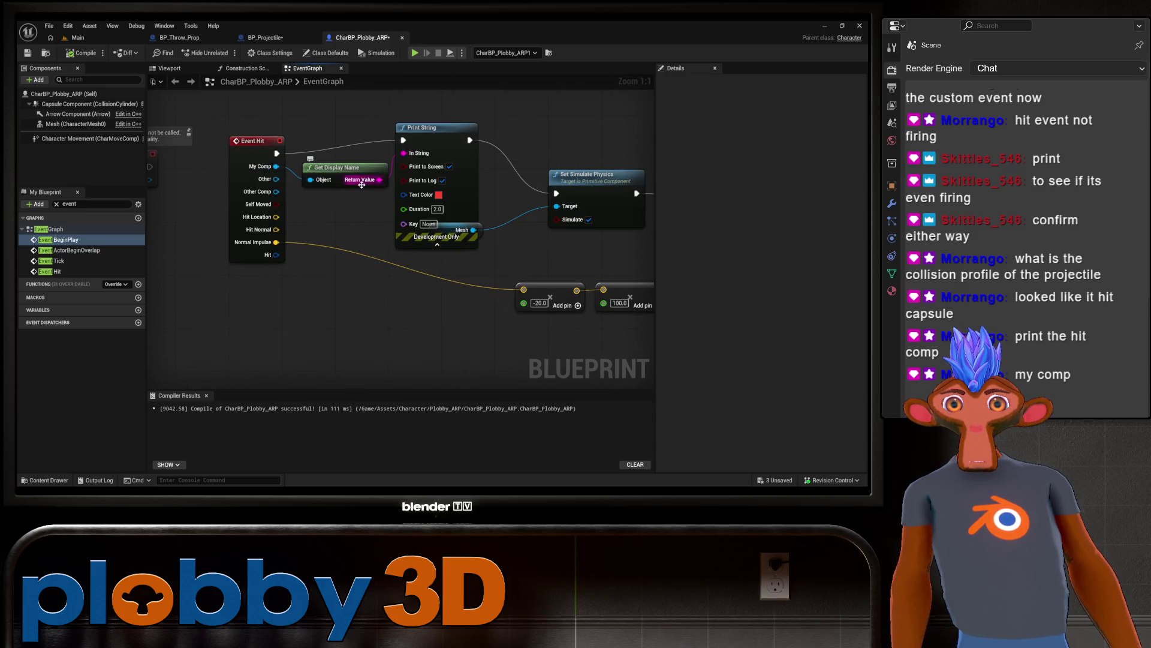
left_click_drag(406, 228, 363, 238)
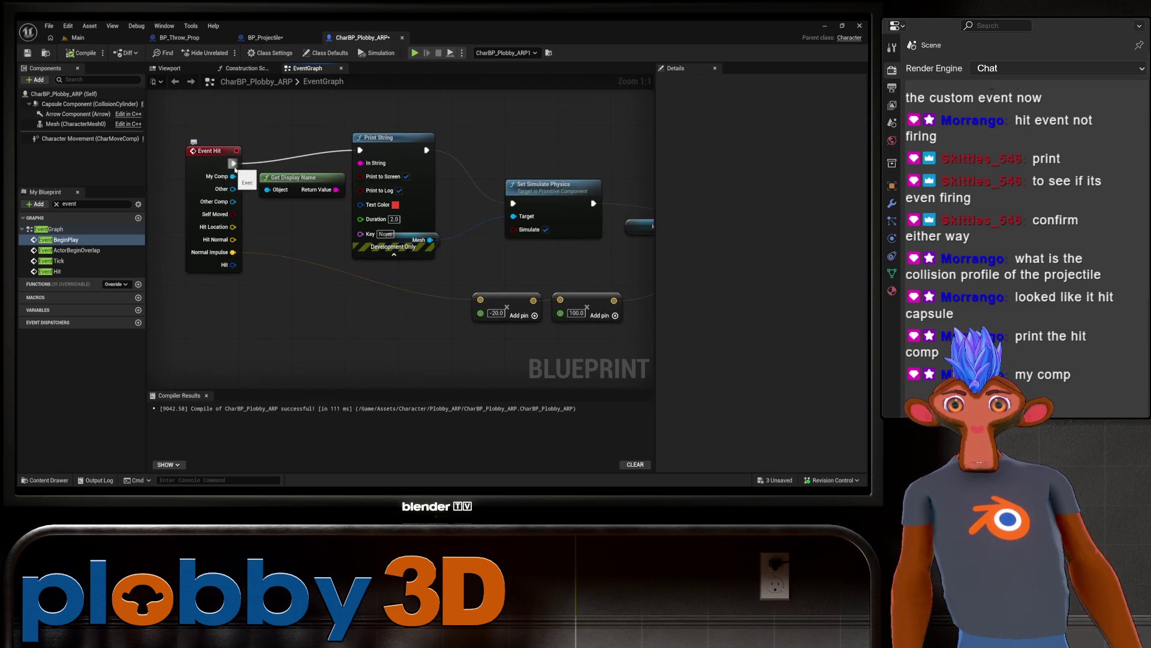
mouse_move(373, 352)
left_mouse_down()
mouse_move(362, 362)
mouse_move(209, 351)
left_mouse_up()
left_click_drag(352, 258, 554, 256)
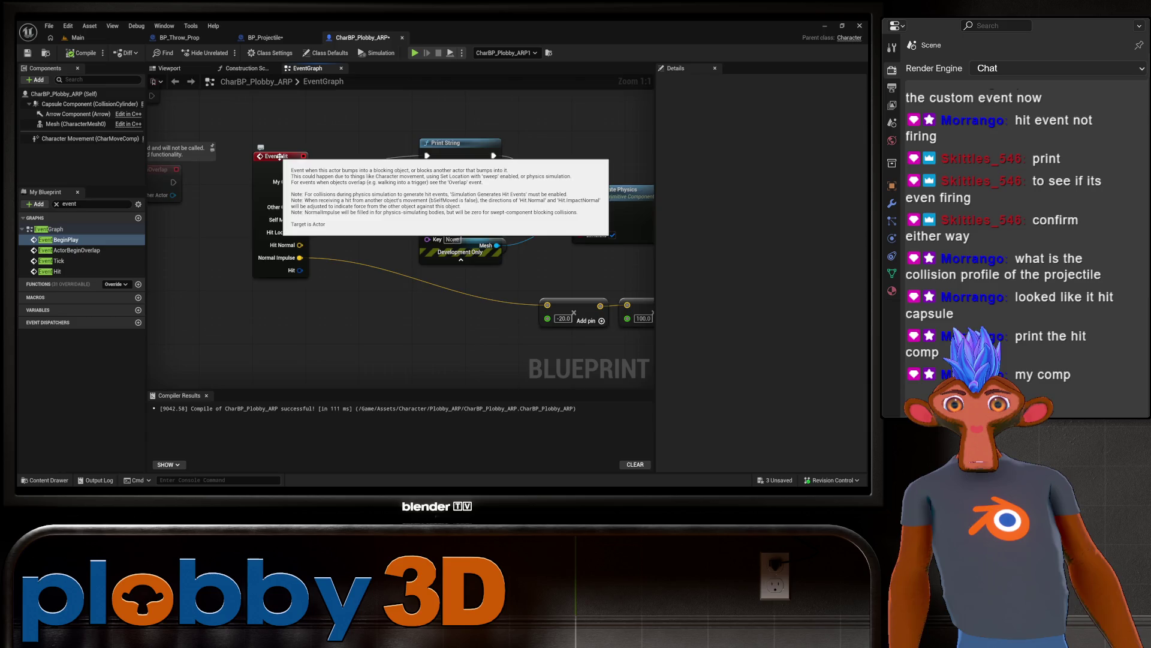
mouse_move(278, 106)
left_mouse_down()
mouse_move(234, 275)
mouse_move(253, 147)
left_mouse_up()
Step: Inspect the BP_Projectile mesh's hit-event settings
left_click(266, 37)
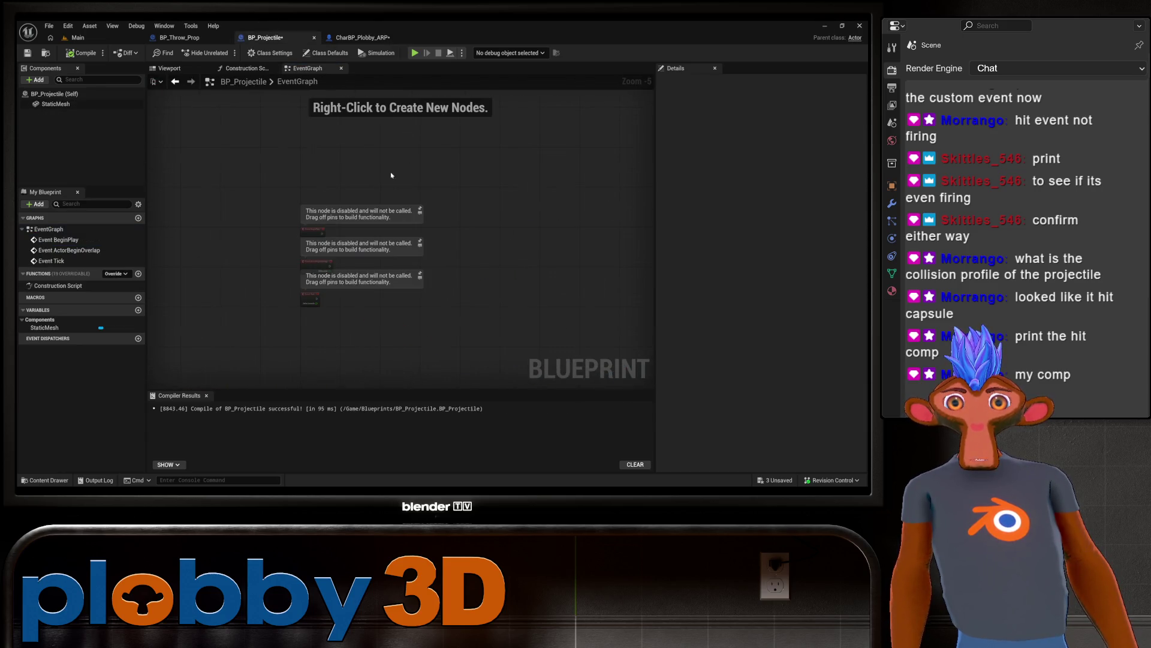
left_click(56, 104)
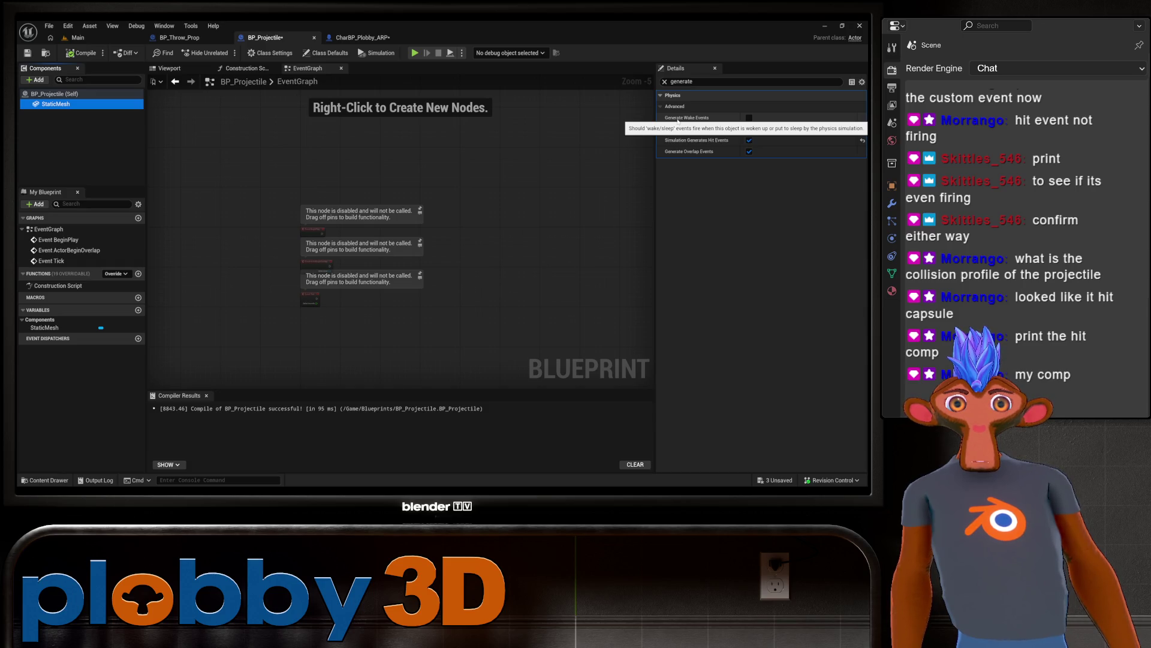
left_click(677, 120)
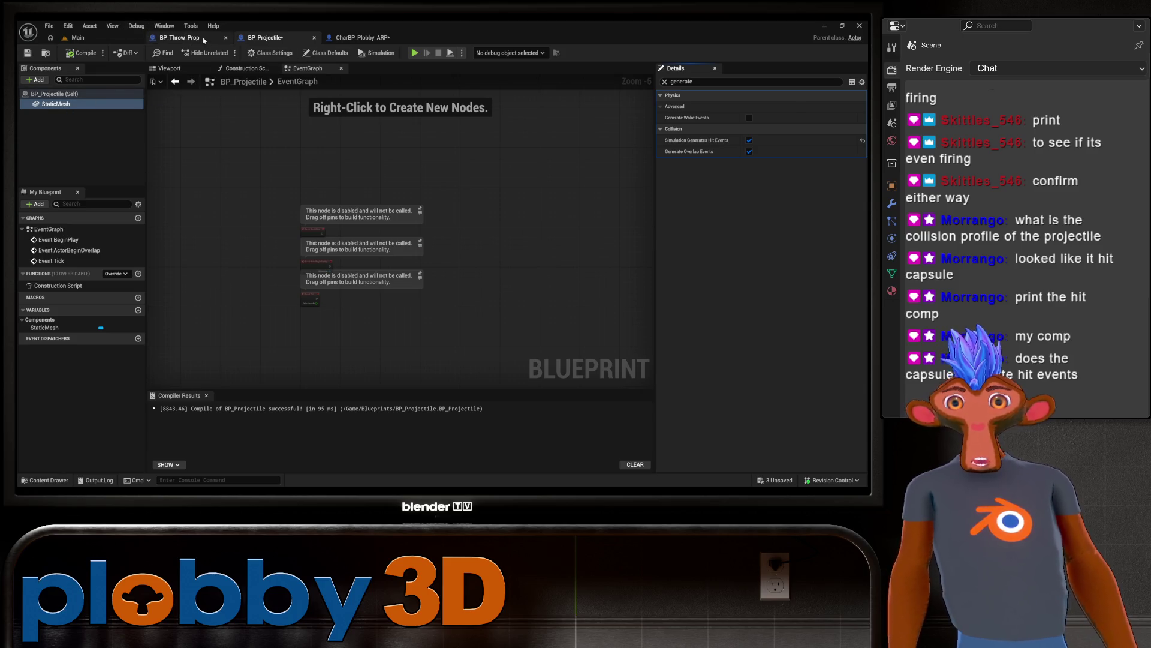
Step: Enable Simulation Generates Hit Events on the character's Capsule Component, recompile, and return to Main
left_click(180, 37)
left_click(363, 37)
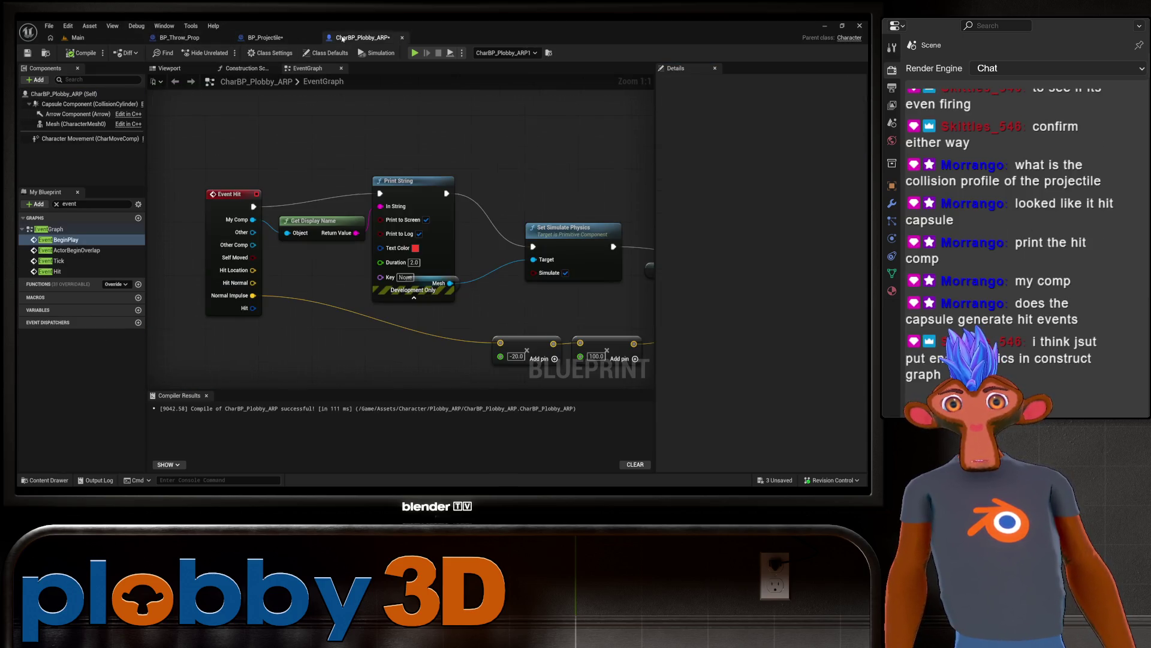
left_click(60, 104)
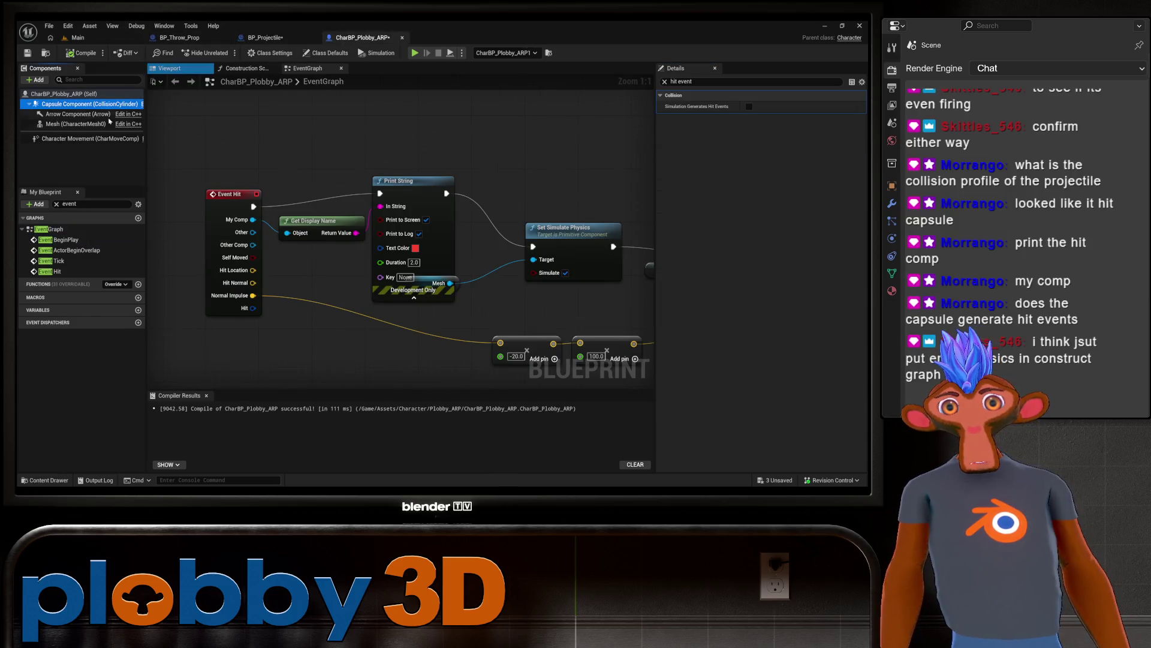
left_click(749, 106)
key("F7")
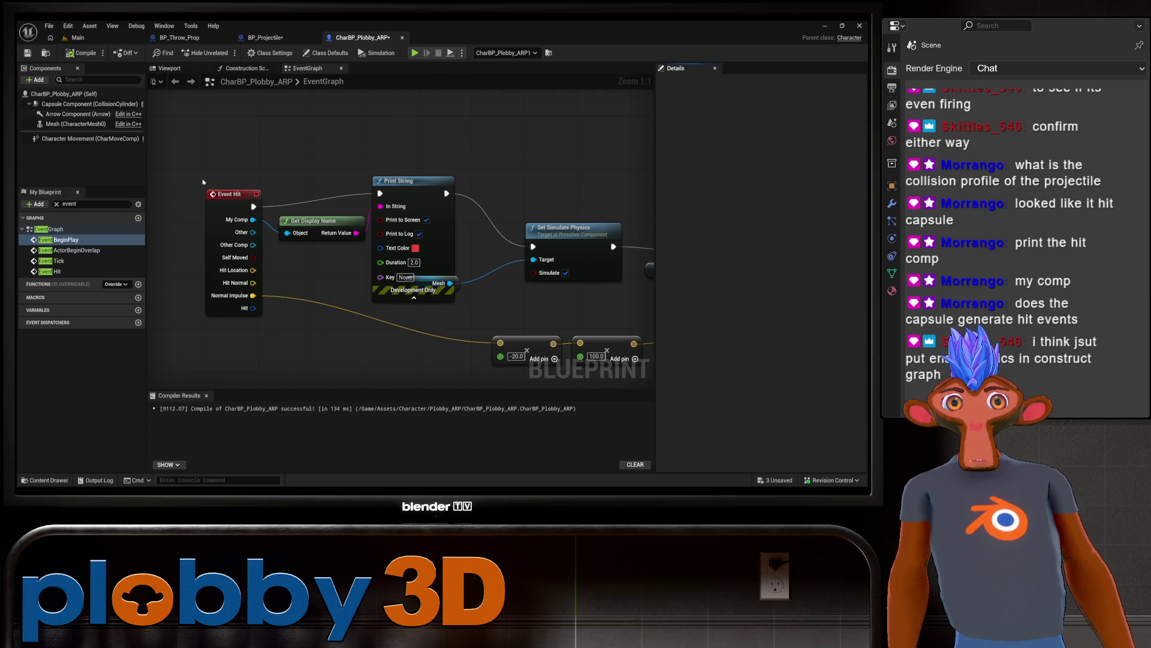
left_click(266, 37)
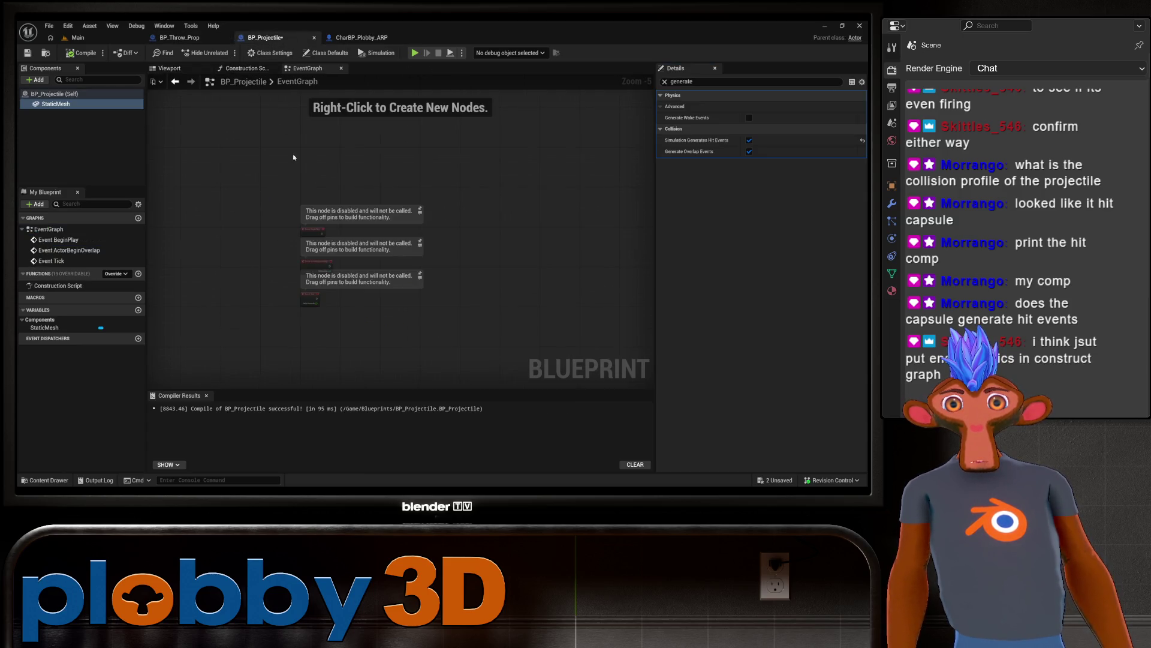
left_click(76, 38)
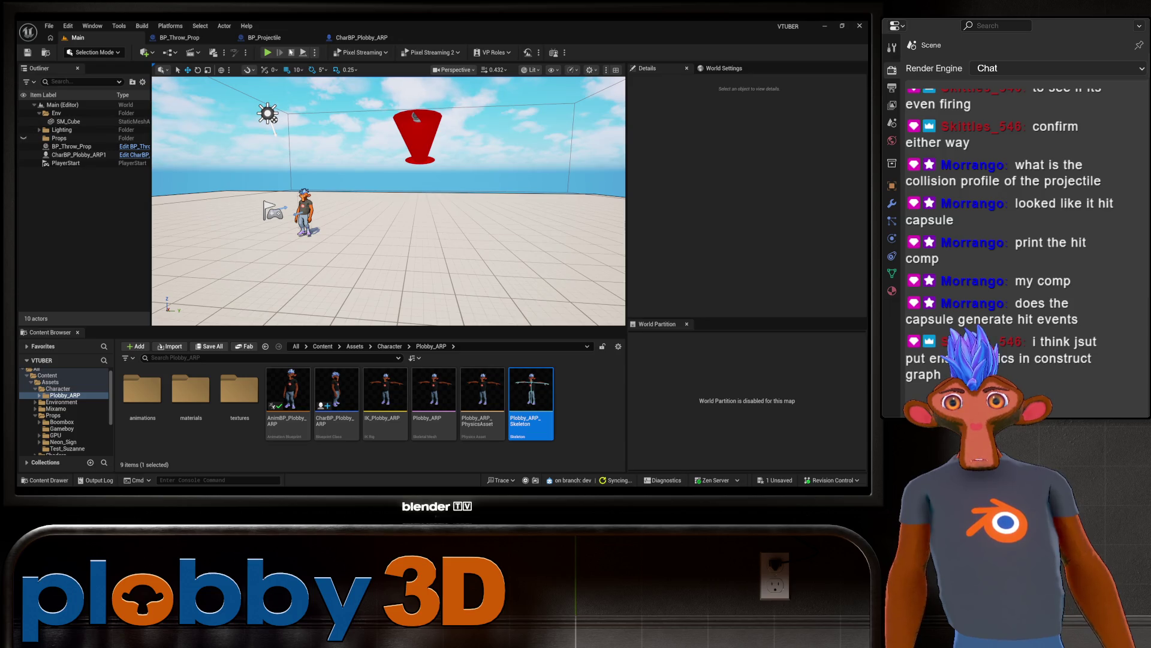
Step: Play-test the capsule hit-event change, stop it, and return to the CharBP_Plobby_ARP Event Hit chain
key("alt+p")
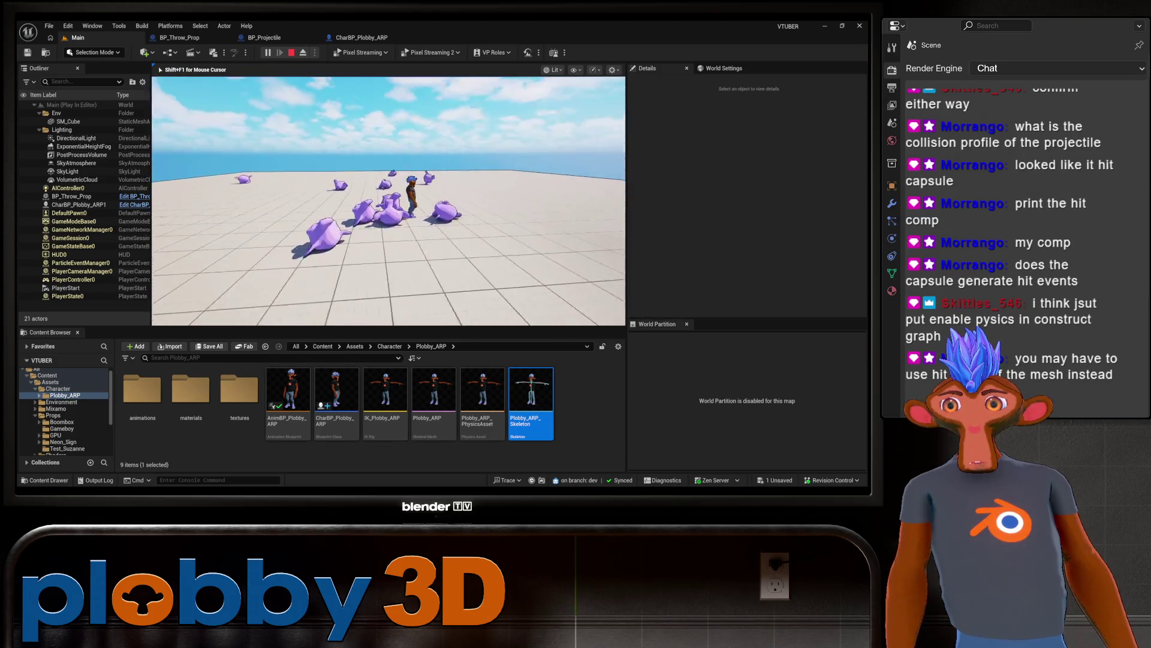
key("Escape")
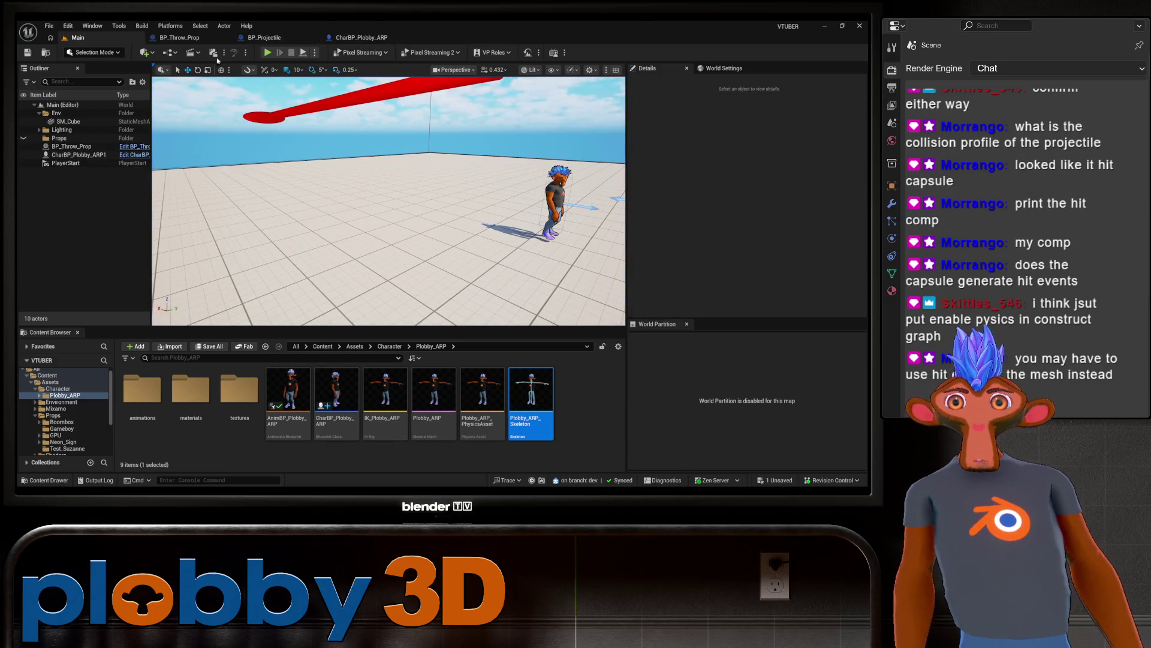
left_click(352, 37)
left_click_drag(330, 280, 368, 248)
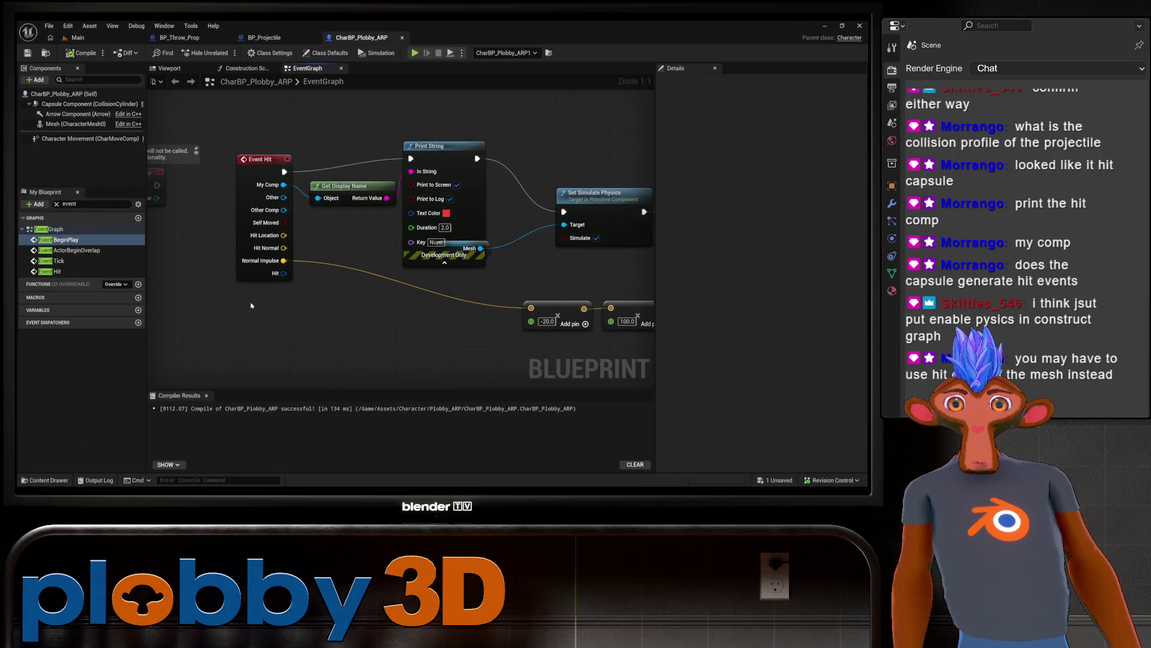
Step: Select the three disabled default event nodes and move them off to the left
left_click_drag(252, 306, 277, 303)
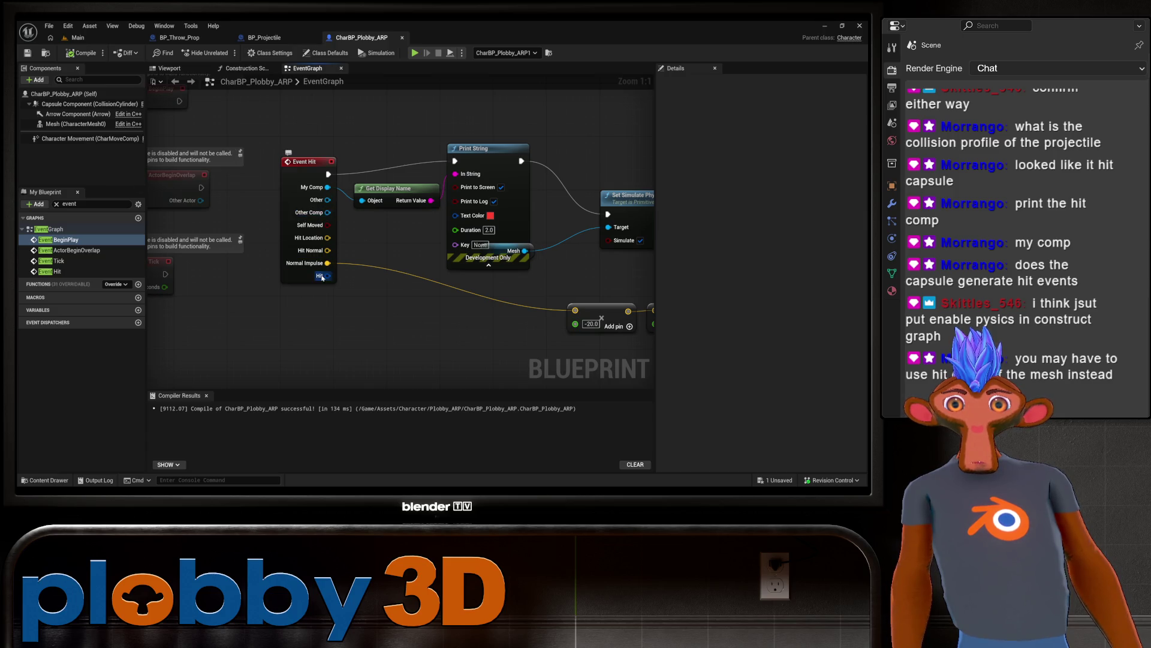
left_click_drag(216, 268, 167, 260)
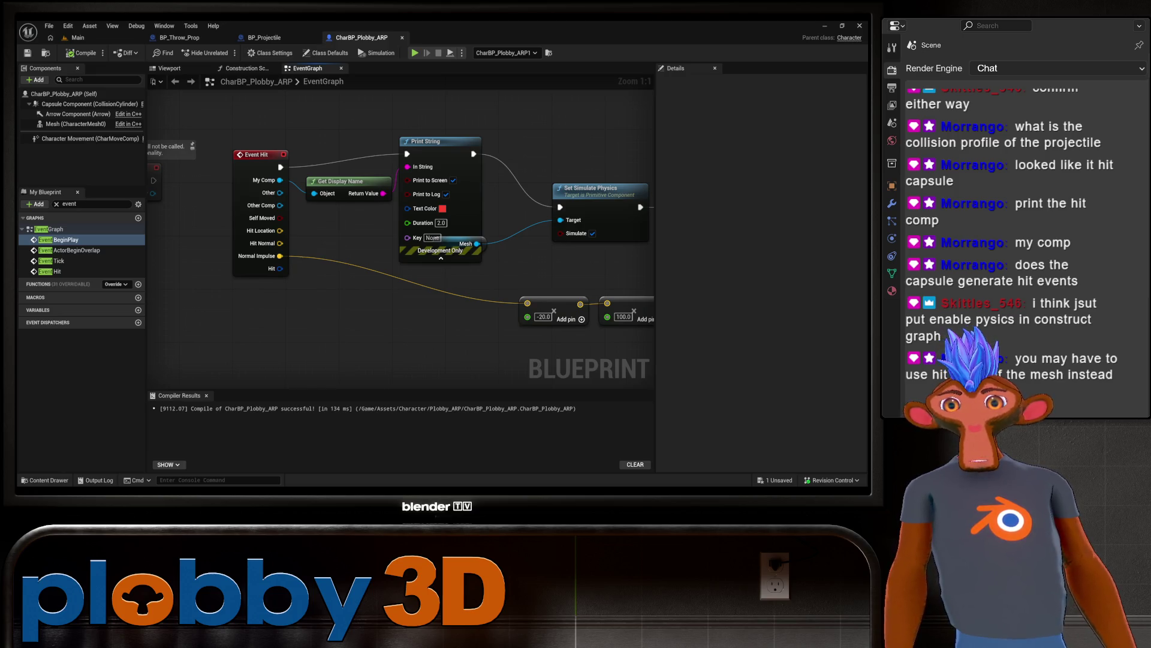
scroll(334, 342, "down", 3)
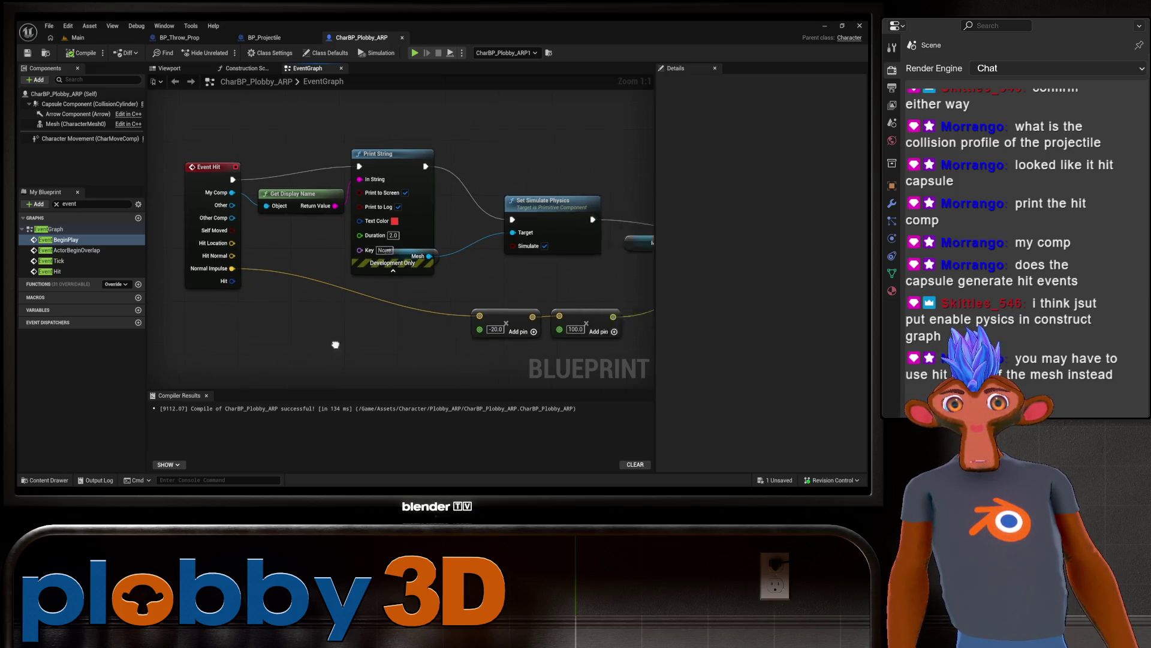
left_click_drag(215, 308, 365, 329)
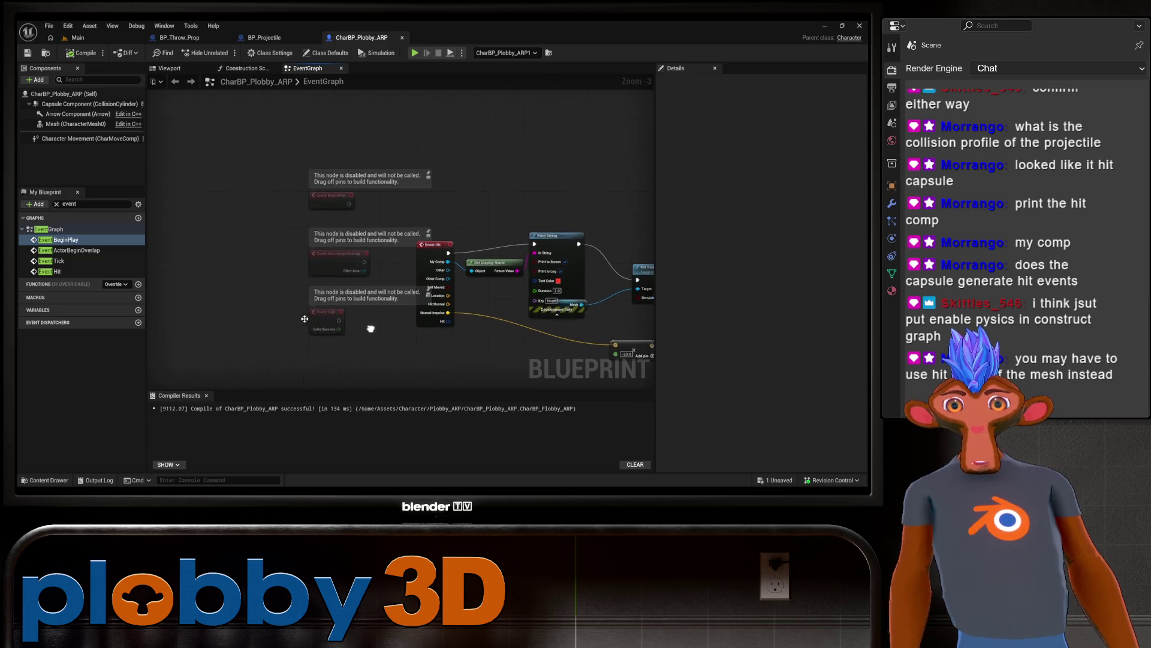
mouse_move(324, 205)
left_mouse_down()
mouse_move(327, 346)
mouse_move(280, 208)
mouse_move(282, 336)
left_mouse_up()
left_click_drag(324, 264, 153, 252)
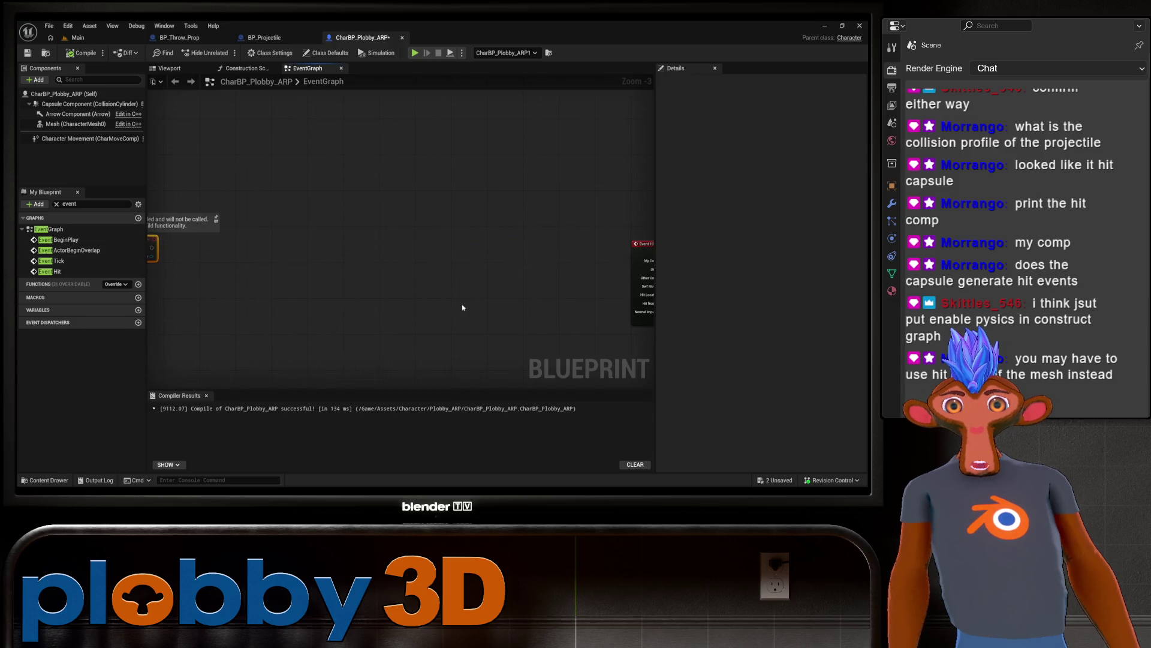
Step: Review the Event Hit chain: Print String, Set Simulate Physics, Add Impulse and Retriggerable Delay
mouse_move(462, 307)
left_mouse_down()
mouse_move(274, 293)
mouse_move(216, 257)
left_mouse_up()
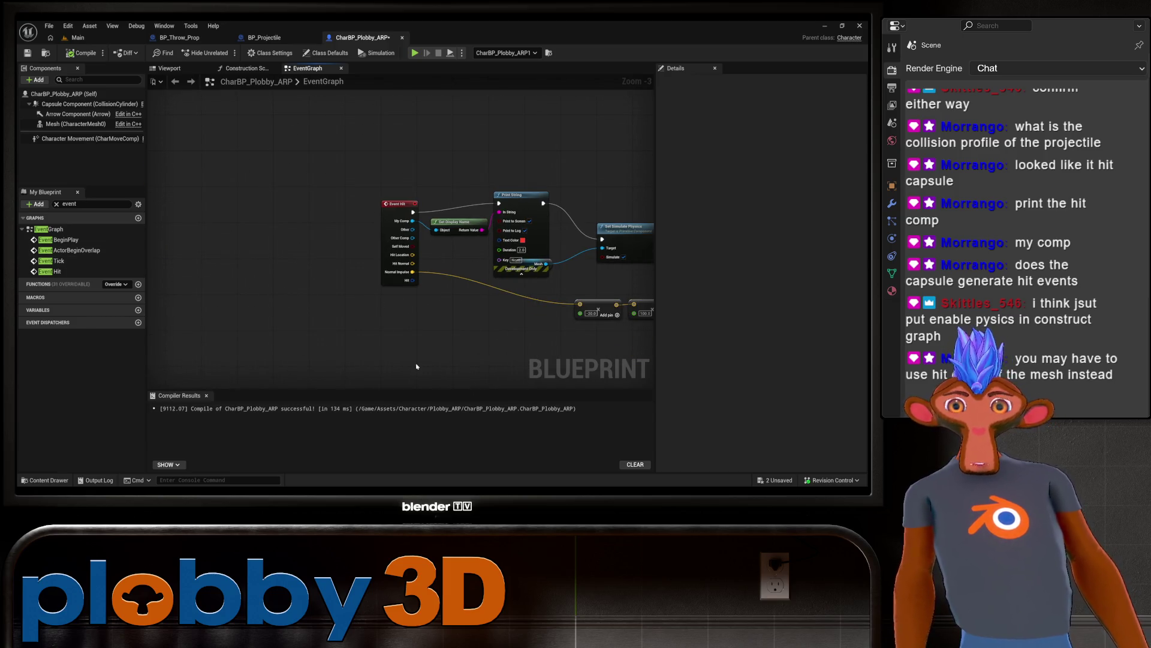
mouse_move(417, 366)
left_mouse_down()
mouse_move(226, 370)
mouse_move(180, 311)
mouse_move(327, 337)
left_mouse_up()
mouse_move(313, 274)
left_mouse_down()
mouse_move(495, 261)
mouse_move(499, 247)
left_mouse_up()
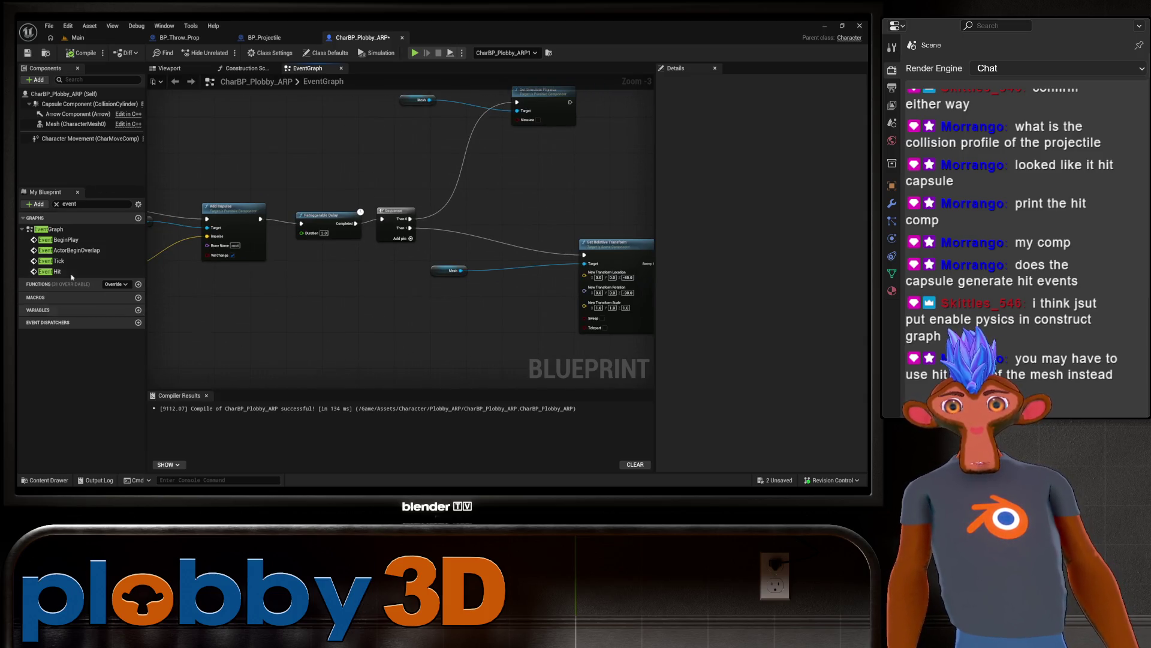
left_click_drag(212, 325, 479, 320)
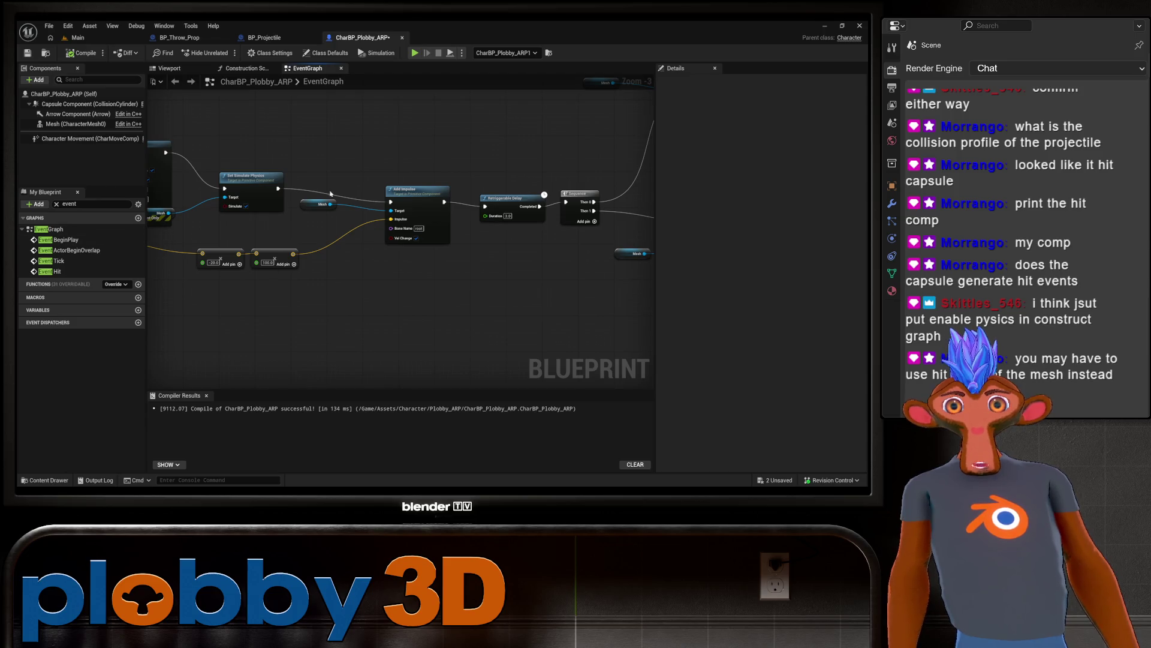
left_click(246, 68)
left_click(308, 68)
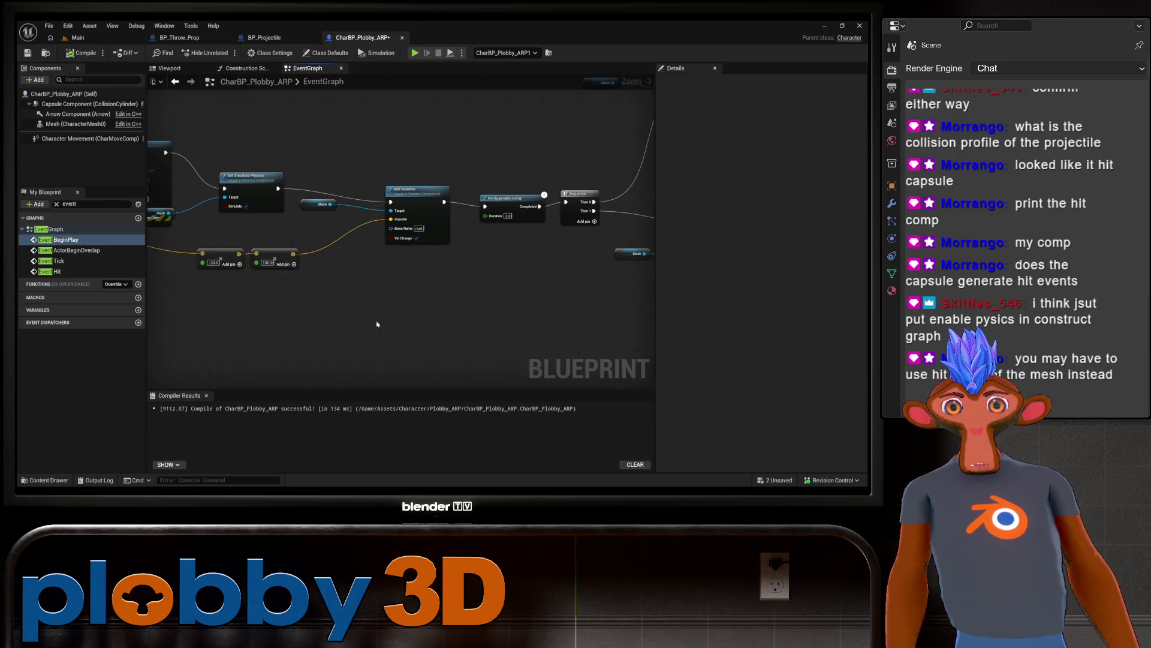
mouse_move(377, 323)
left_mouse_down()
mouse_move(544, 347)
mouse_move(231, 303)
mouse_move(180, 324)
mouse_move(85, 245)
left_mouse_up()
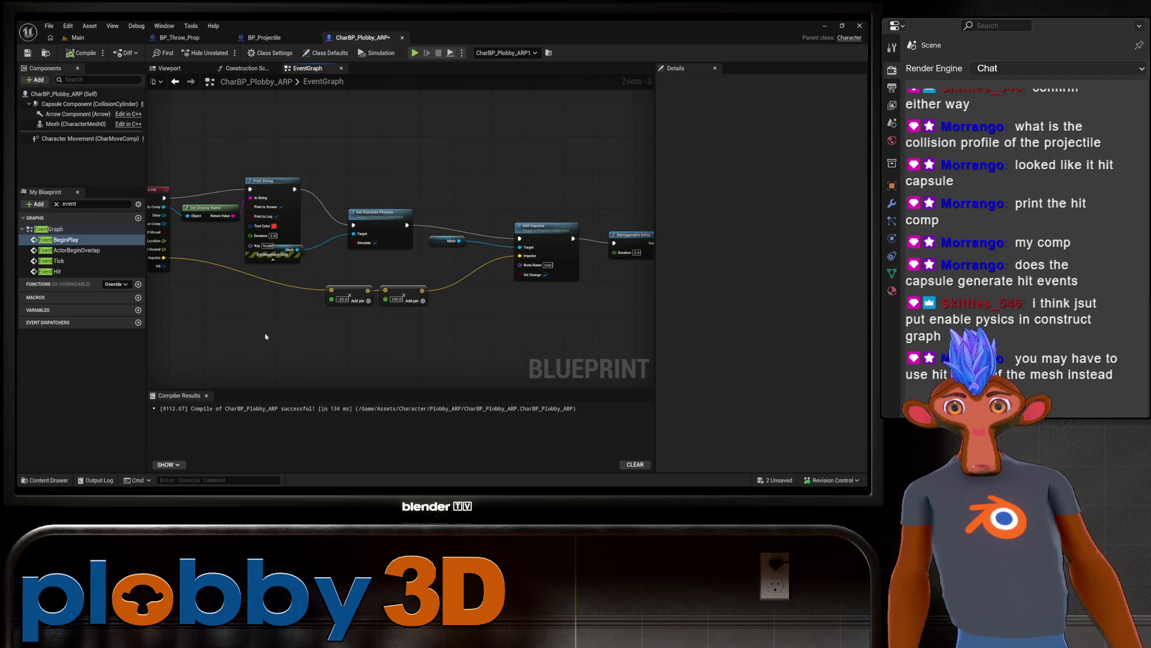
left_click_drag(266, 336, 384, 351)
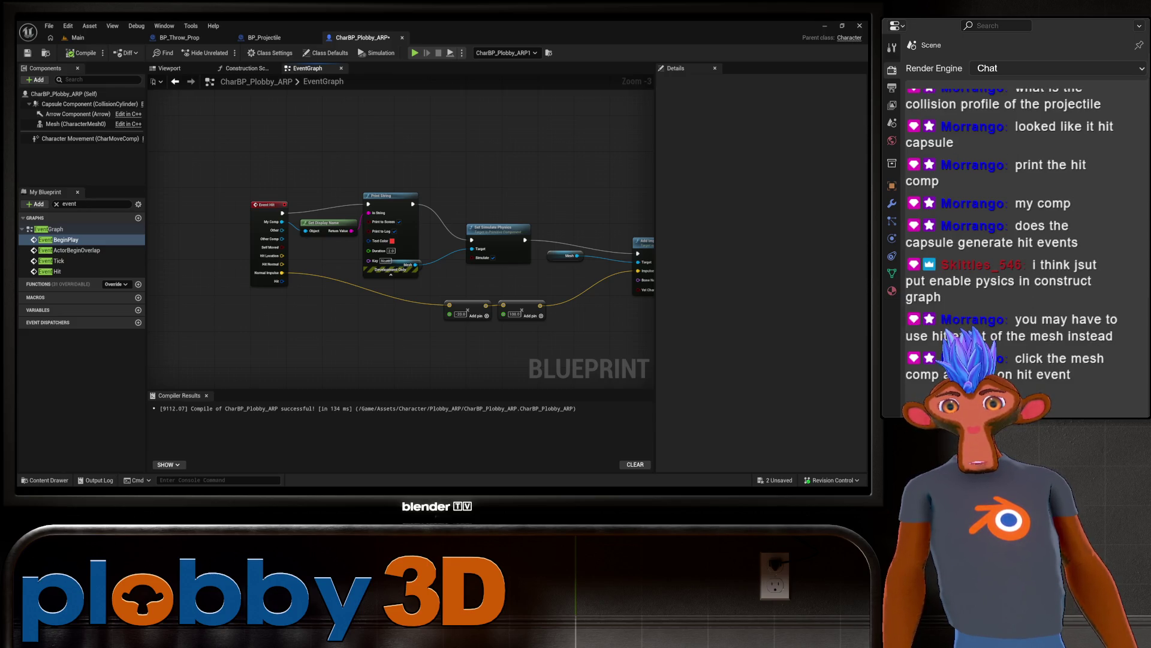
Step: Check the Mesh component's hit-event properties and add a Mesh reference node to the graph
left_click(67, 125)
type("hit event")
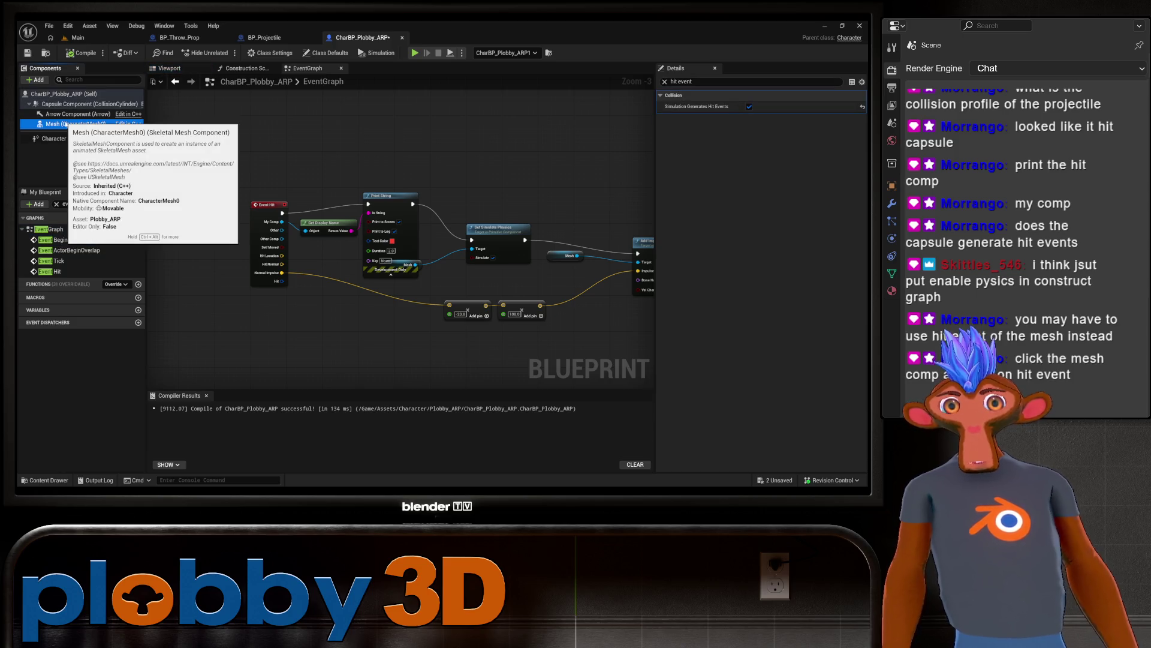
left_click(666, 82)
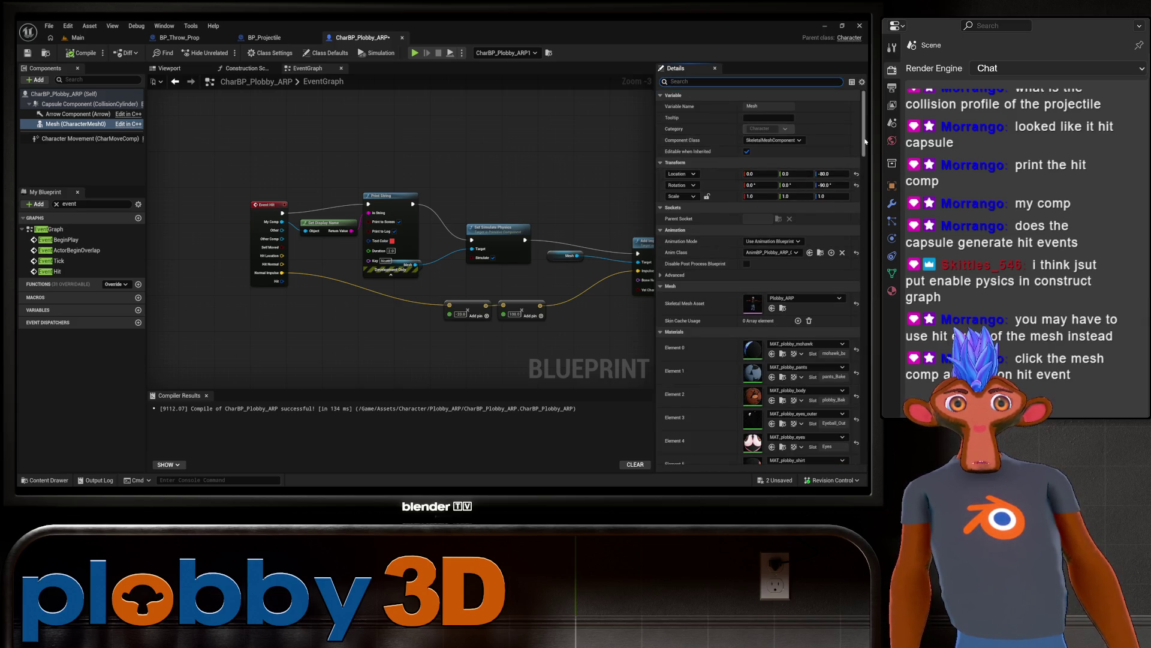
left_click_drag(858, 148, 854, 454)
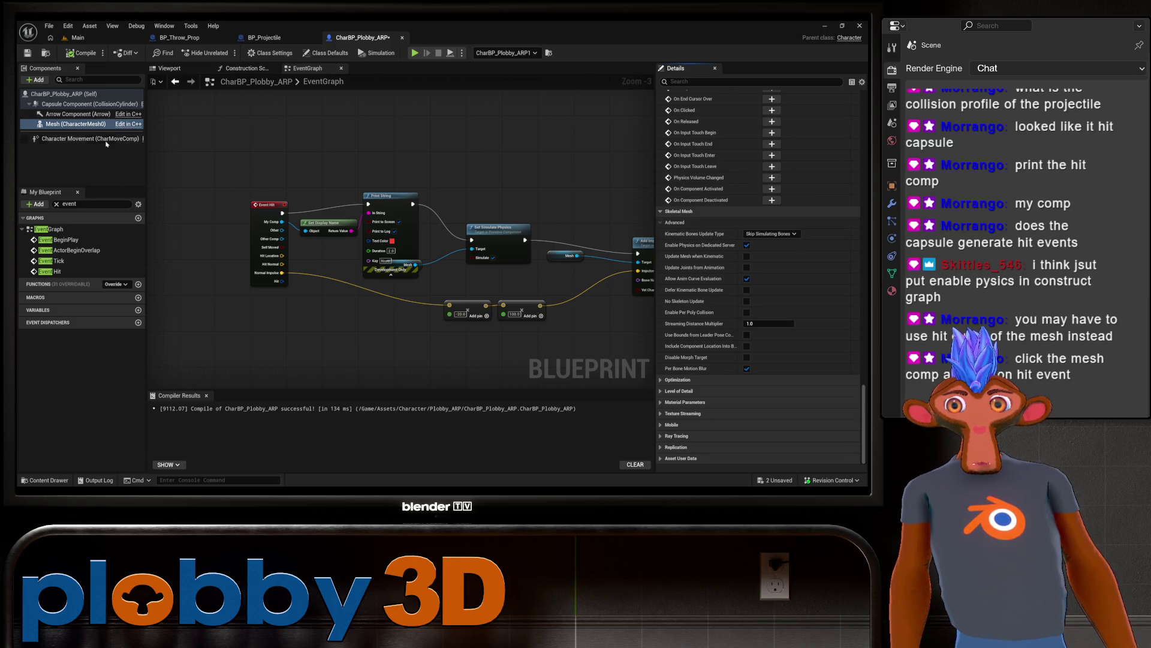
left_click_drag(72, 124, 240, 331)
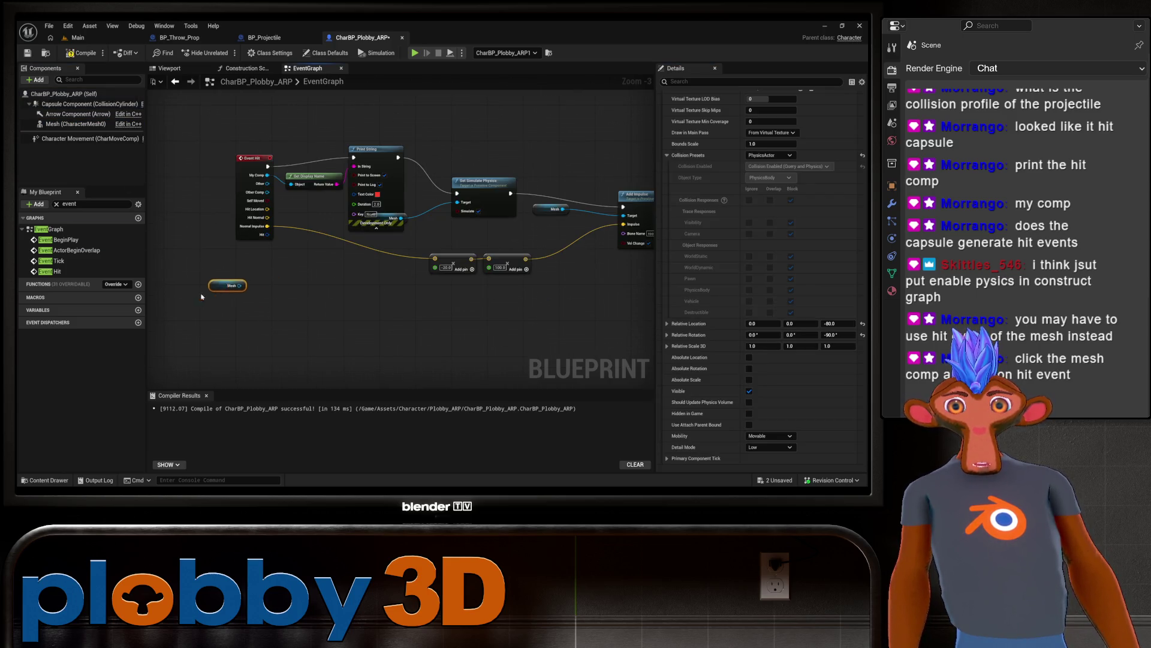
Step: From the Mesh node, add a Bind Event to On Component Hit node and position it
mouse_move(213, 294)
left_mouse_down()
mouse_move(408, 330)
mouse_move(304, 293)
left_mouse_up()
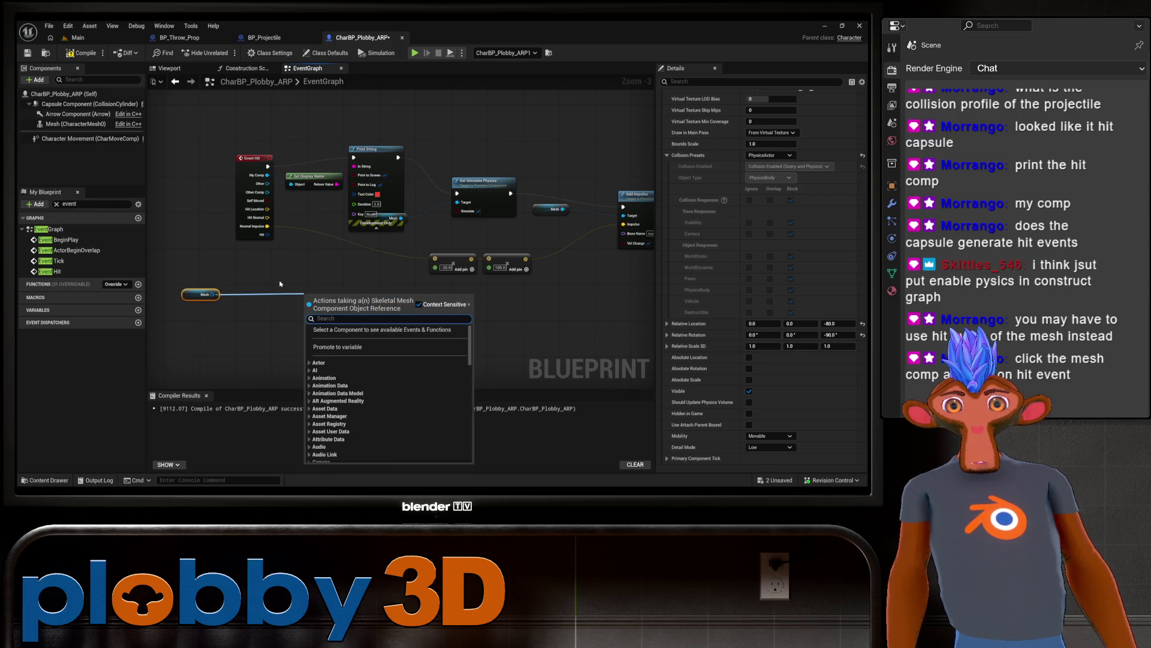
type("on")
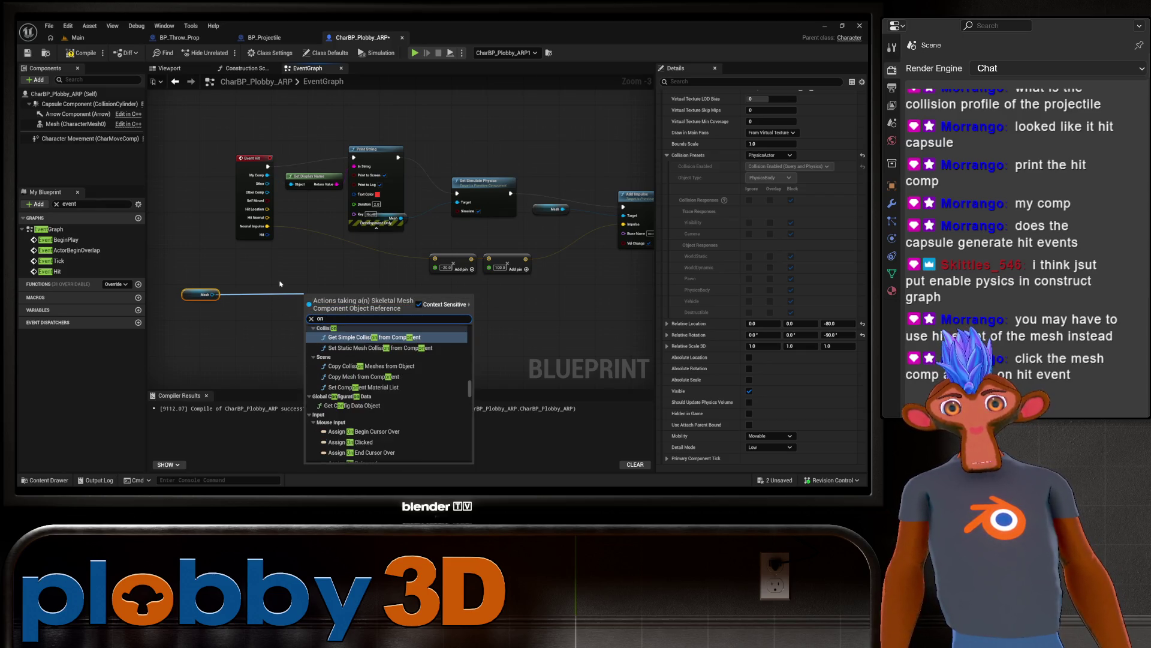
type("hi")
key("BackSpace")
key("BackSpace")
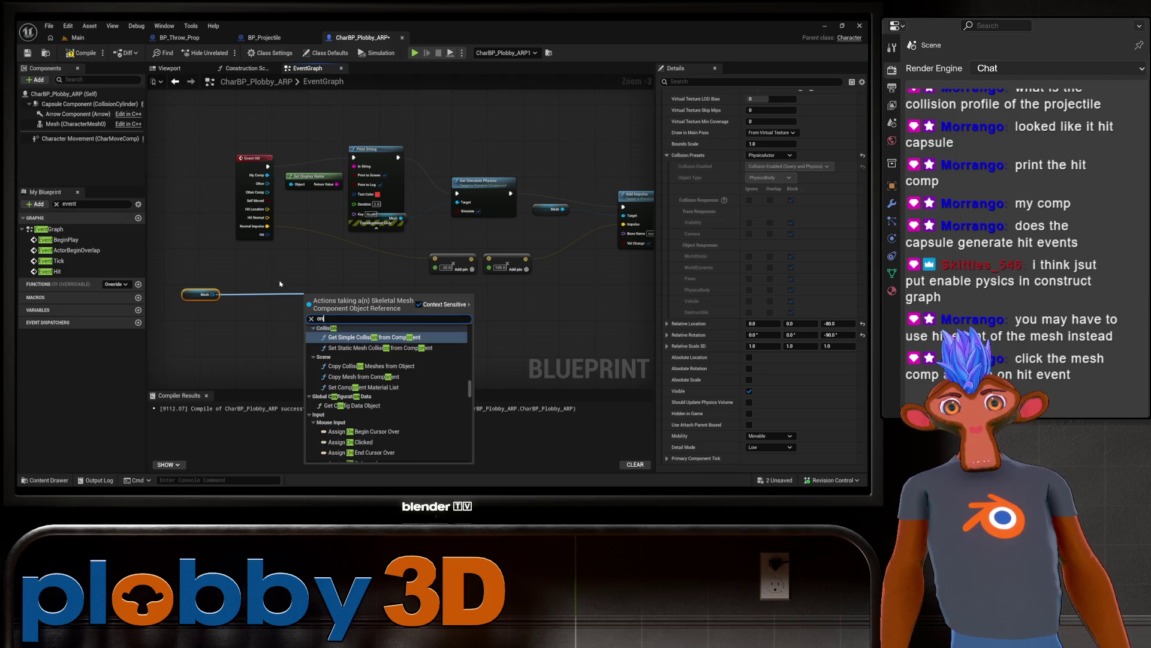
type("hit")
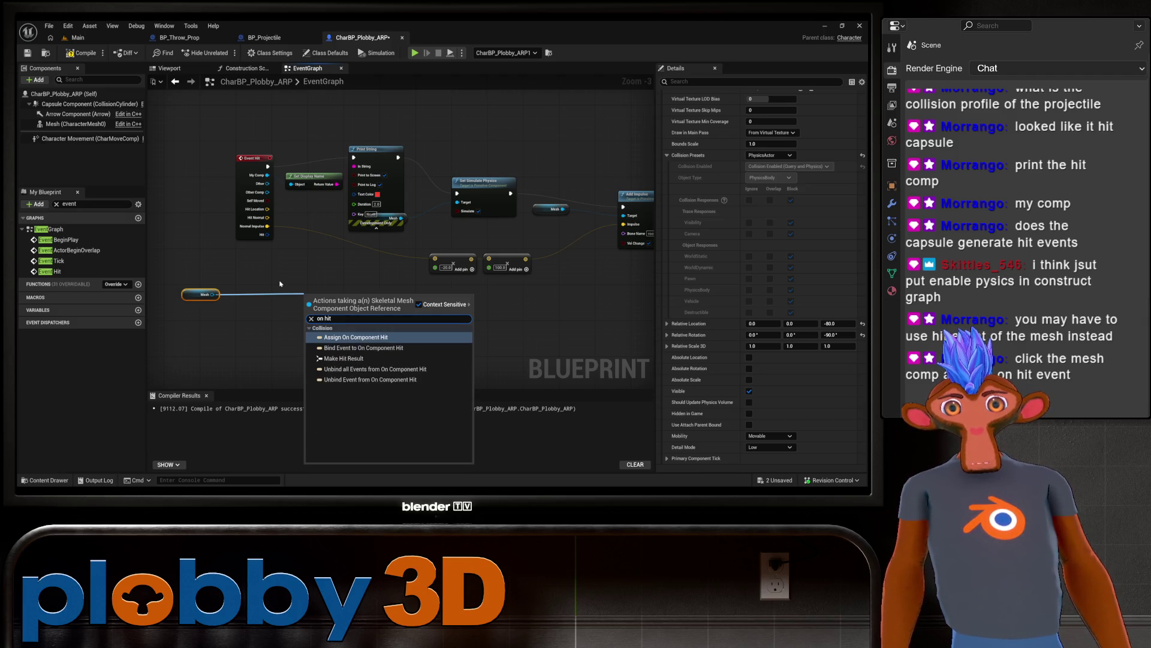
left_click(345, 349)
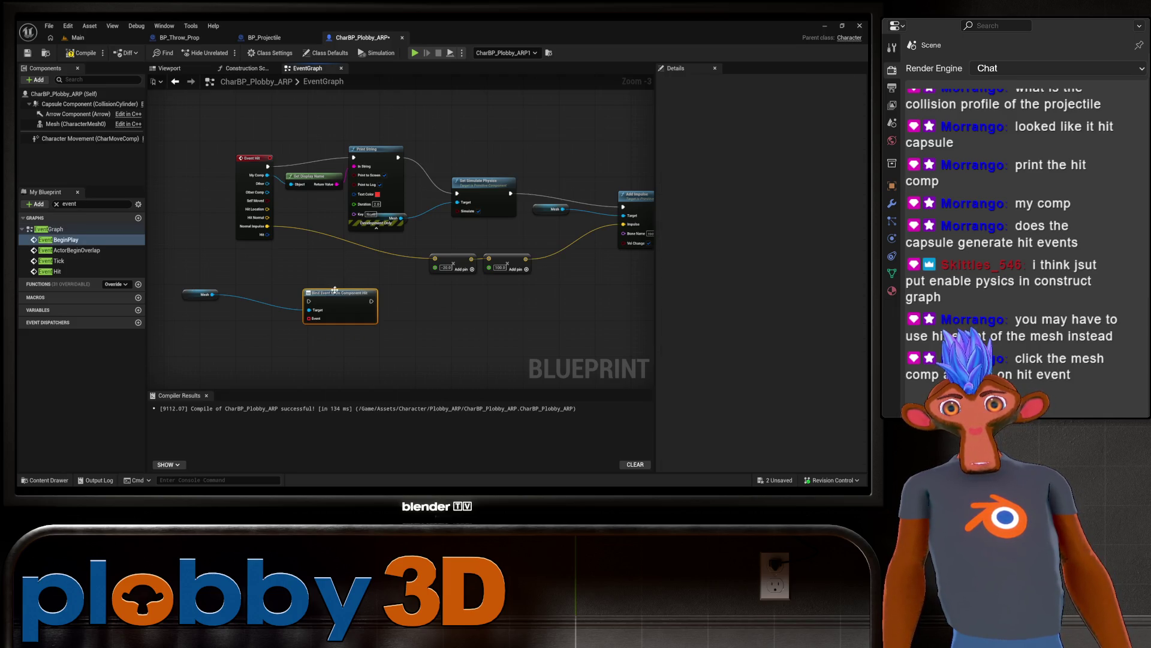
left_click_drag(334, 290, 303, 281)
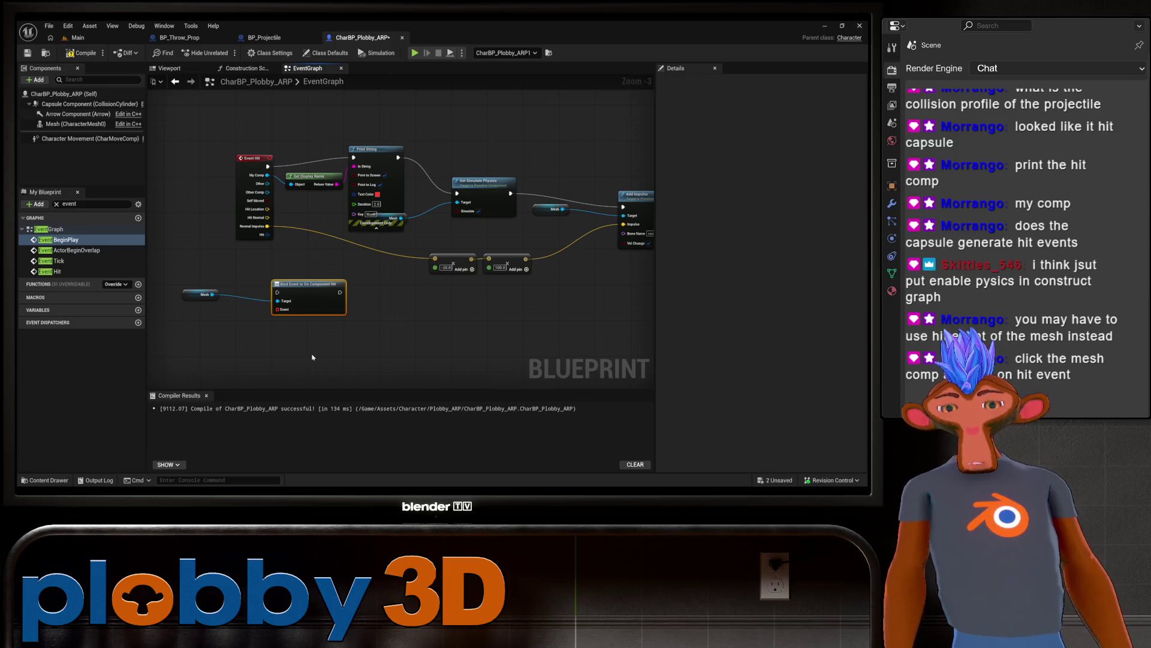
Step: Search 'hit event' from the Mesh output wire, cancel without adding a node, and pan down
right_click(312, 357)
left_click(258, 324)
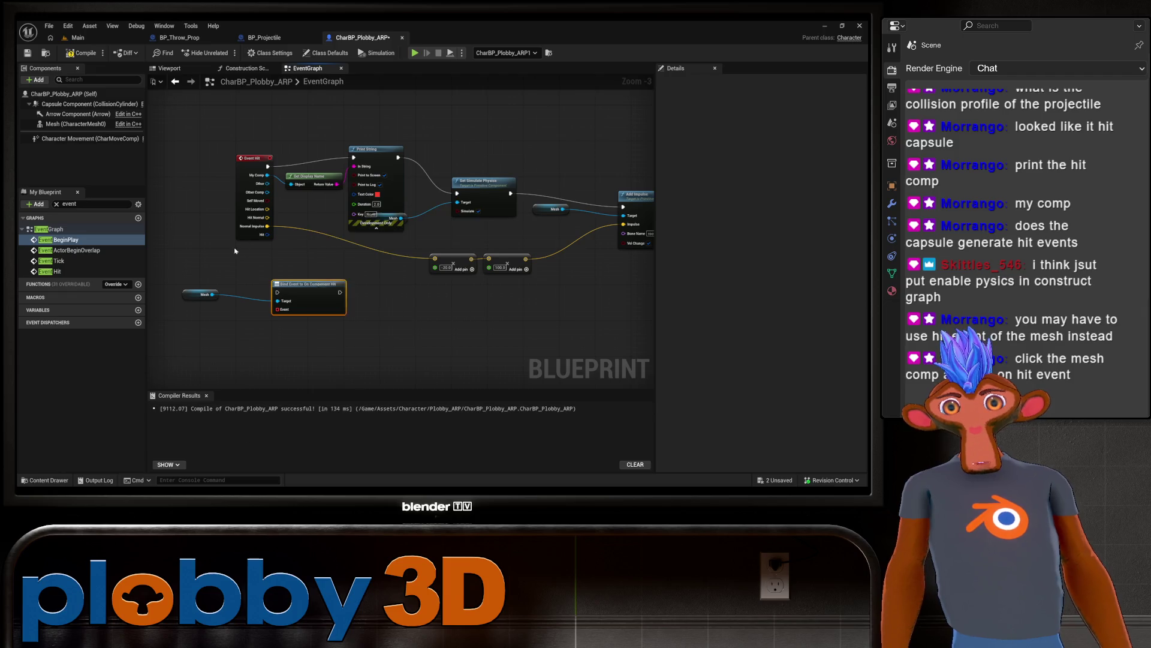
mouse_move(214, 295)
left_mouse_down()
mouse_move(310, 351)
mouse_move(304, 343)
left_mouse_up()
type("hit event")
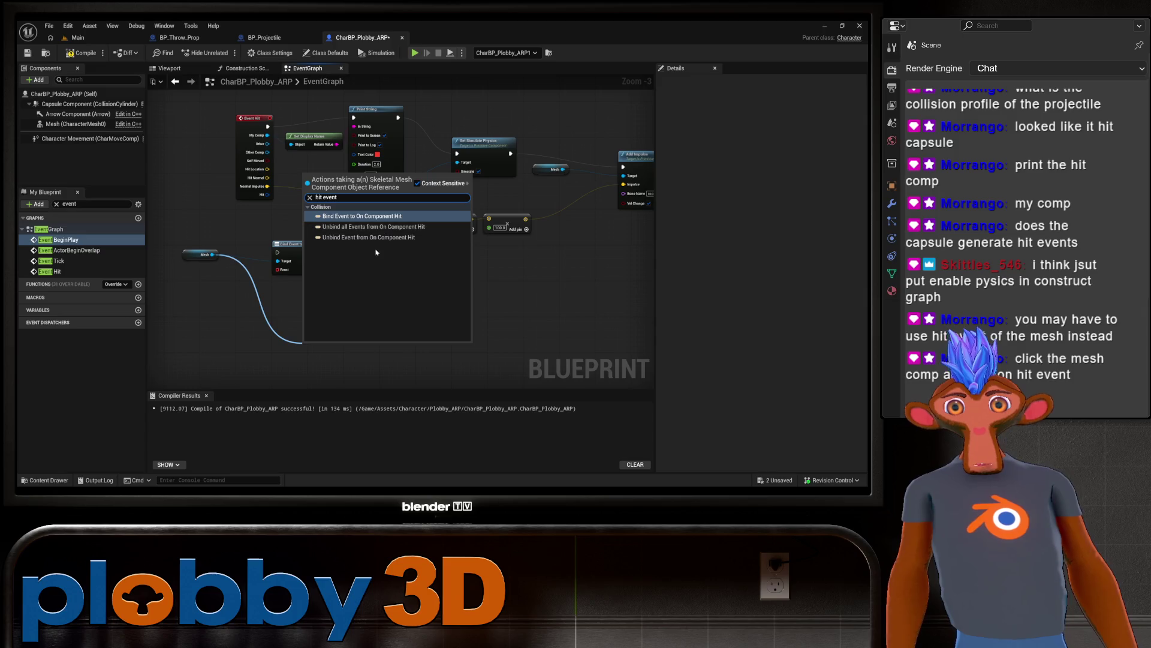
left_click(123, 326)
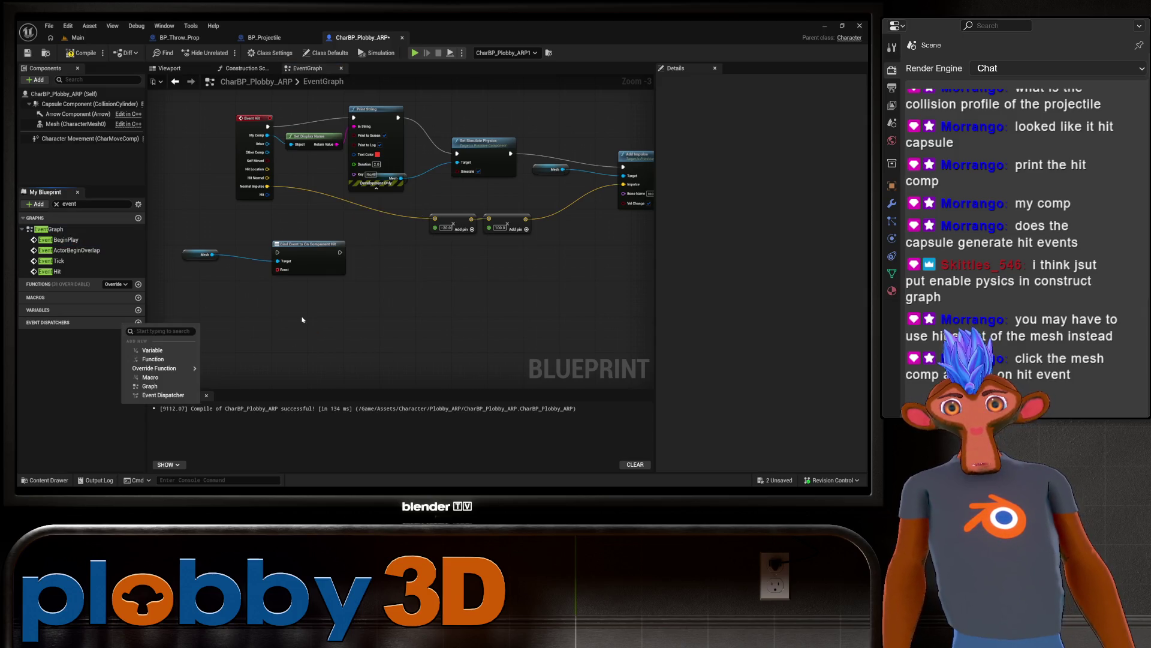
mouse_move(192, 249)
left_mouse_down()
mouse_move(191, 308)
mouse_move(222, 310)
left_mouse_up()
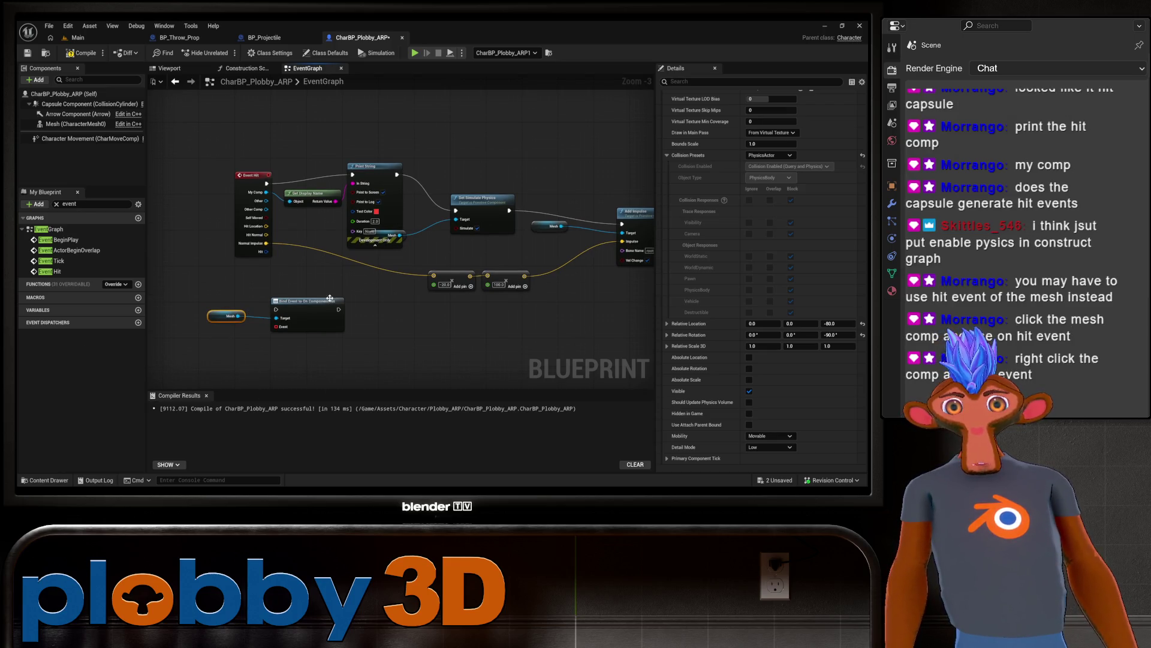
Step: Add the Mesh's On Component Hit event and place it beneath the Bind Event node
right_click(75, 125)
mouse_move(152, 150)
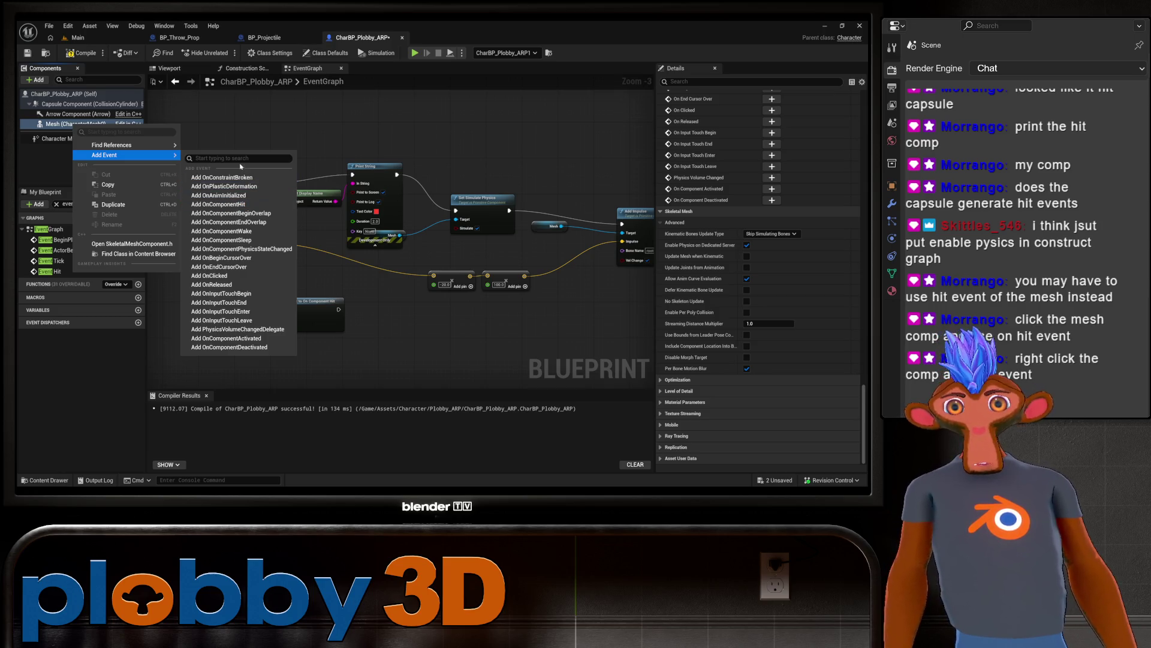
type("hit")
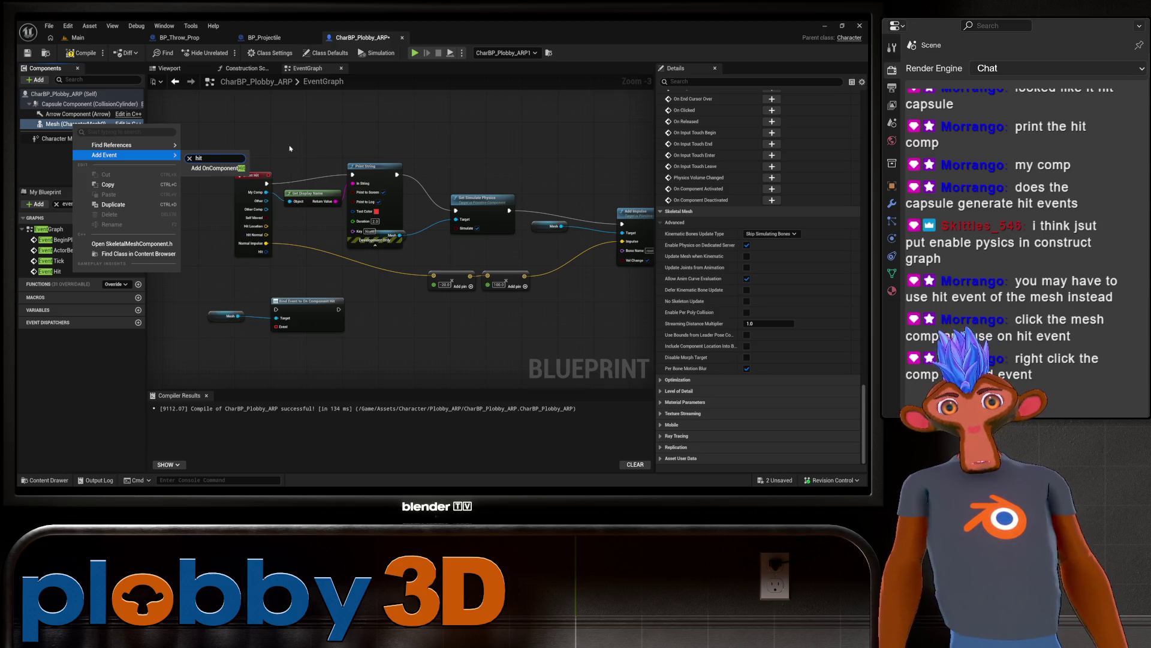
left_click(216, 168)
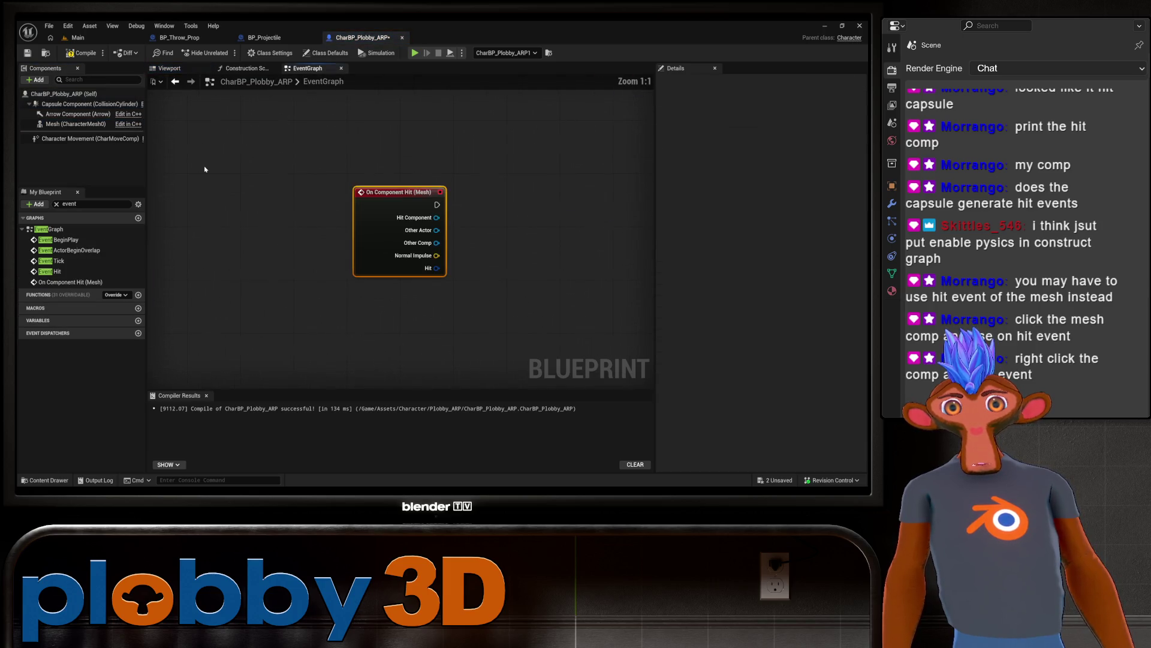
scroll(401, 156, "down", 3)
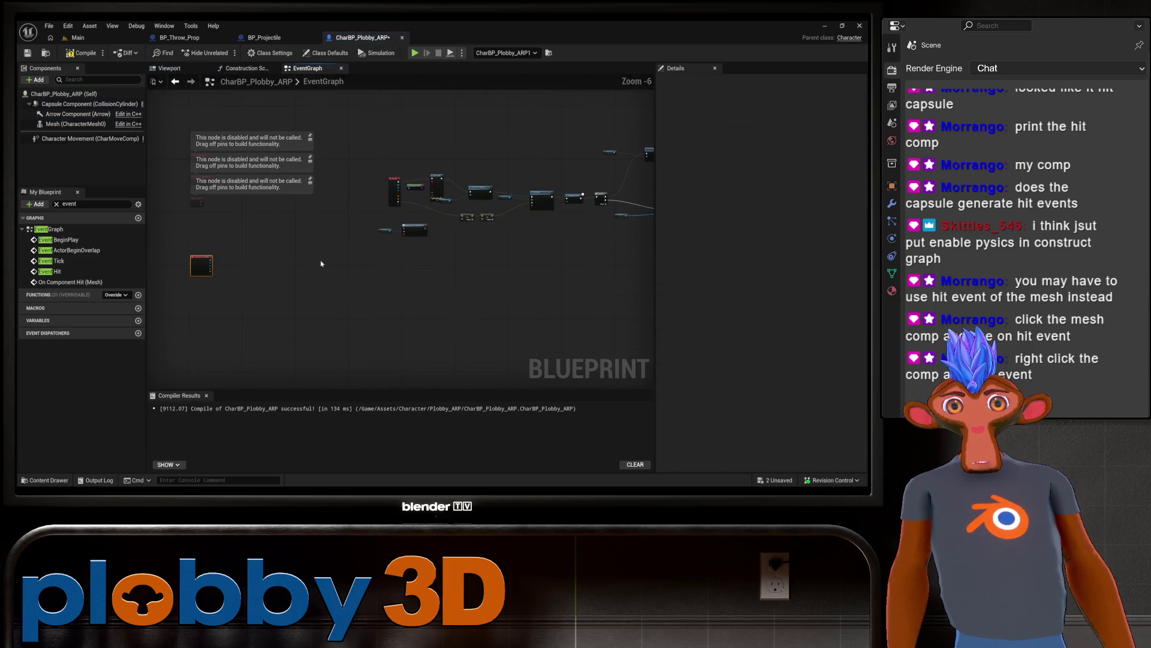
scroll(329, 262, "down", 2)
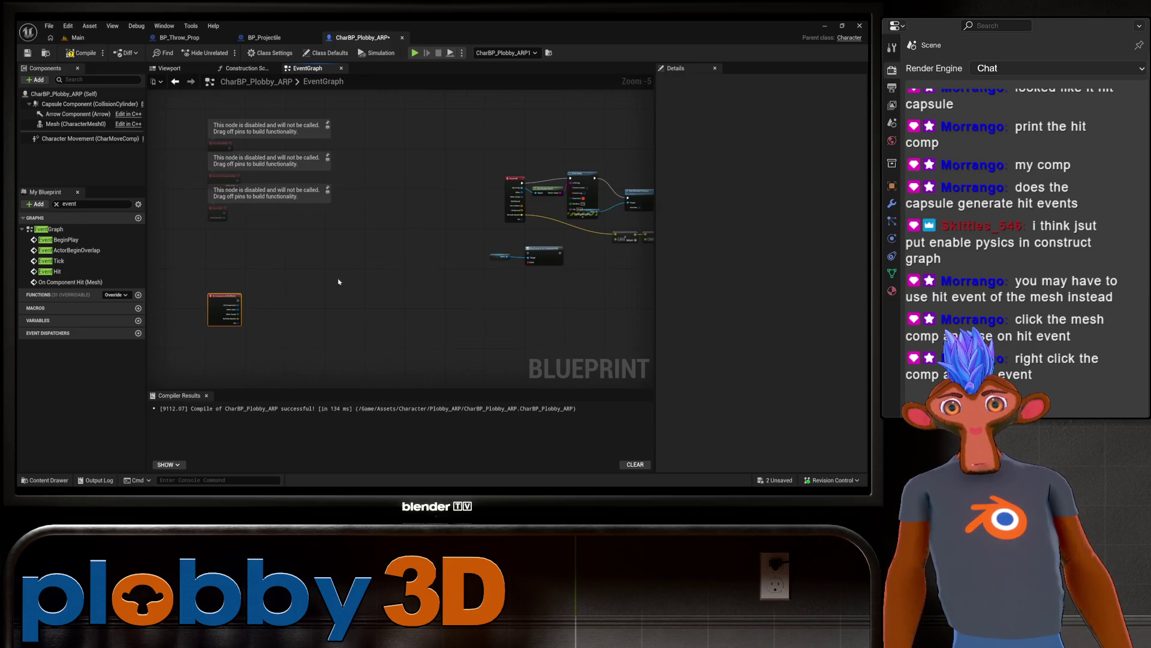
left_click_drag(224, 298, 555, 296)
scroll(344, 300, "up", 4)
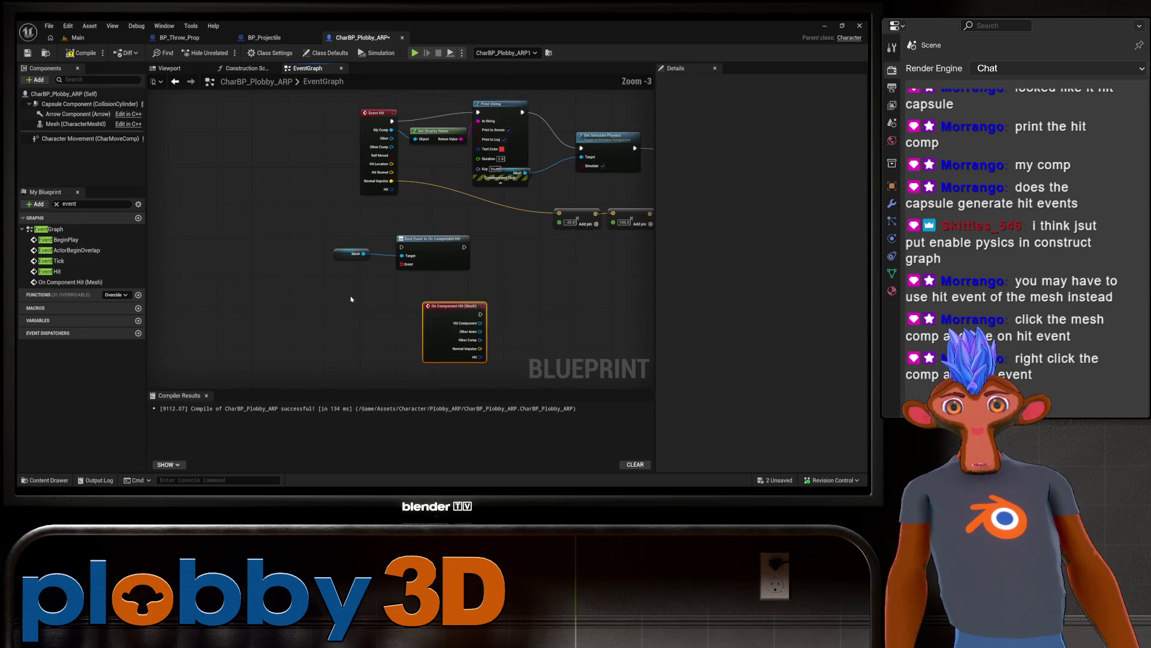
Step: Delete the Mesh and Bind Event nodes and move On Component Hit under Event Hit
mouse_move(339, 199)
left_mouse_down()
mouse_move(505, 263)
mouse_move(439, 266)
left_mouse_up()
key("Delete")
scroll(439, 265, "down", 1)
mouse_move(393, 322)
left_mouse_down()
mouse_move(274, 259)
mouse_move(294, 217)
left_mouse_up()
left_click_drag(371, 234, 351, 290)
left_click_drag(310, 172, 224, 162)
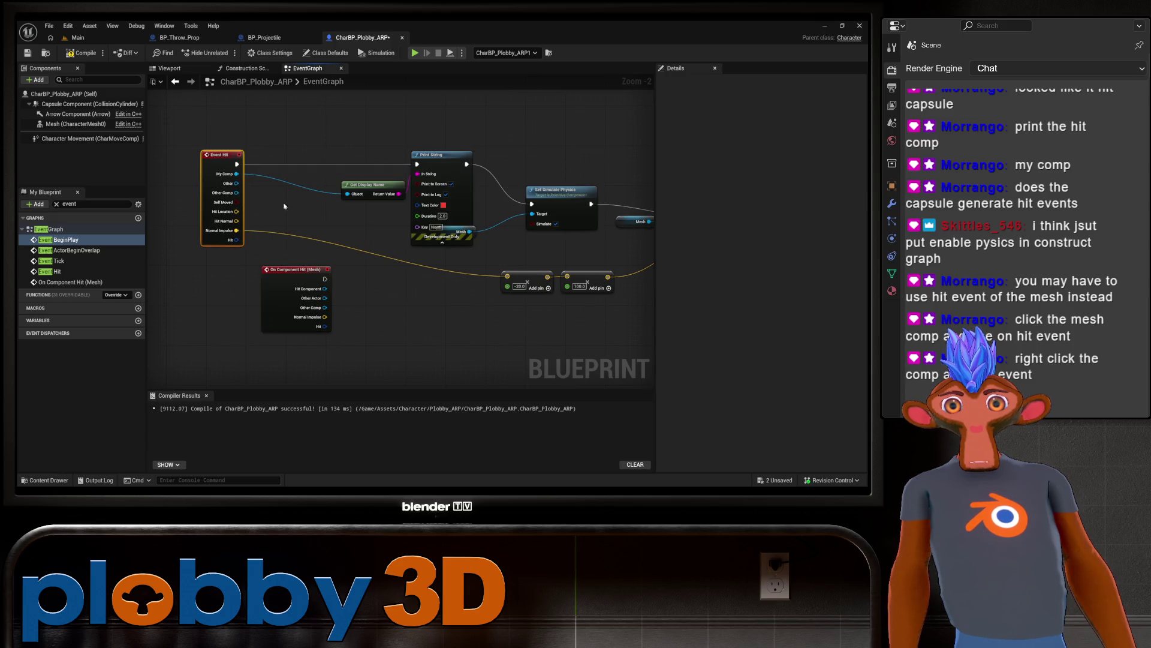
Step: Wire On Component Hit into Set Simulate Physics, feed Normal Impulse to the Add node, and compile
left_click_drag(325, 279, 531, 204)
left_click(338, 344)
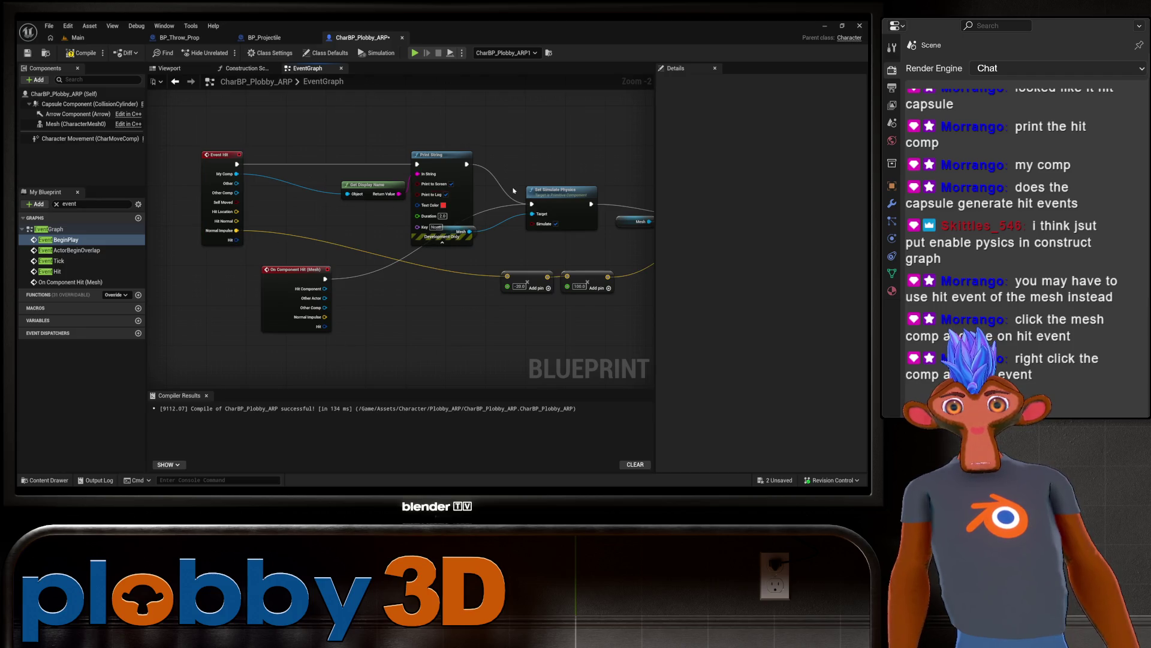
left_click_drag(449, 158, 444, 128)
left_click_drag(354, 187, 294, 171)
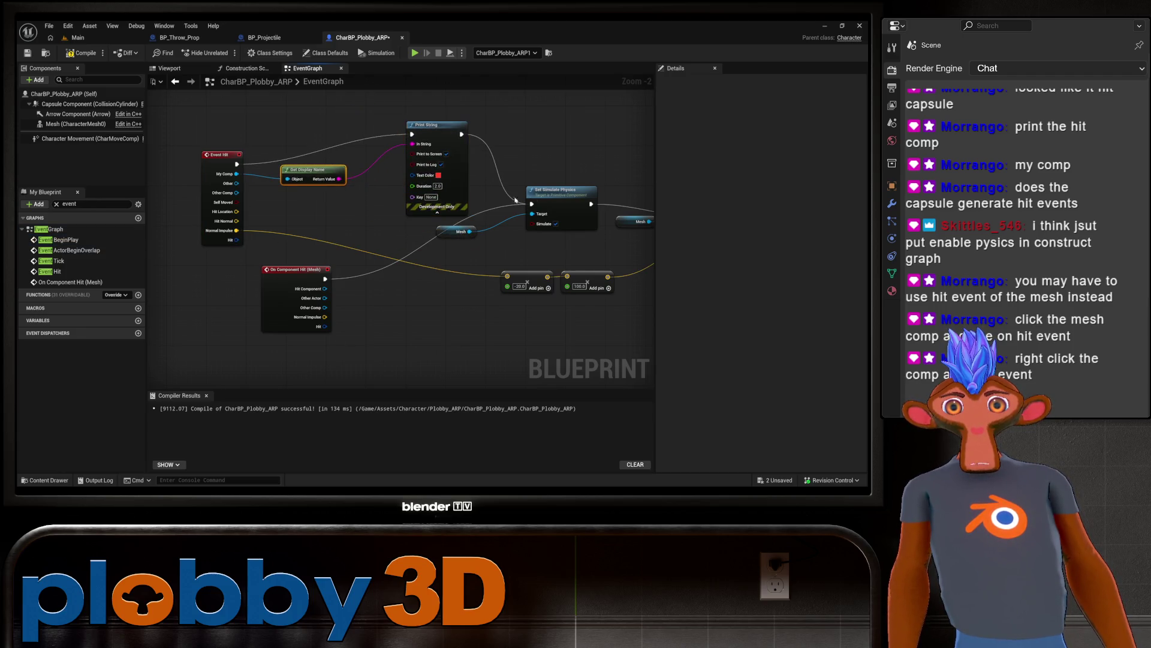
left_click(462, 133, "alt")
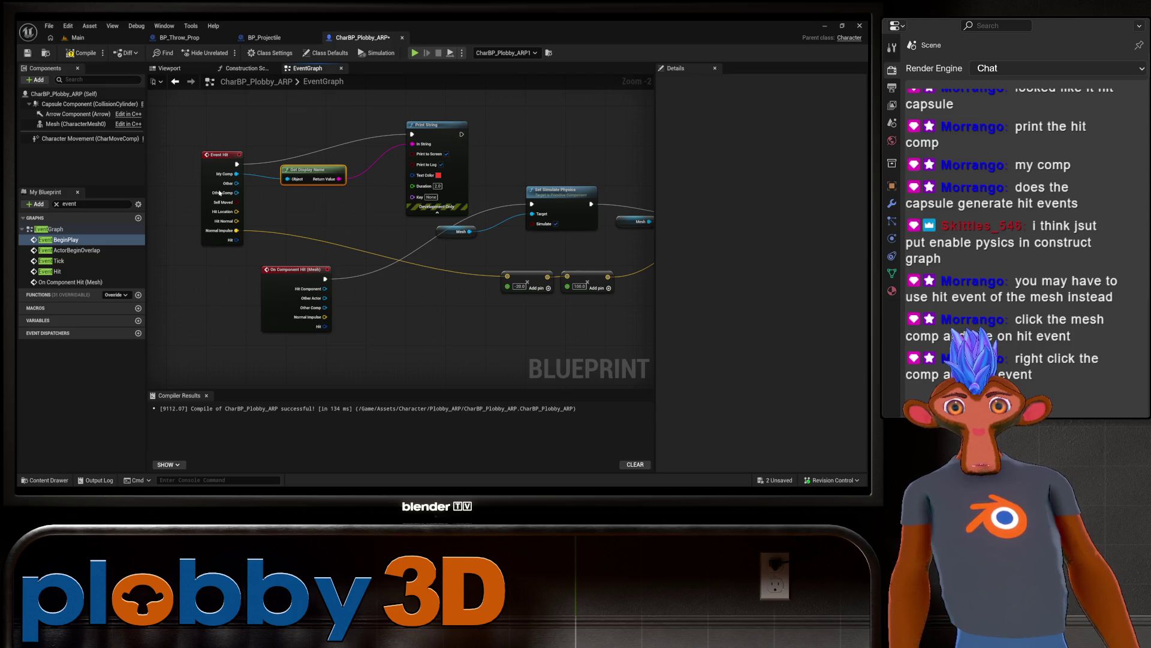
left_click_drag(217, 157, 215, 137)
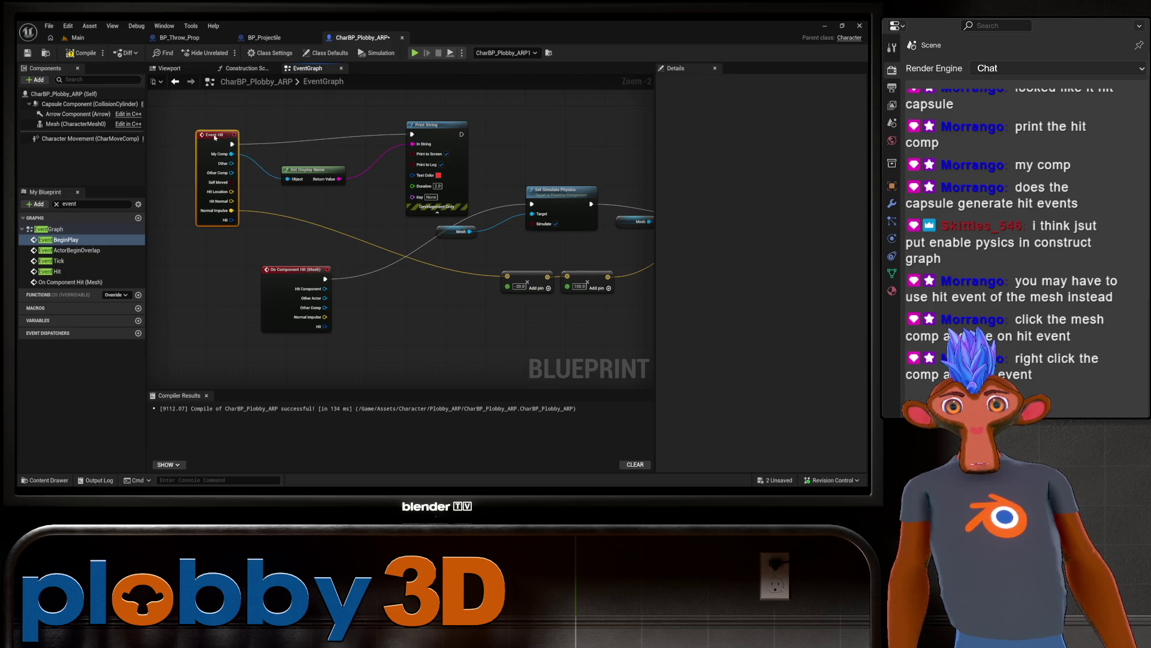
left_click_drag(439, 338, 390, 339)
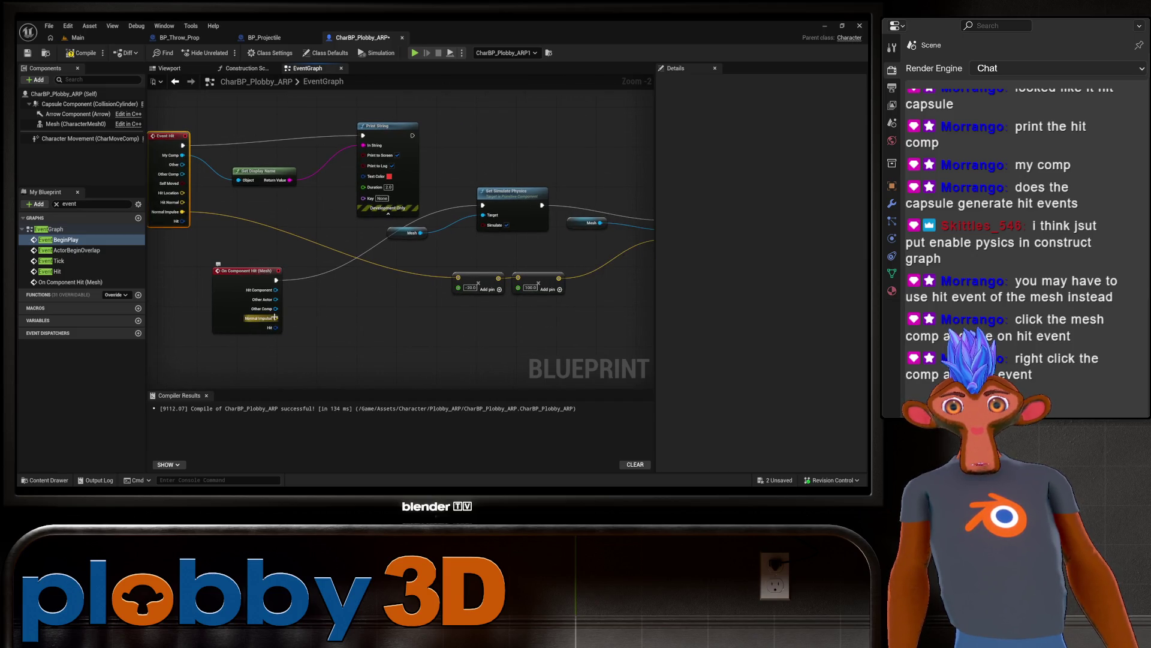
mouse_move(276, 318)
left_mouse_down()
mouse_move(458, 329)
mouse_move(458, 278)
left_mouse_up()
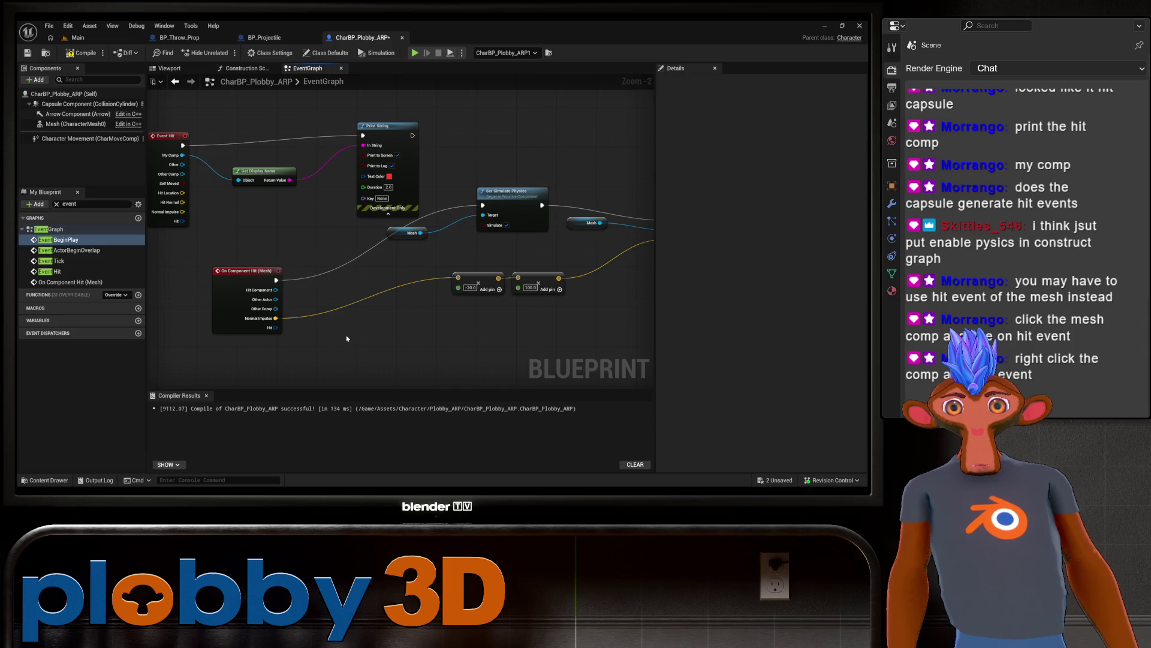
left_click_drag(245, 220, 244, 214)
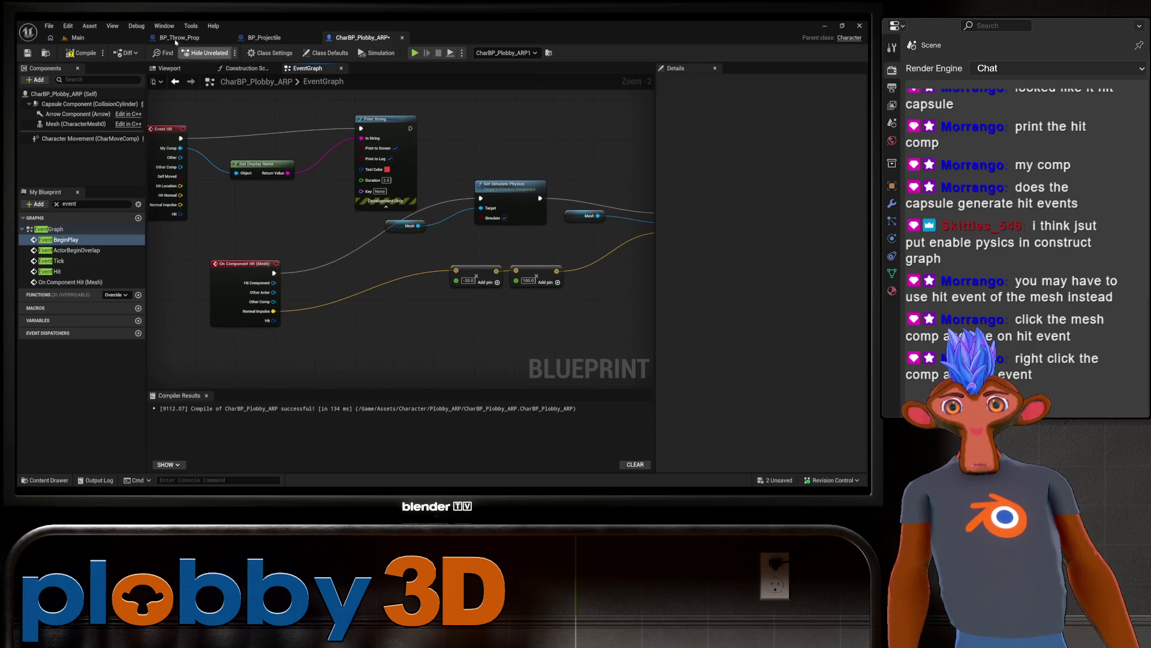
left_click(84, 52)
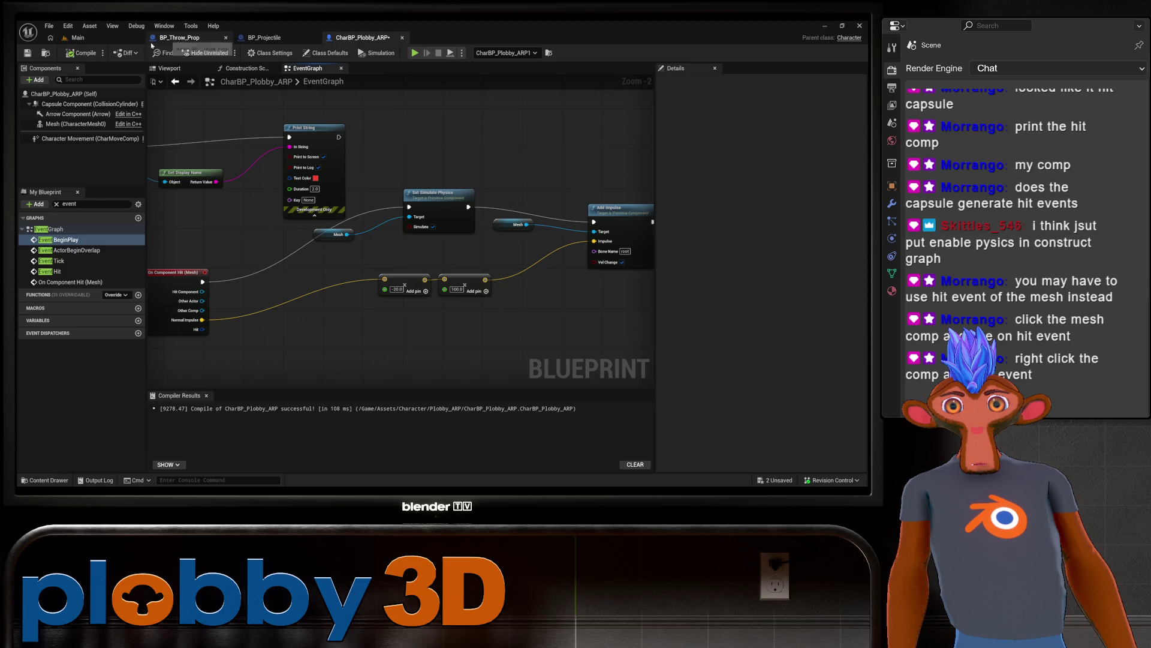
Step: Switch to the Main level and play it in the editor to test the Mesh hit response
left_click(90, 25)
right_click(261, 301)
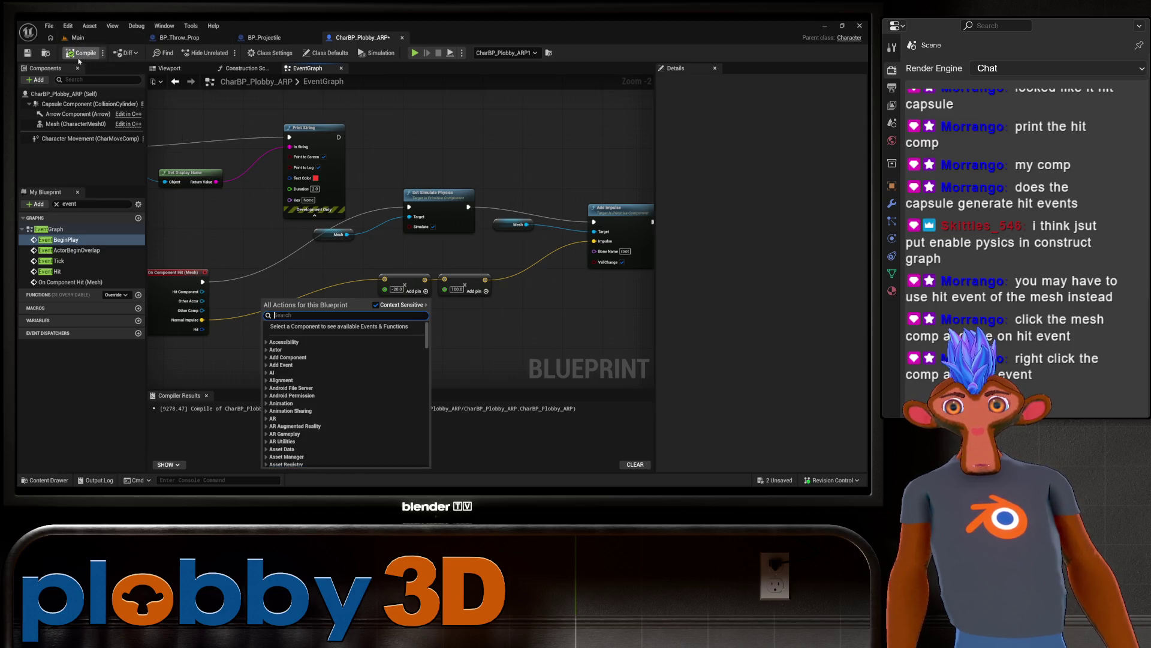
left_click(76, 37)
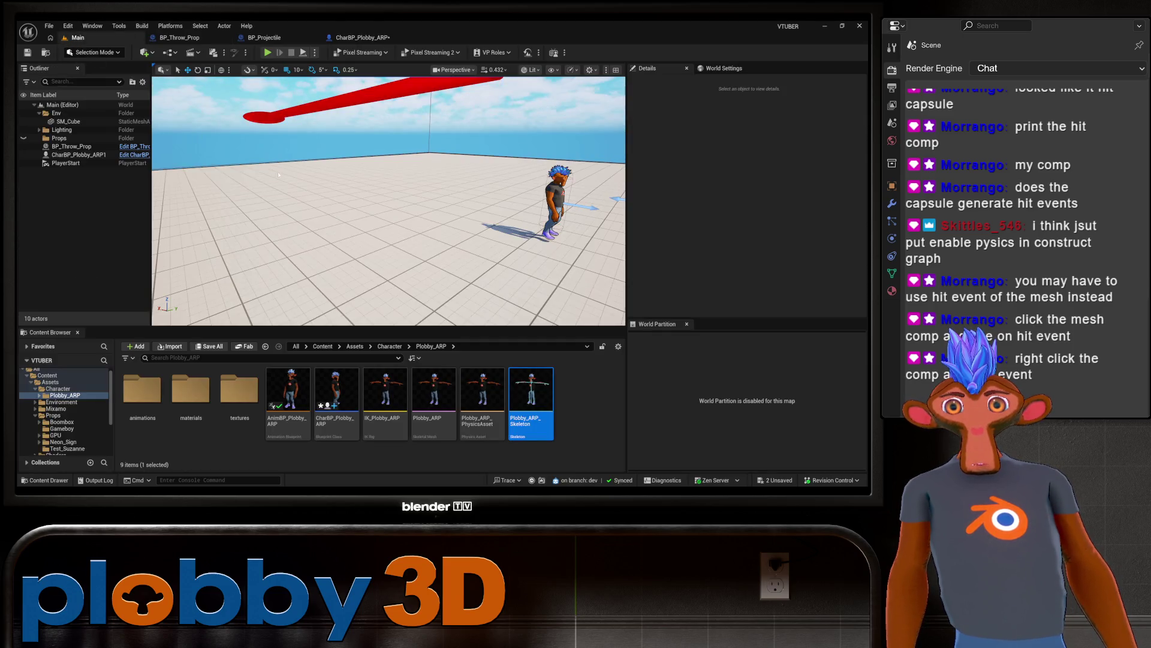
left_click(265, 53)
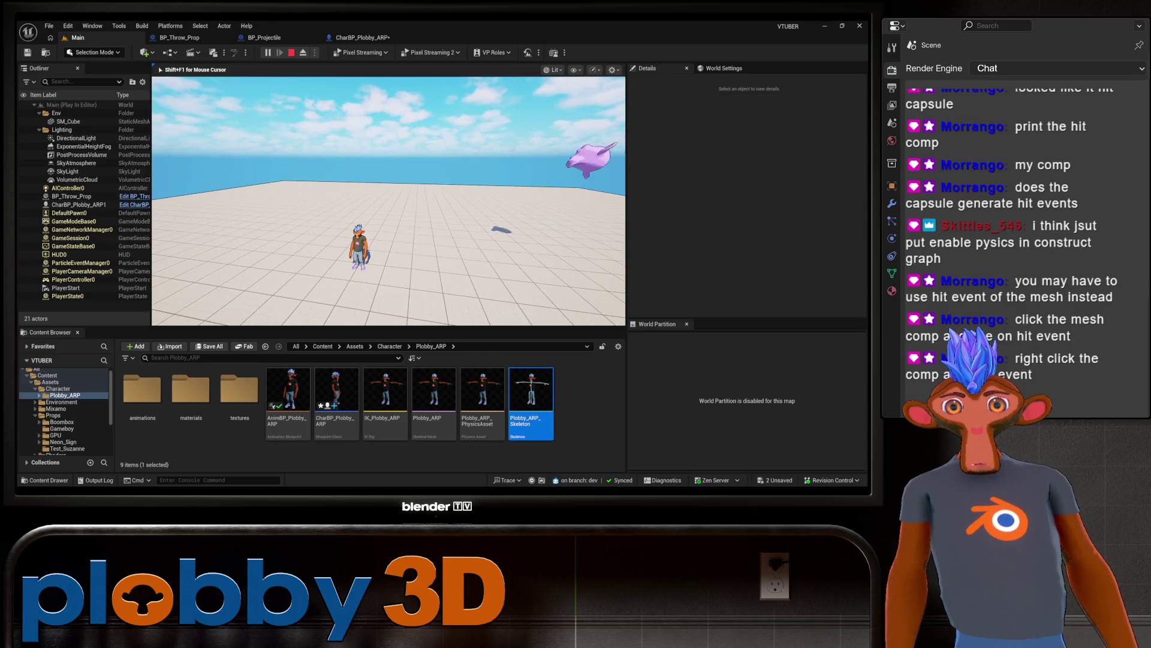
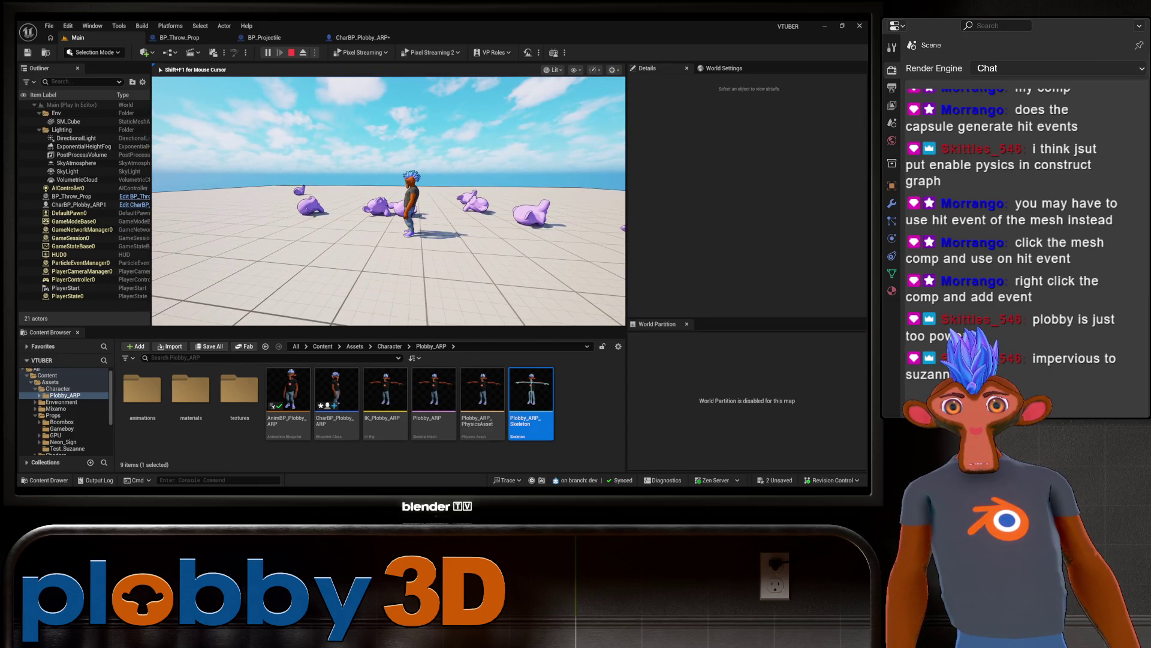
Step: End the running play test and return to the BP_Projectile blueprint tab
key("s")
key("Escape")
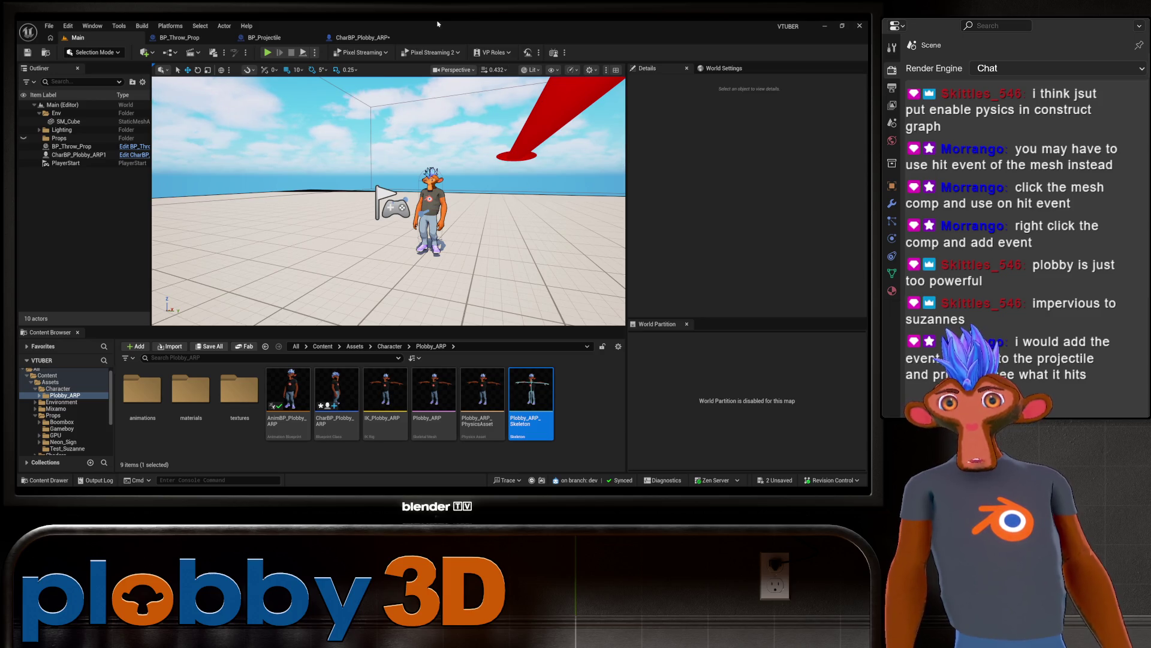
left_click(264, 38)
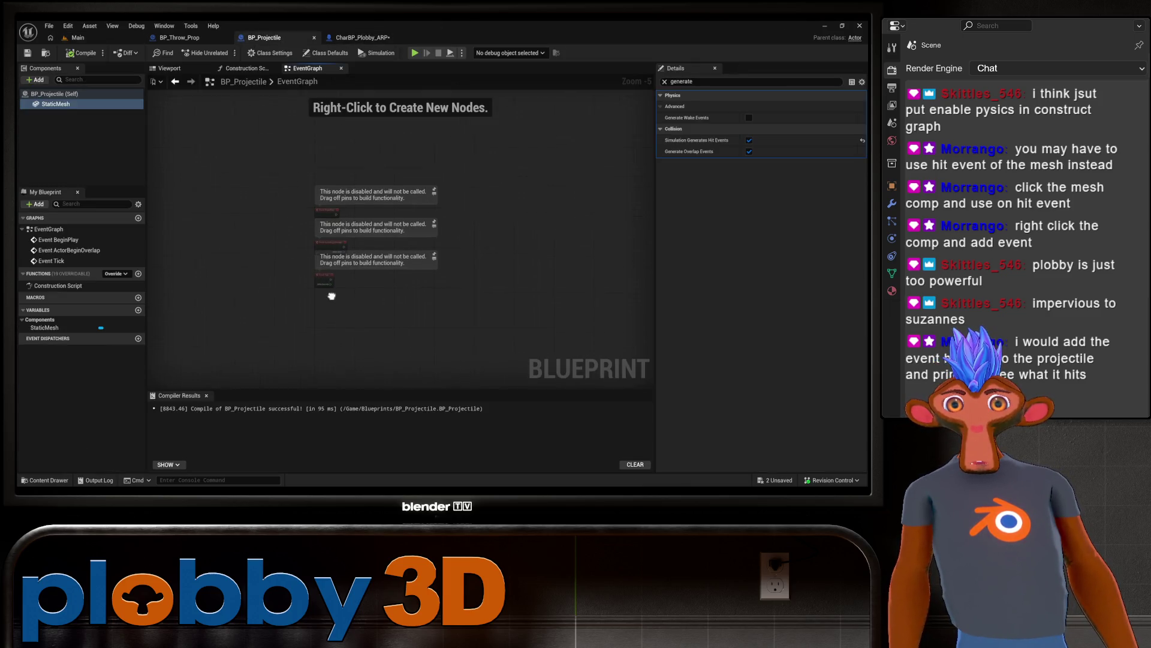
Step: Clear the old 'event' filter from the Details panel search box
scroll(332, 295, "up", 2)
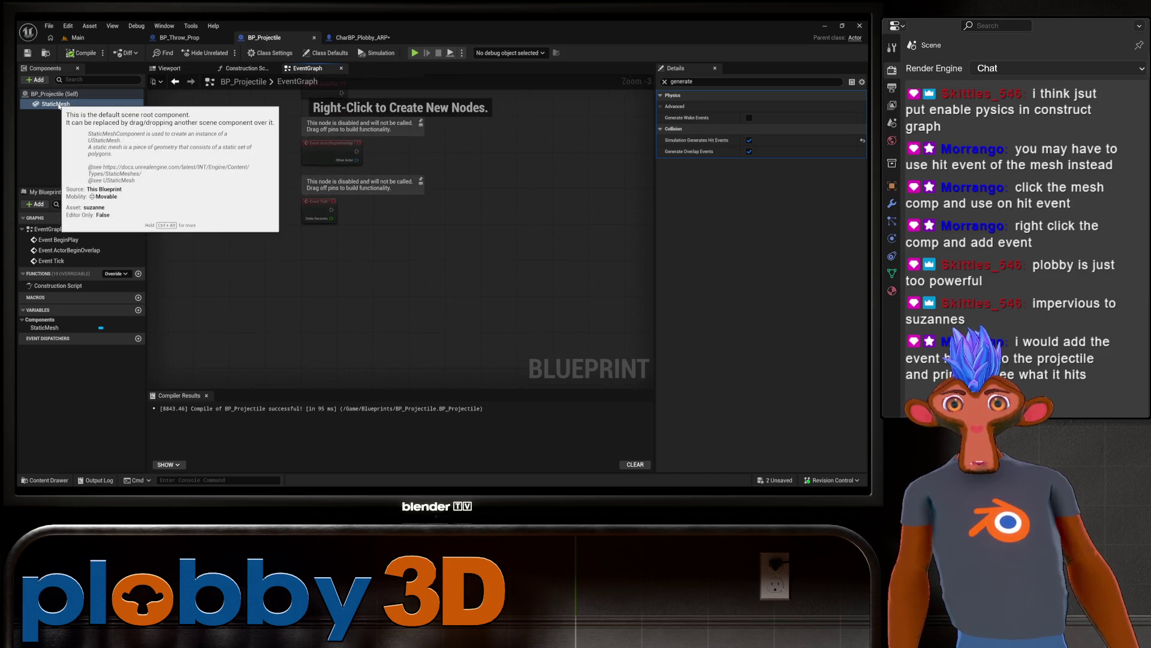
scroll(402, 304, "up", 3)
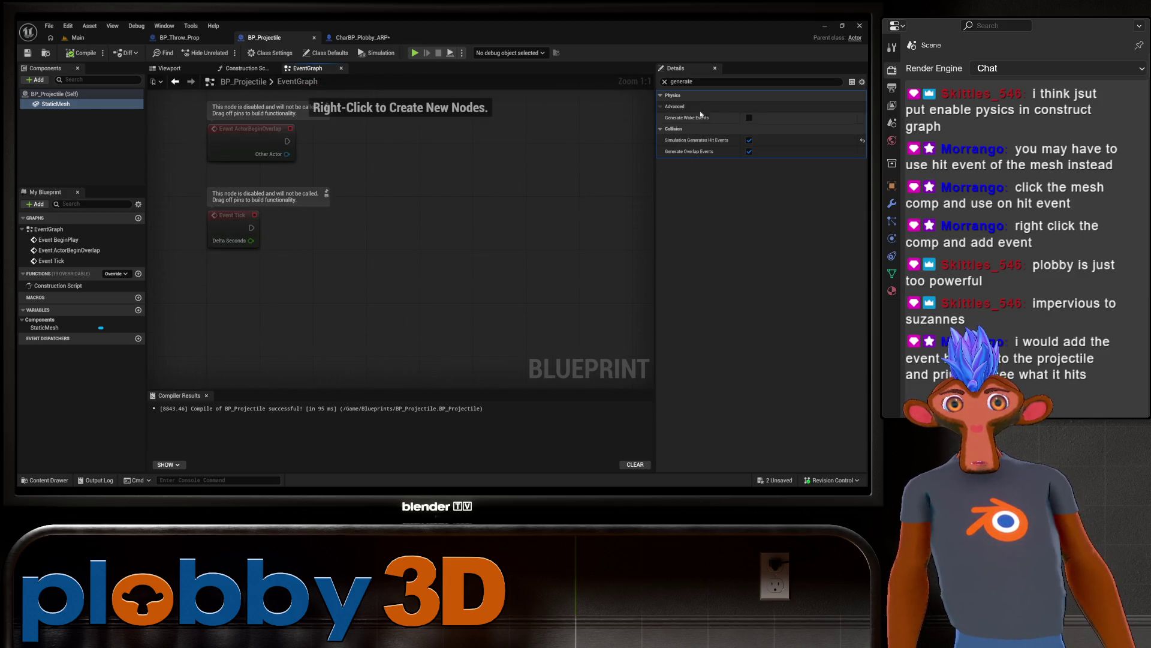
double_click(681, 81)
type("event hi")
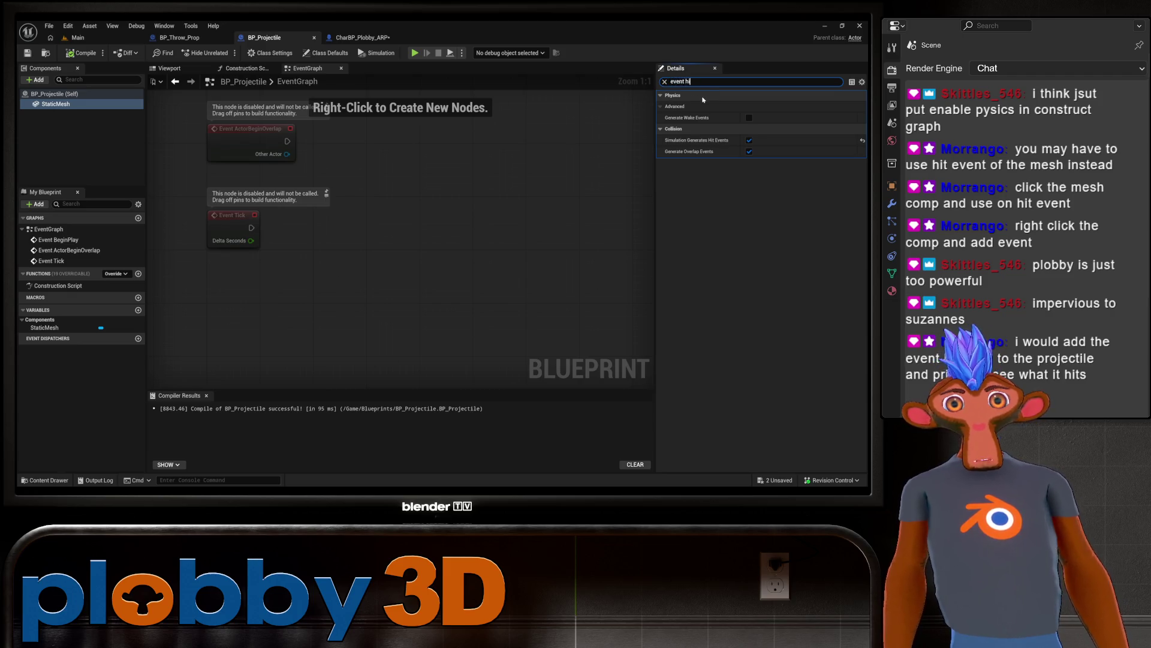
type("t")
key("Escape")
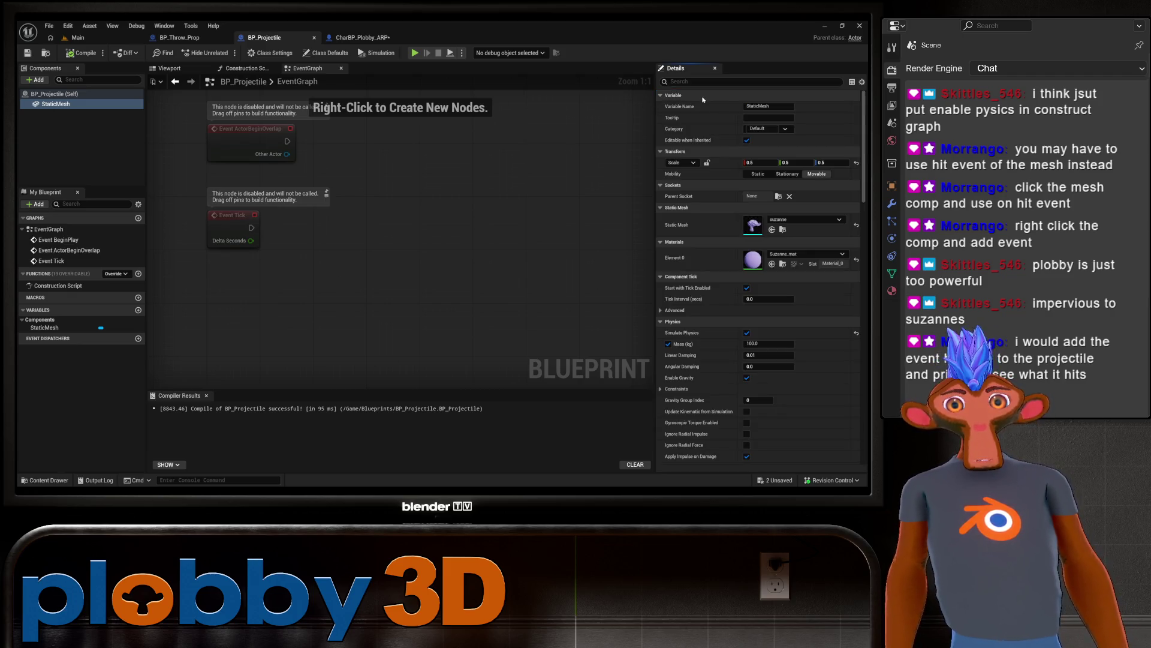
Step: Bring up the StaticMesh component's Add Event list with an empty search box
right_click(43, 102)
mouse_move(120, 139)
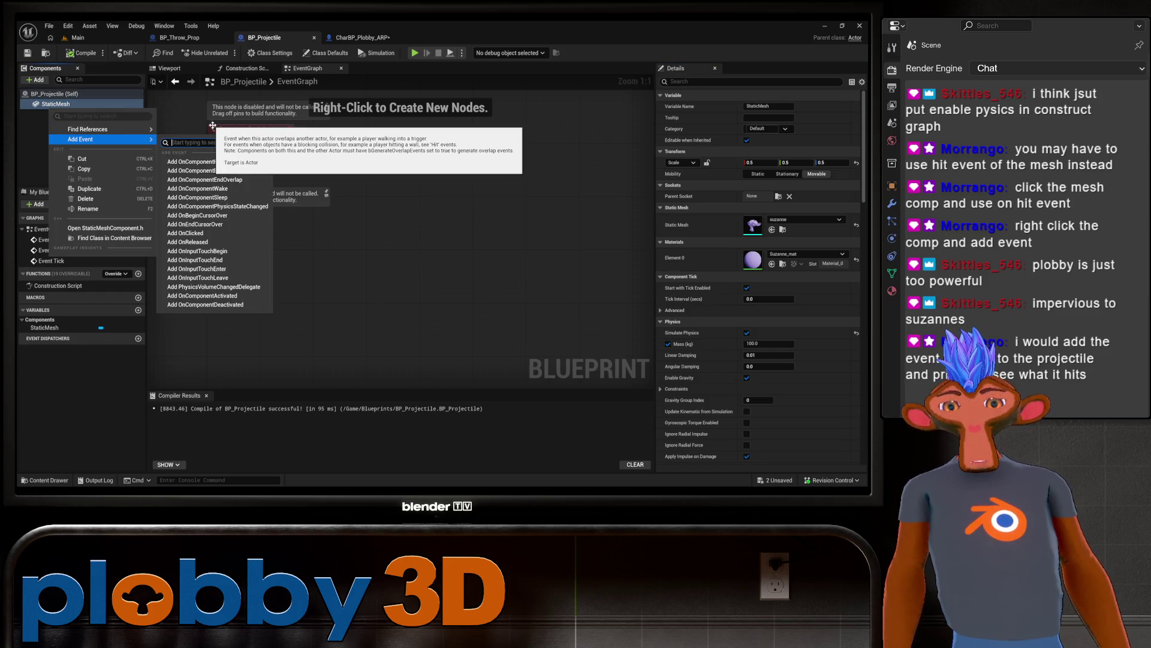
type("event hit")
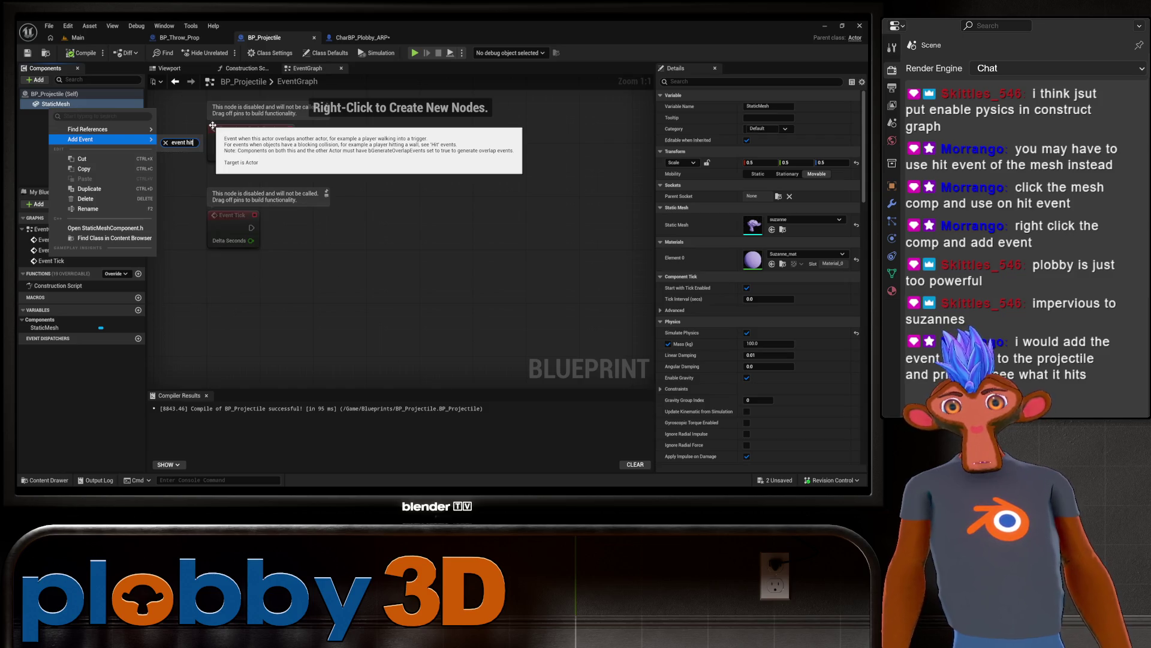
key("BackSpace")
key("BackSpace")
key("BackSpace")
Step: Add an On Component Hit event for StaticMesh and position it in the graph
type("hit")
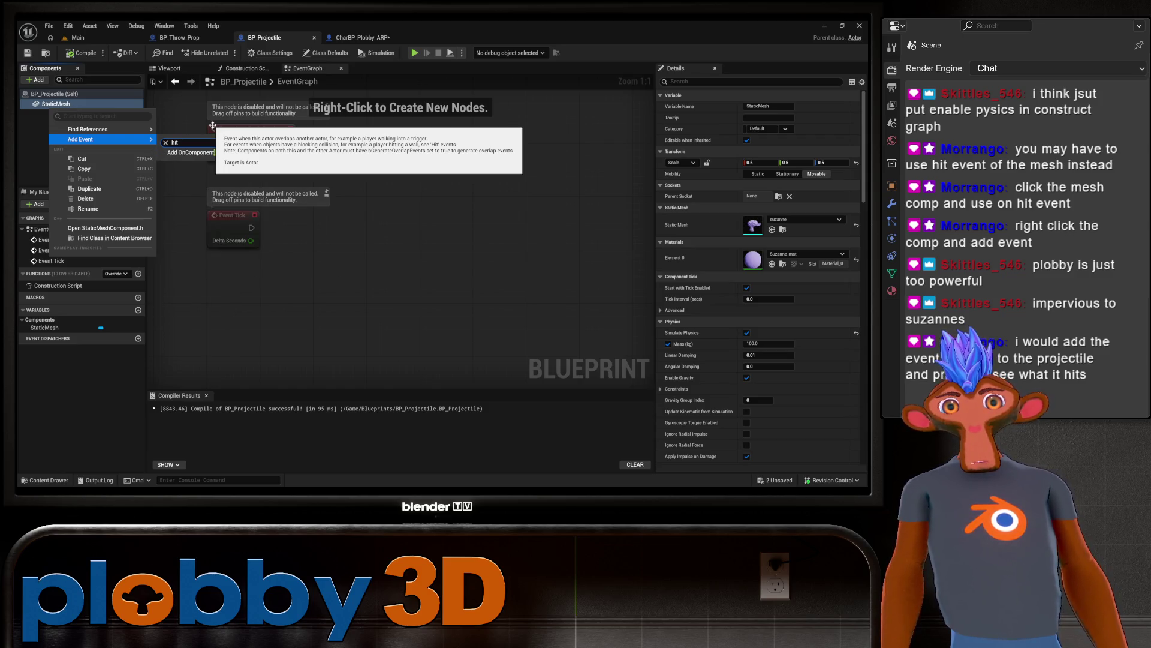
left_click(191, 152)
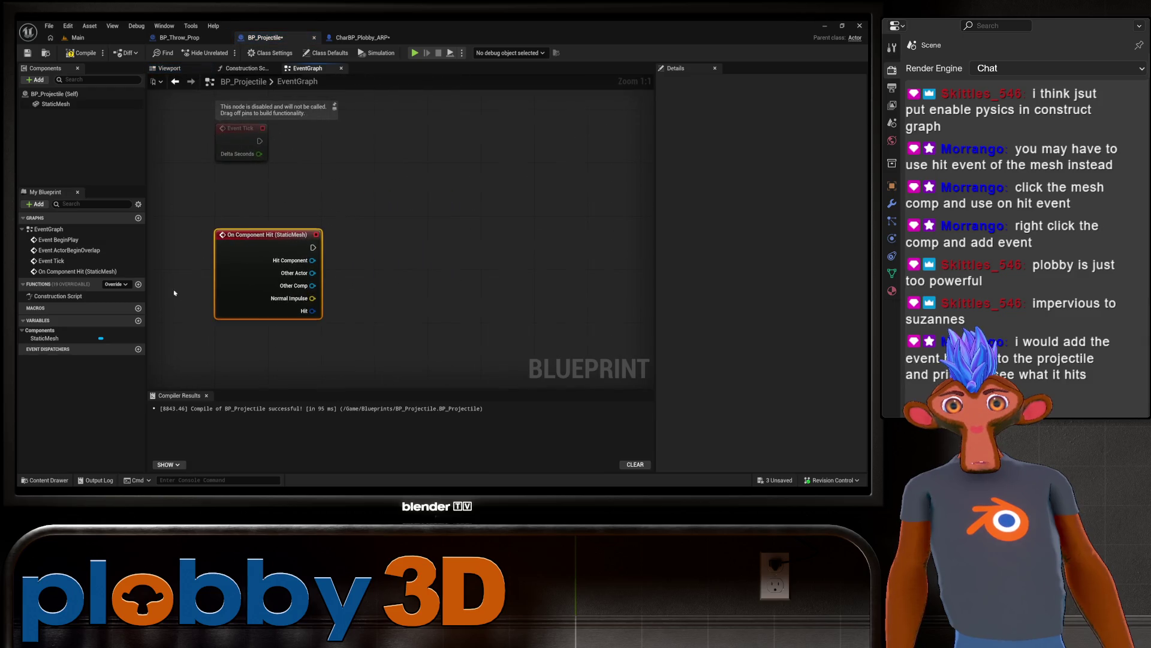
left_click_drag(277, 241, 297, 219)
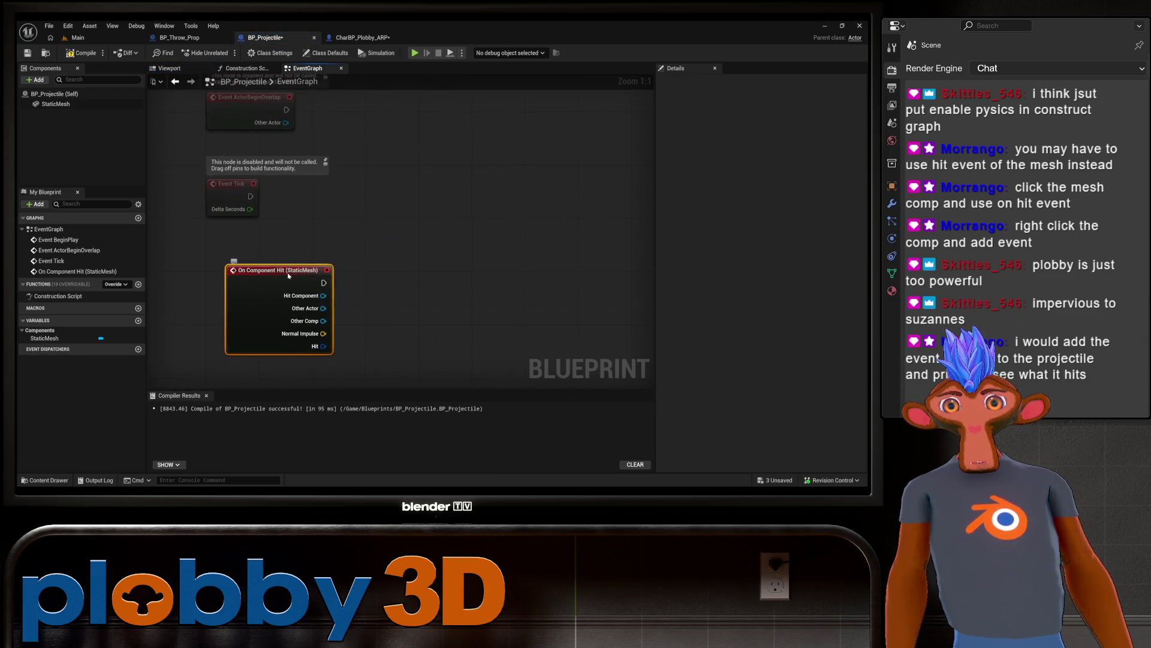
scroll(330, 281, "down", 1)
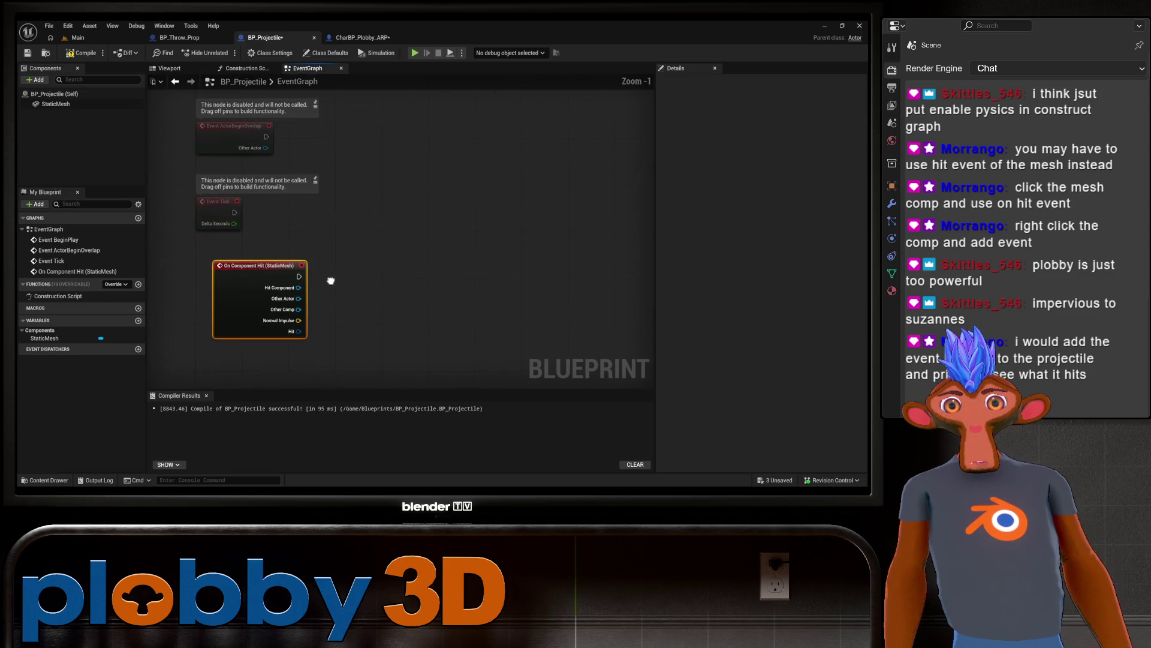
scroll(242, 273, "down", 2)
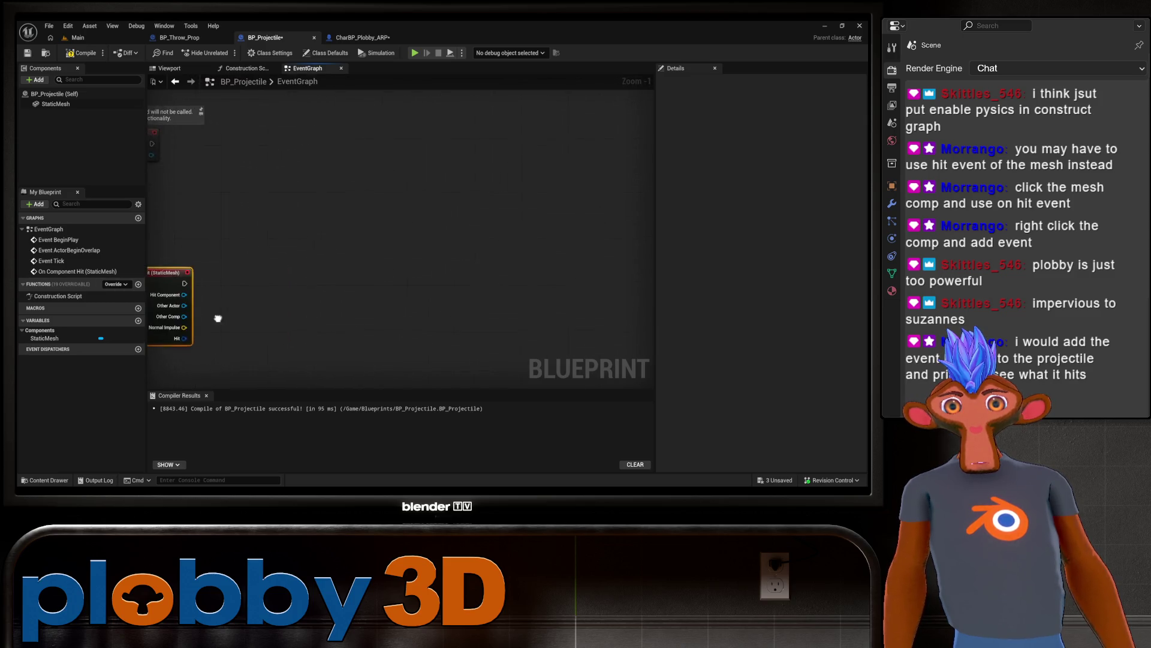
scroll(243, 273, "up", 2)
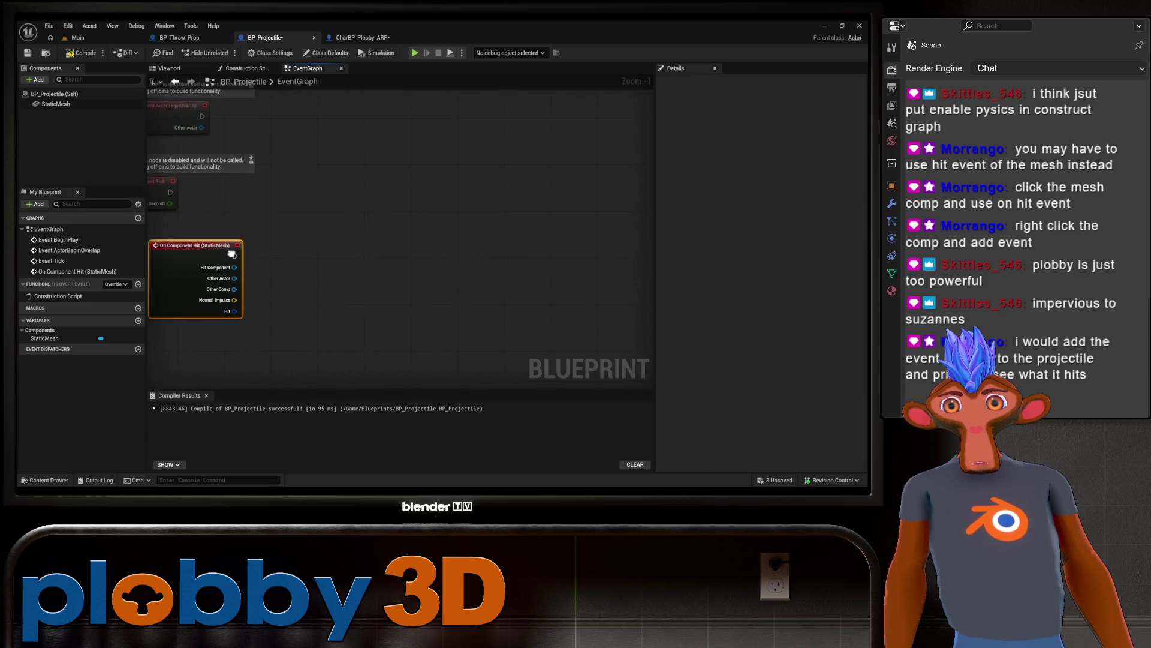
mouse_move(261, 273)
left_mouse_down()
mouse_move(248, 279)
mouse_move(515, 253)
left_mouse_up()
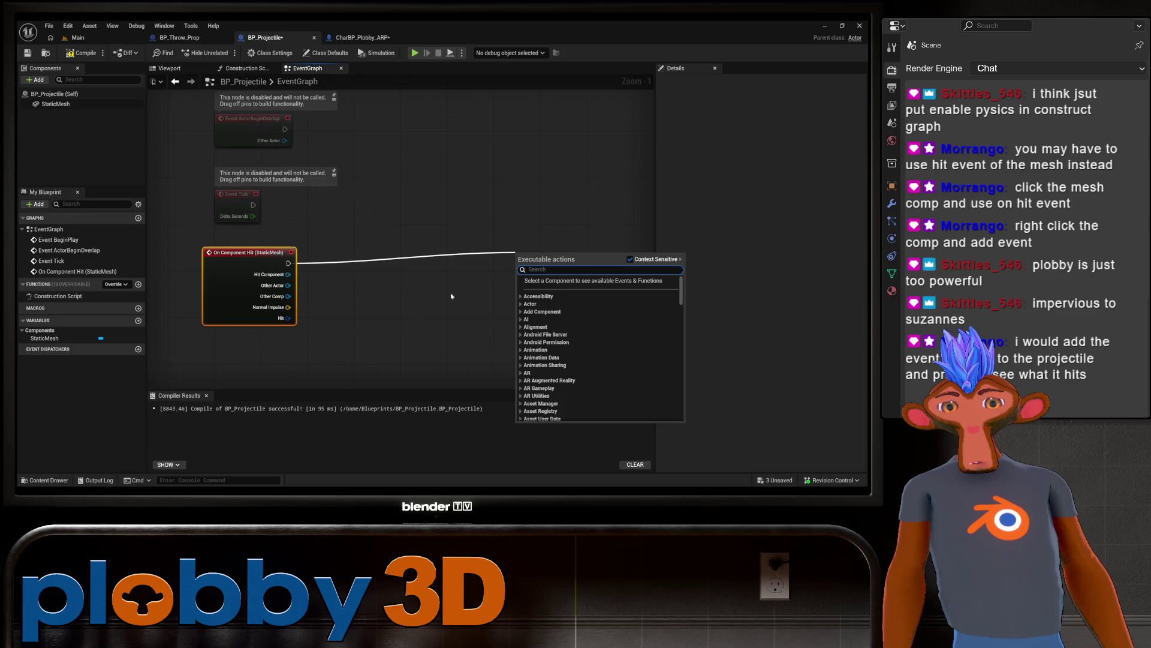
Step: Connect a Print String that prints the Other Comp's display name
type("print")
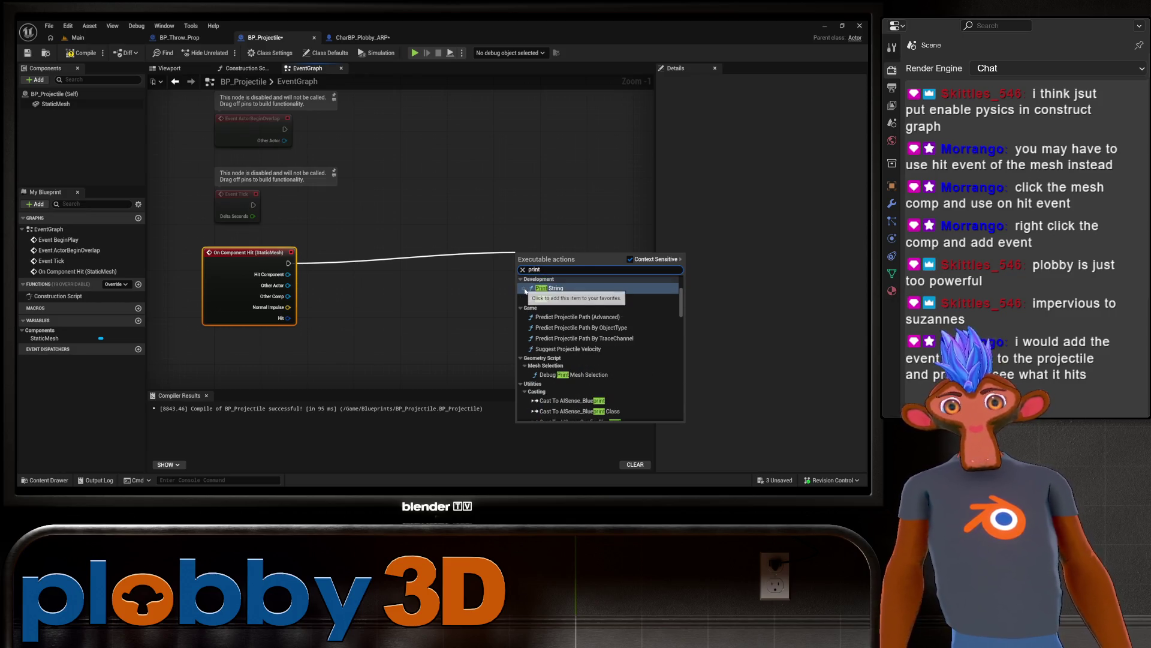
left_click(546, 288)
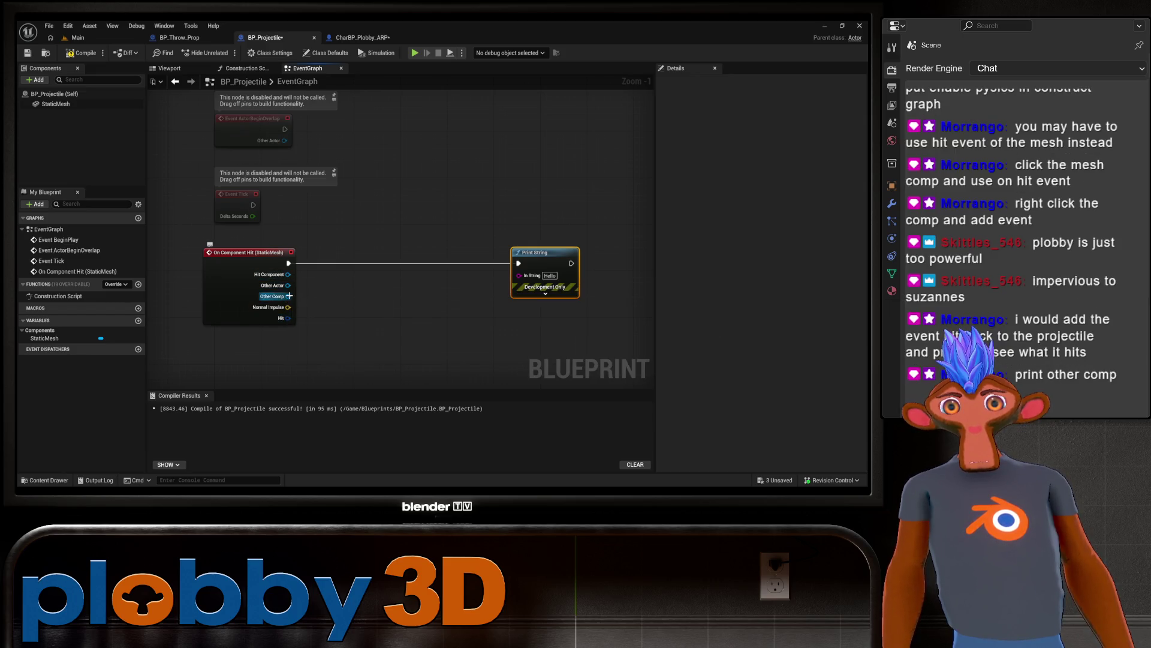
left_click_drag(289, 296, 519, 275)
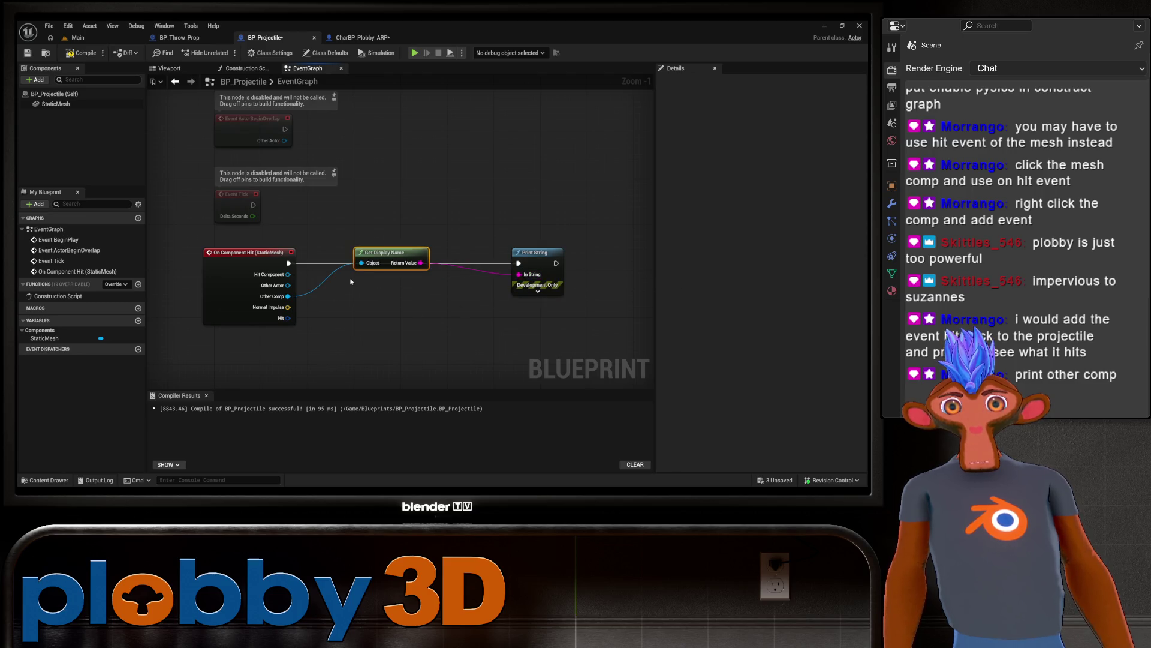
left_click_drag(380, 258, 403, 299)
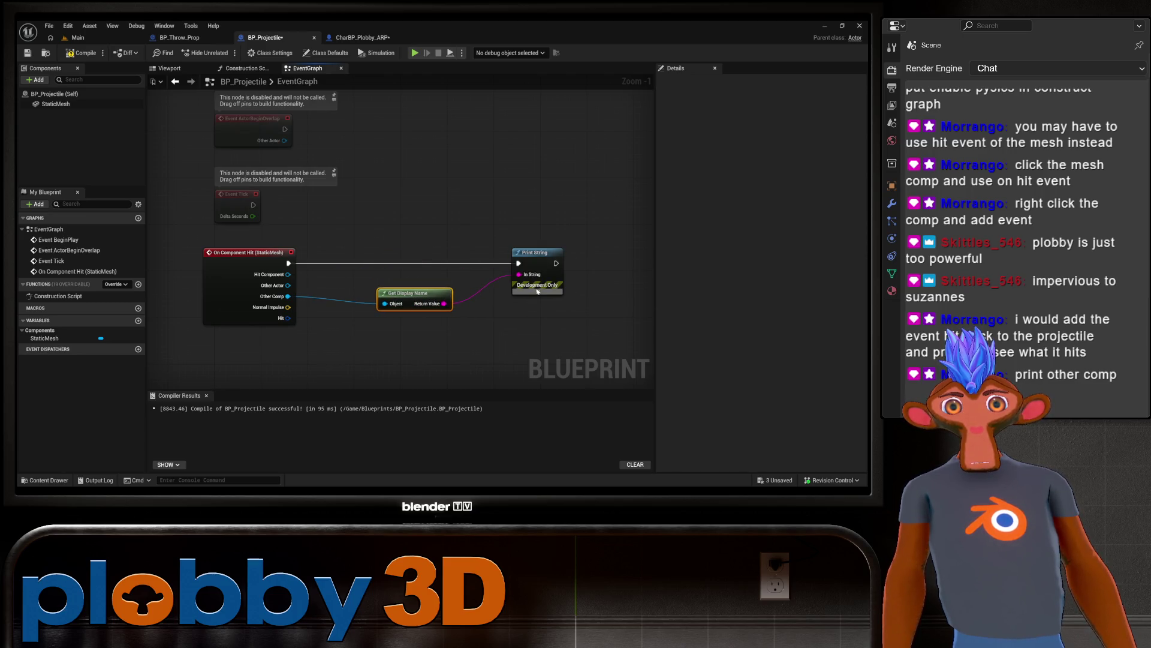
Step: Set the Print String's text colour to red
left_click(538, 291)
left_click(548, 311)
left_click(612, 464)
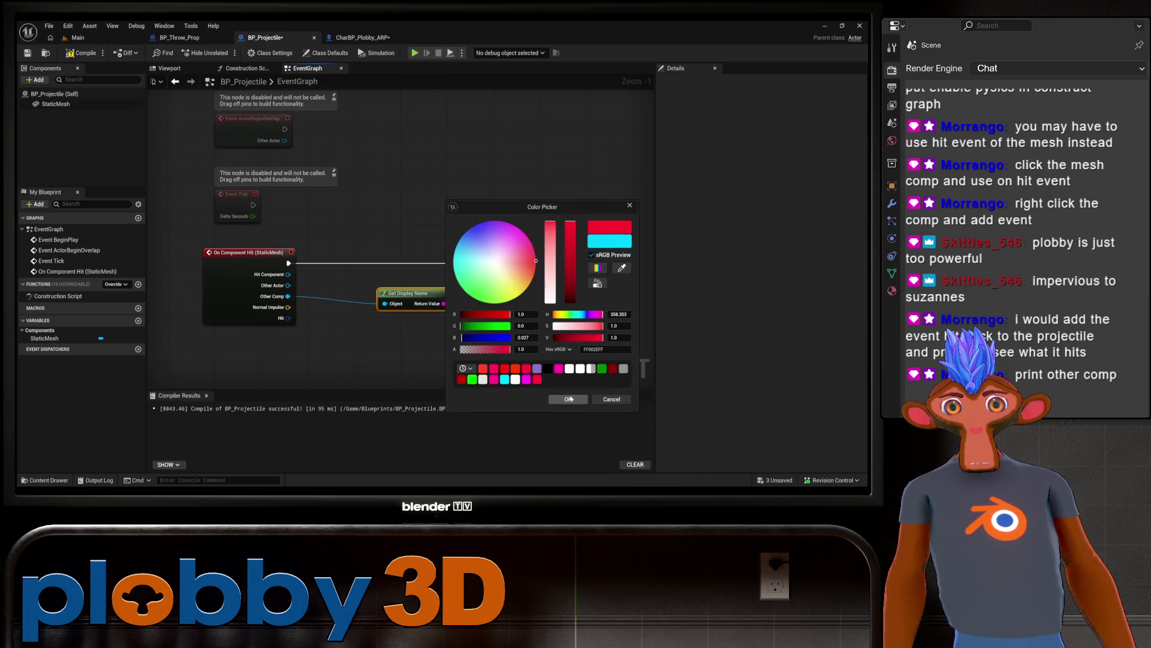
left_click(468, 336)
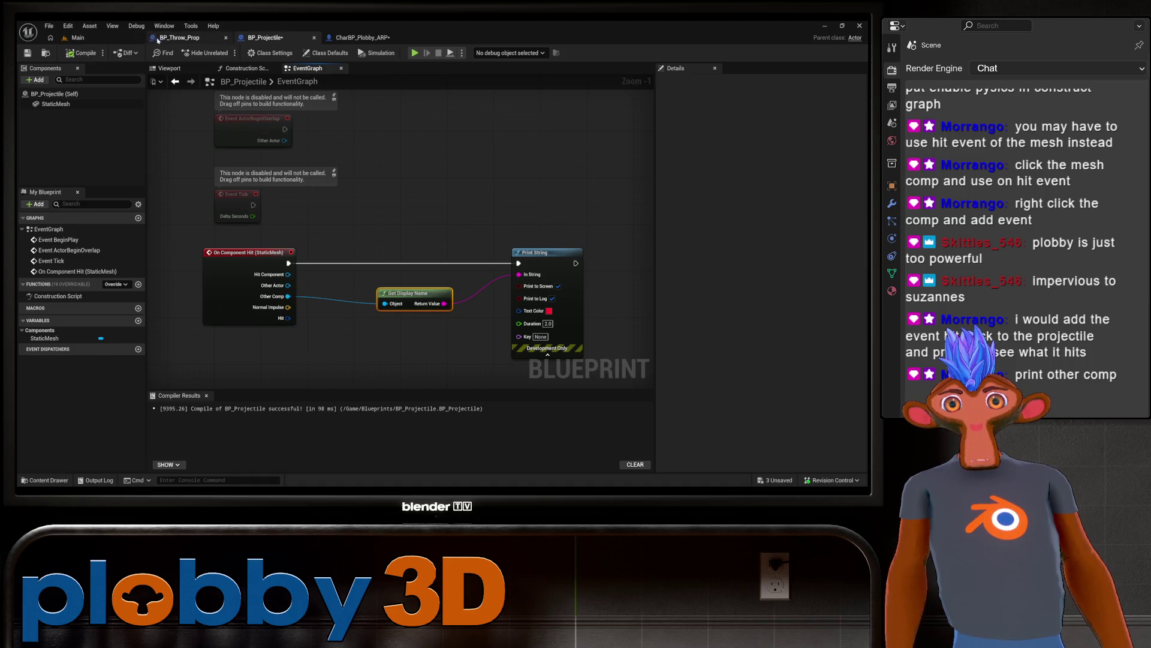
Step: Play-test the Main level throwing two projectiles, then switch to CharBP_Plobby_ARP's graph
left_click(78, 38)
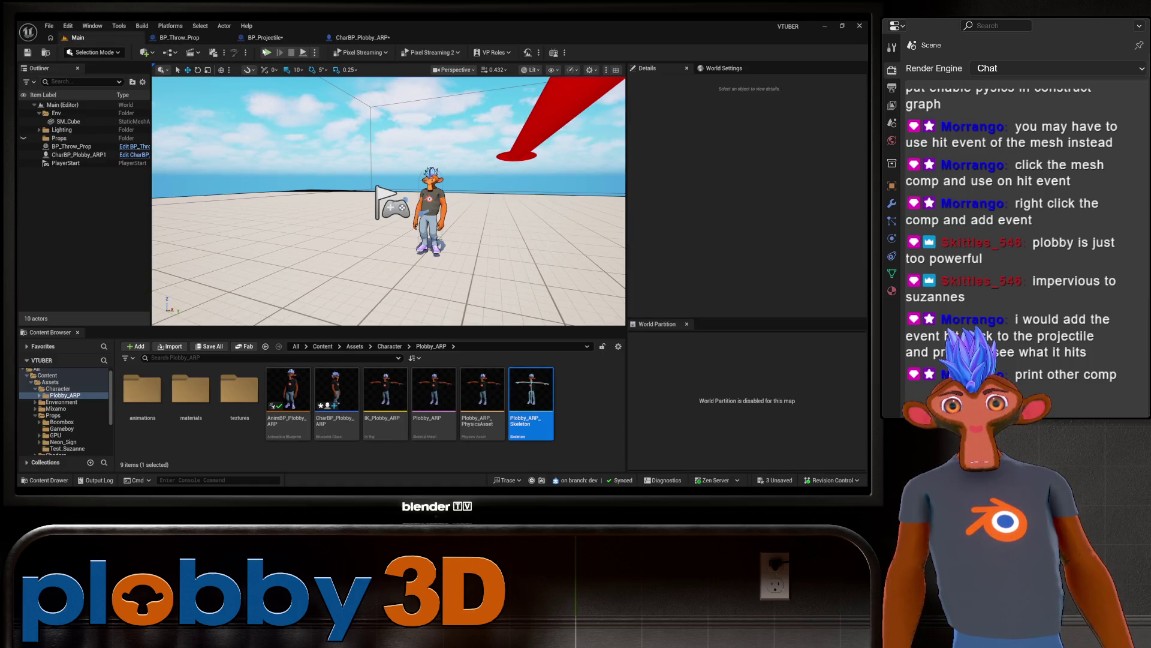
left_click(267, 52)
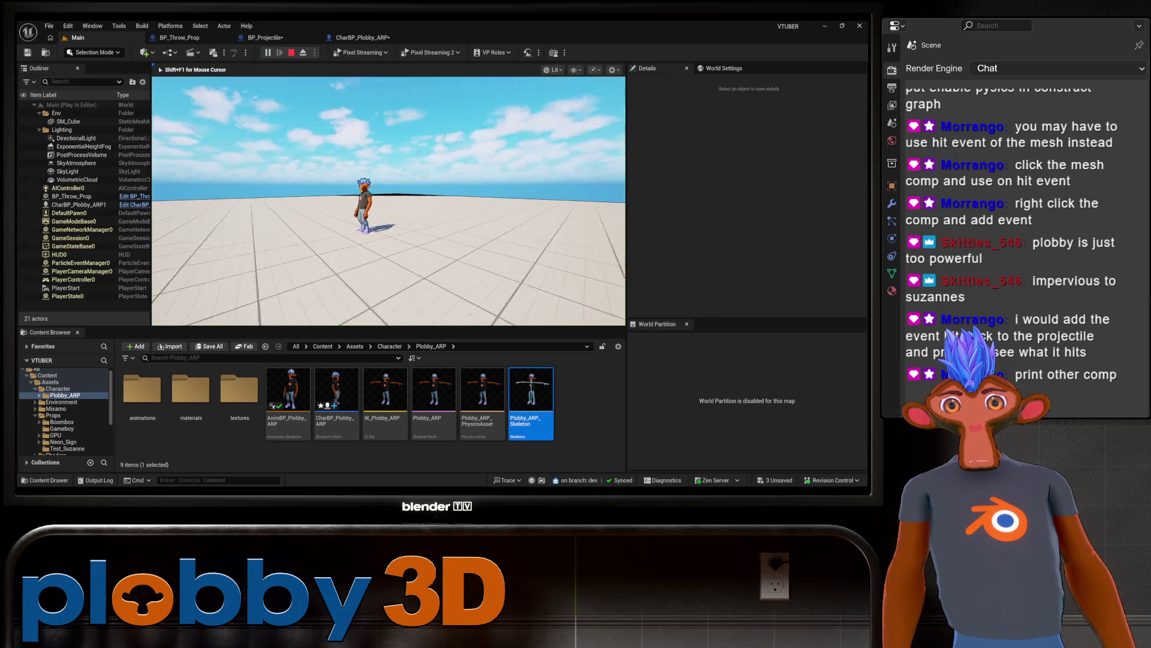
left_click(388, 201)
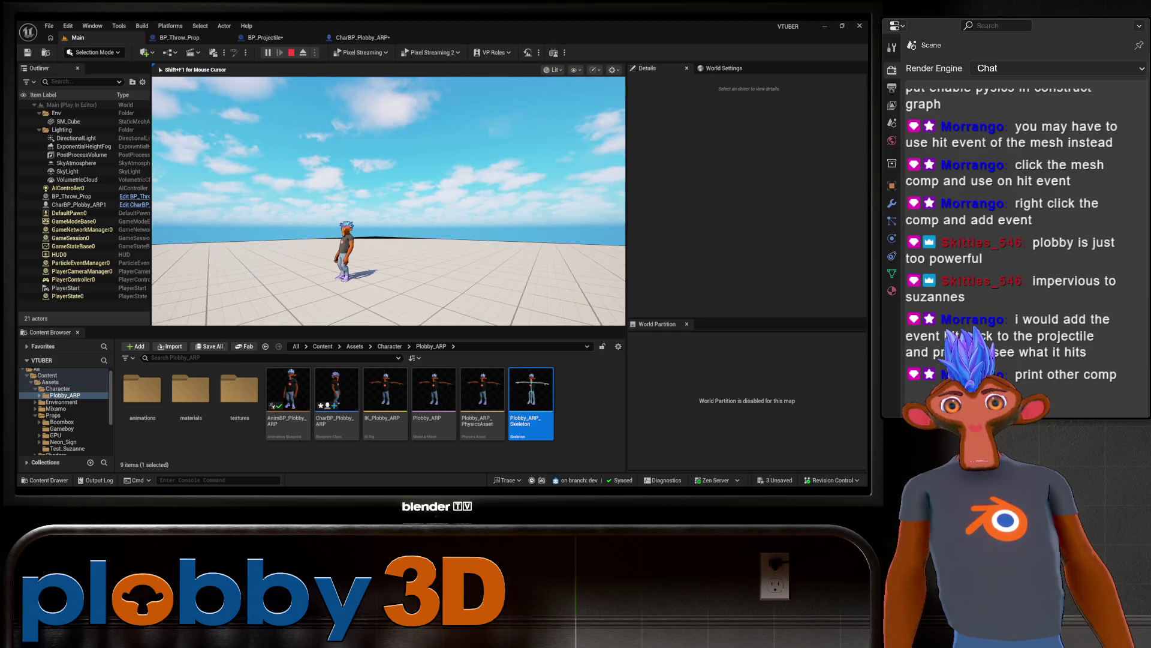
left_click(388, 201)
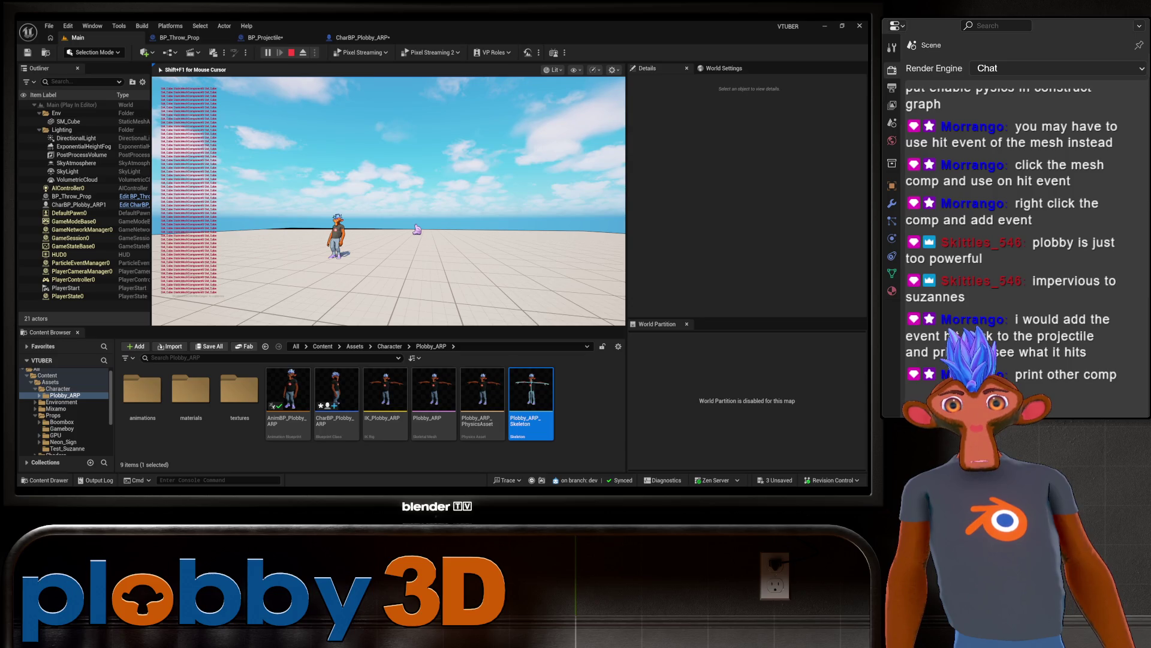
key("Escape")
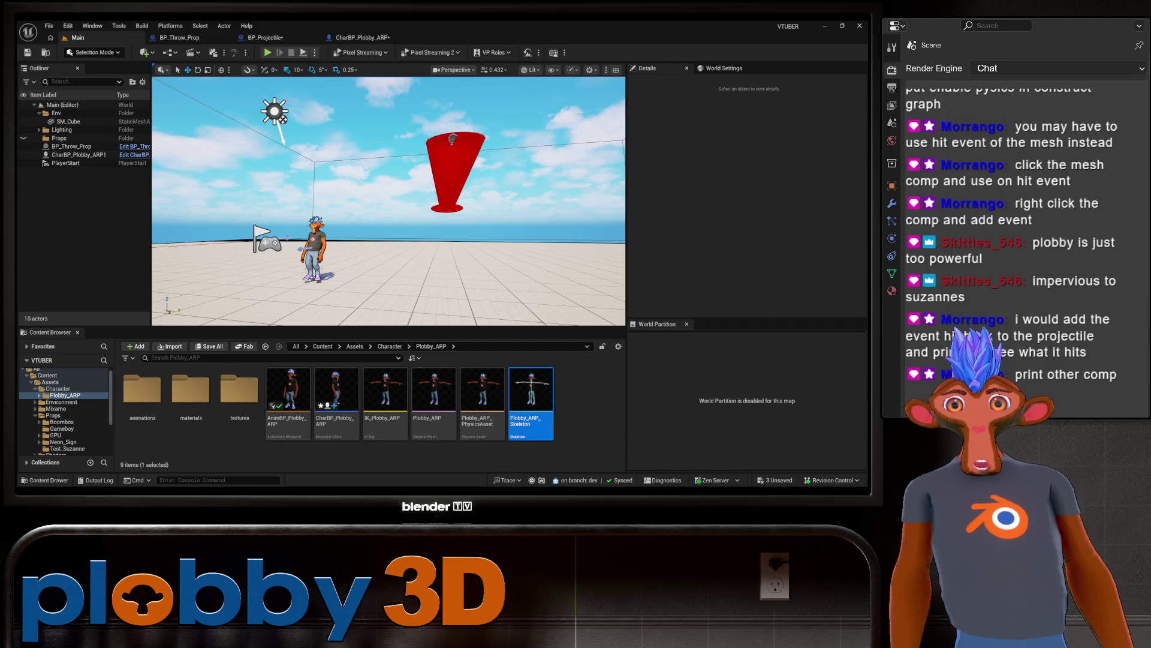
left_click(376, 40)
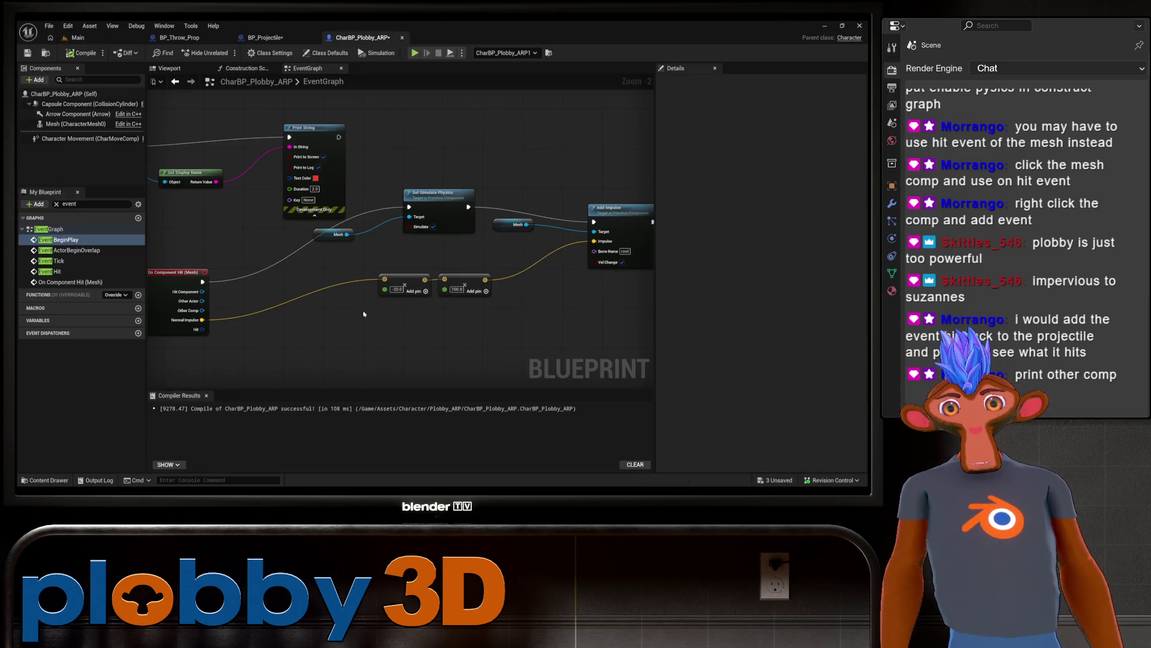
Step: Inspect BP_Projectile's On Component Hit → Get Display Name → Print String chain
left_click(265, 37)
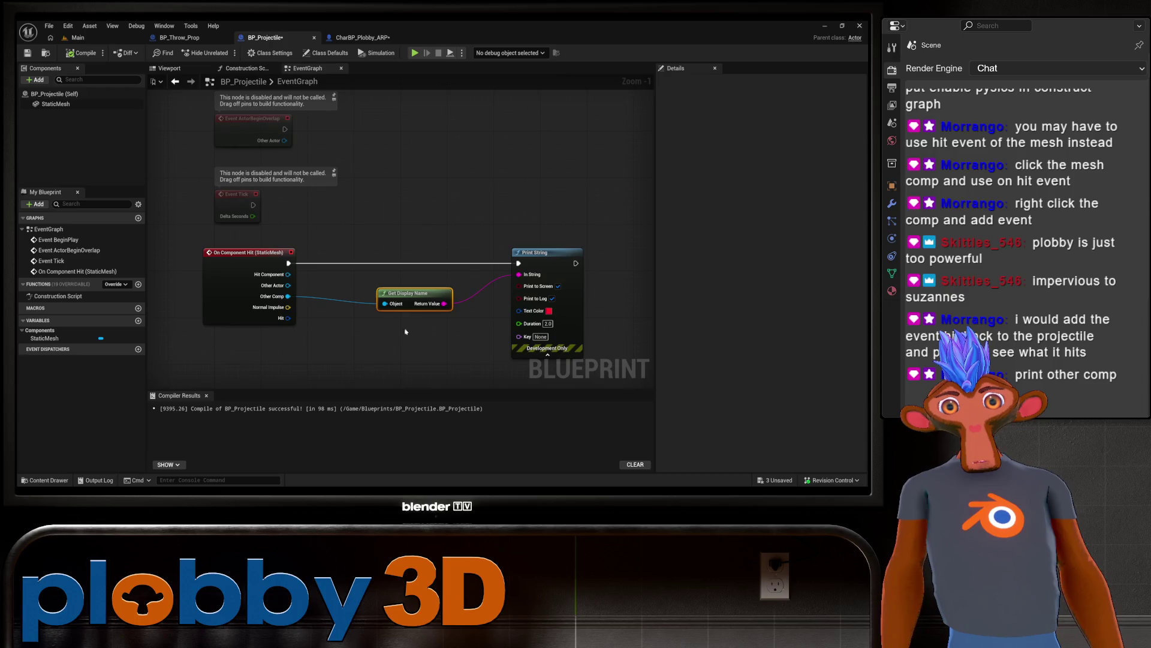
mouse_move(405, 331)
left_mouse_down()
mouse_move(355, 280)
mouse_move(408, 324)
mouse_move(322, 285)
mouse_move(356, 272)
mouse_move(344, 265)
left_mouse_up()
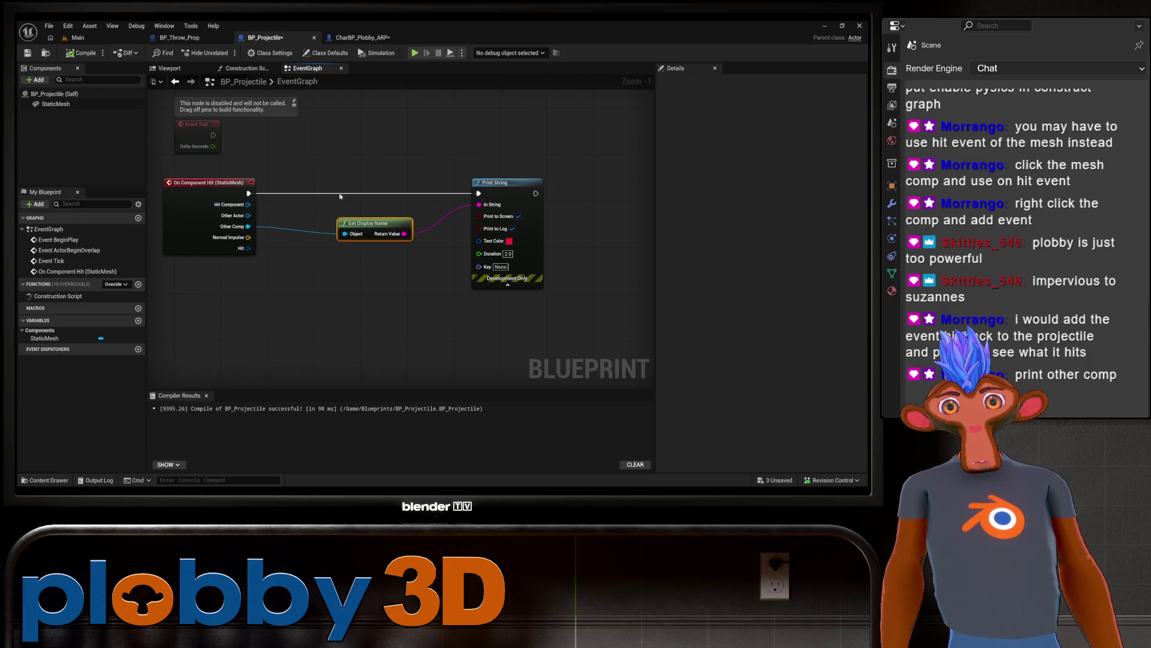
mouse_move(340, 196)
left_mouse_down()
mouse_move(318, 190)
mouse_move(373, 275)
mouse_move(199, 300)
mouse_move(490, 253)
left_mouse_up()
scroll(199, 299, "down", 2)
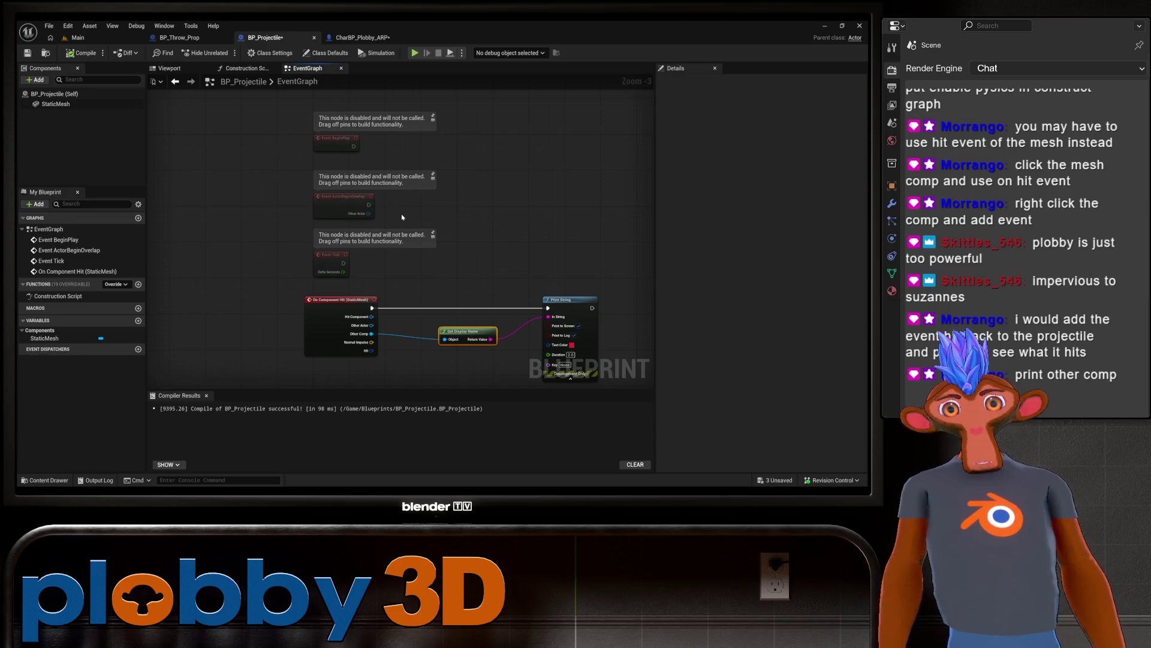
left_click_drag(458, 270, 371, 225)
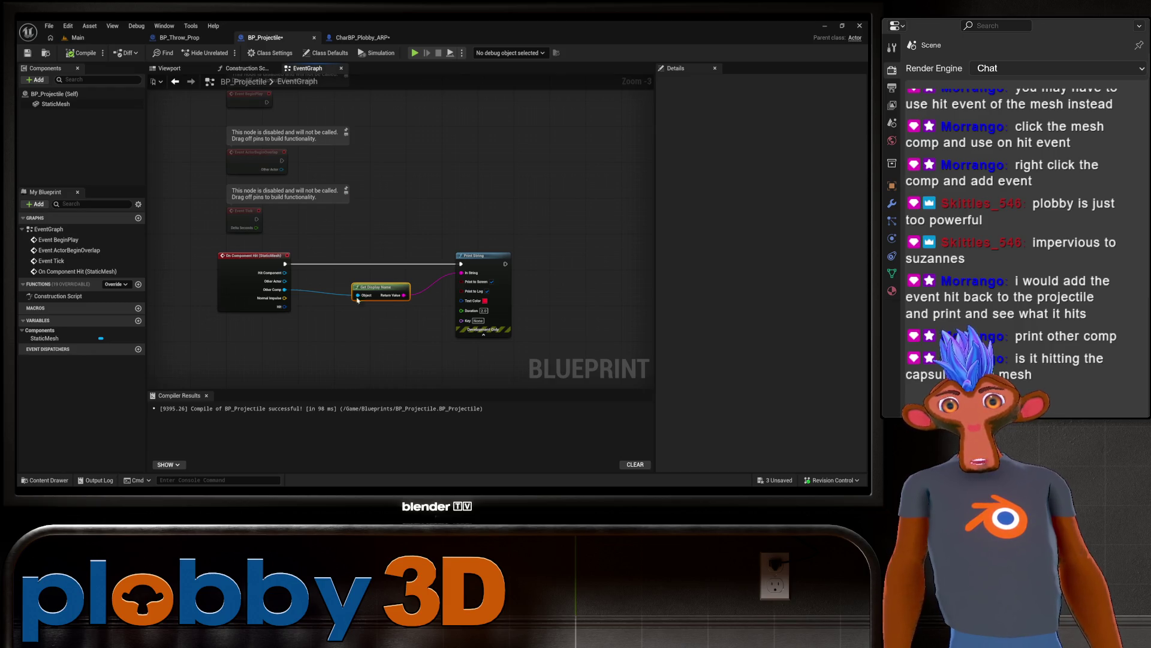
scroll(361, 332, "up", 3)
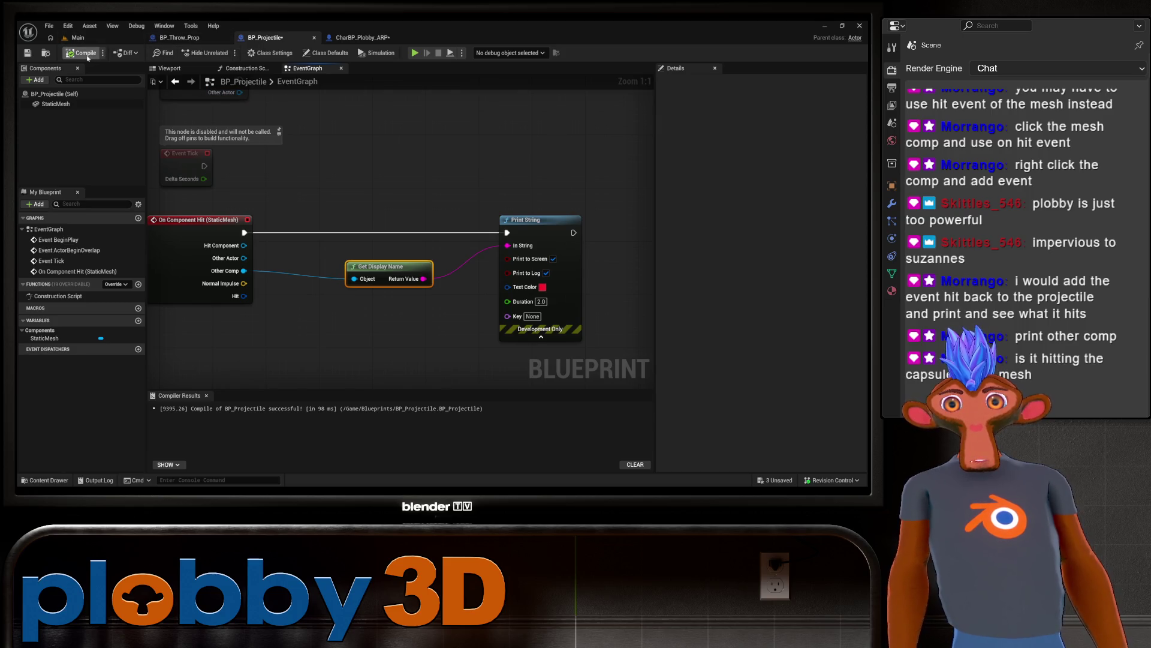
Step: Run a quick play test in the Main level, then go back to CharBP_Plobby_ARP
left_click(77, 37)
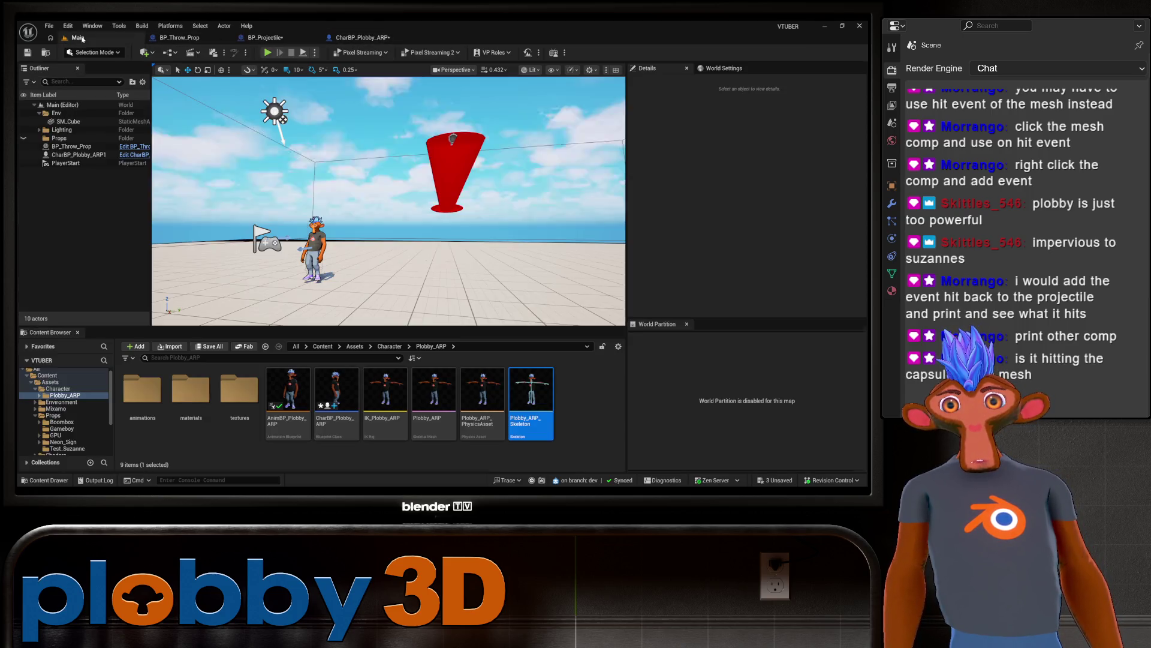
left_click(267, 53)
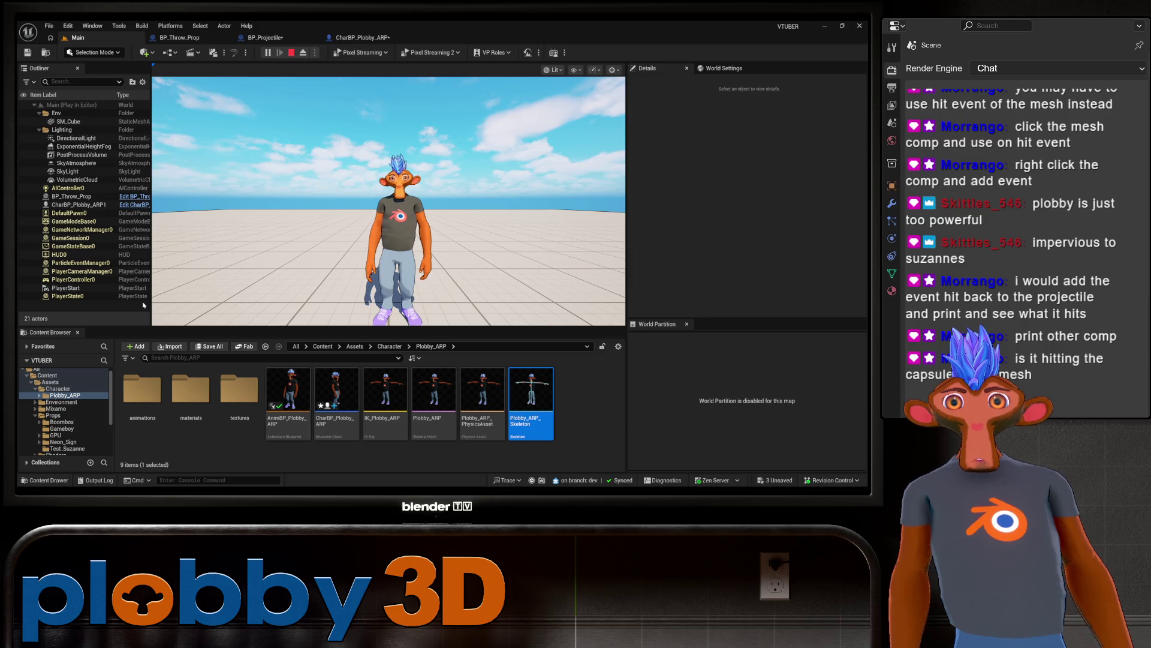
left_click(180, 288)
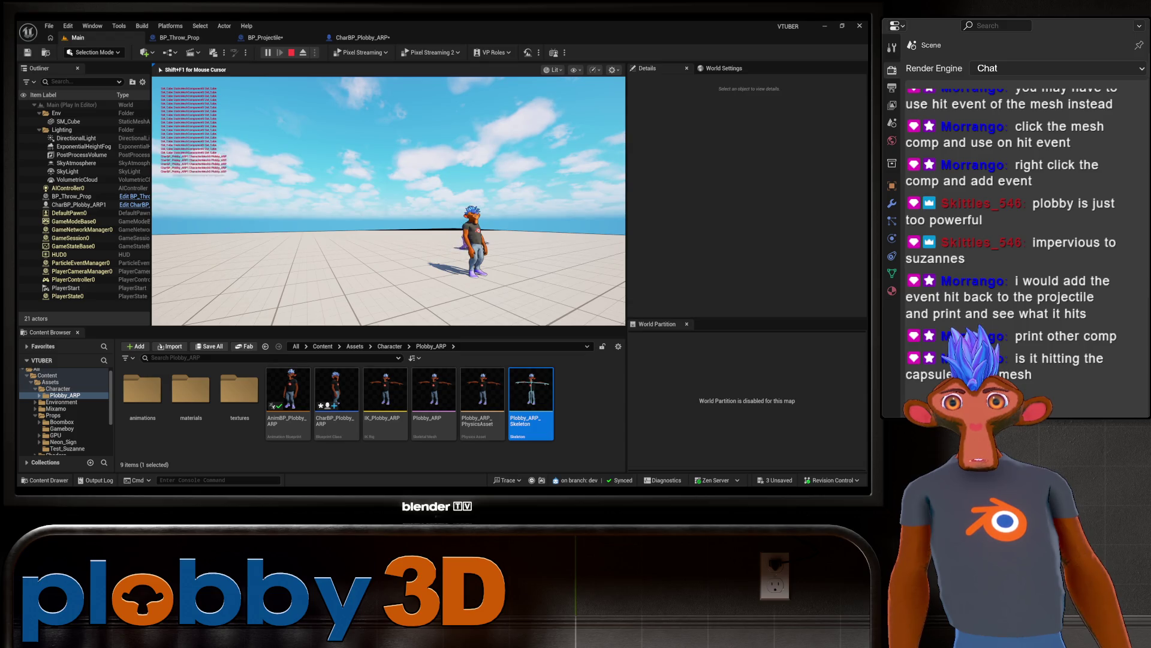
key("Escape")
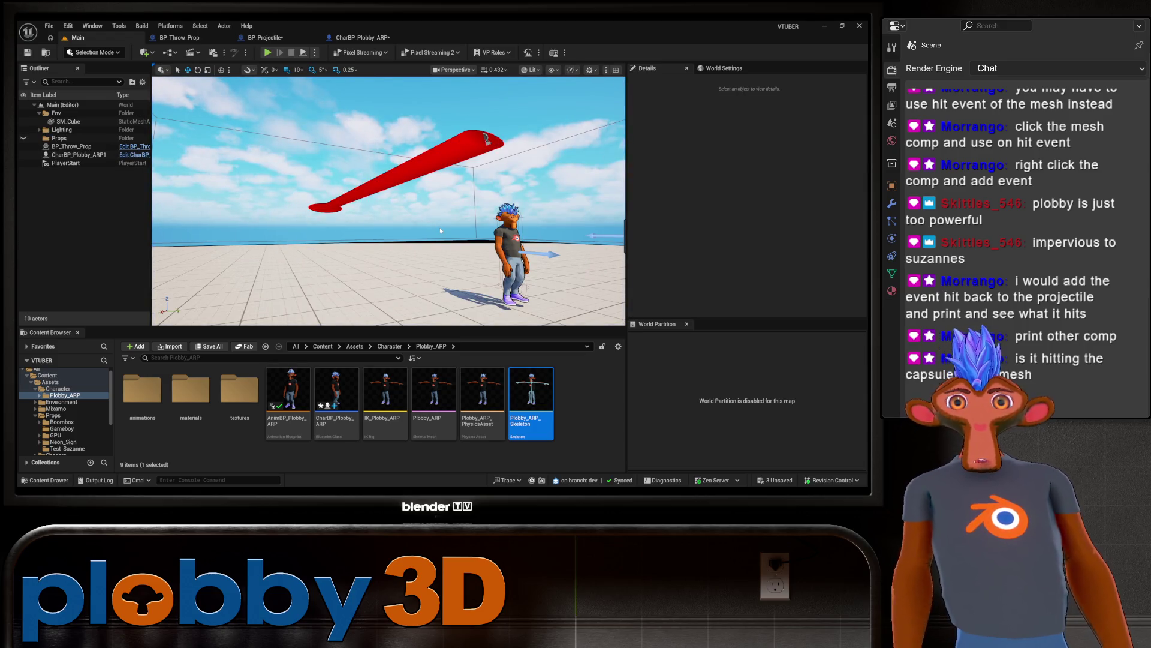
left_click(360, 38)
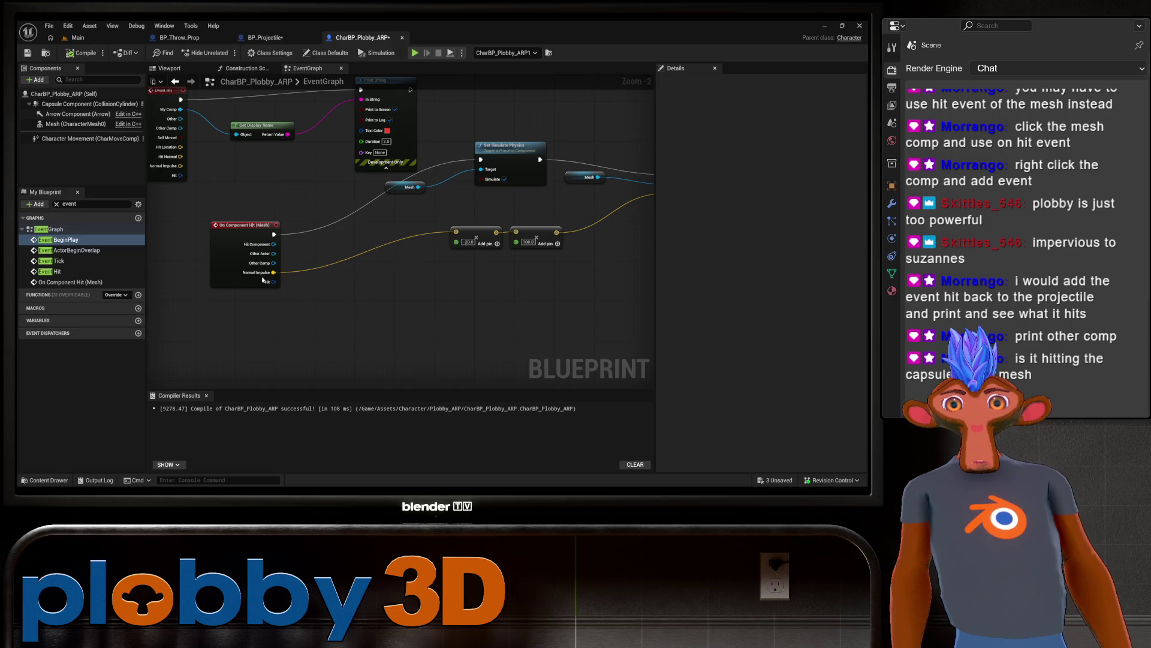
Step: Review CharBP's Add Impulse and Set Simulate Physics nodes, then show BP_Projectile's hit nodes
mouse_move(379, 280)
left_mouse_down()
mouse_move(193, 306)
mouse_move(180, 270)
mouse_move(465, 317)
mouse_move(373, 257)
left_mouse_up()
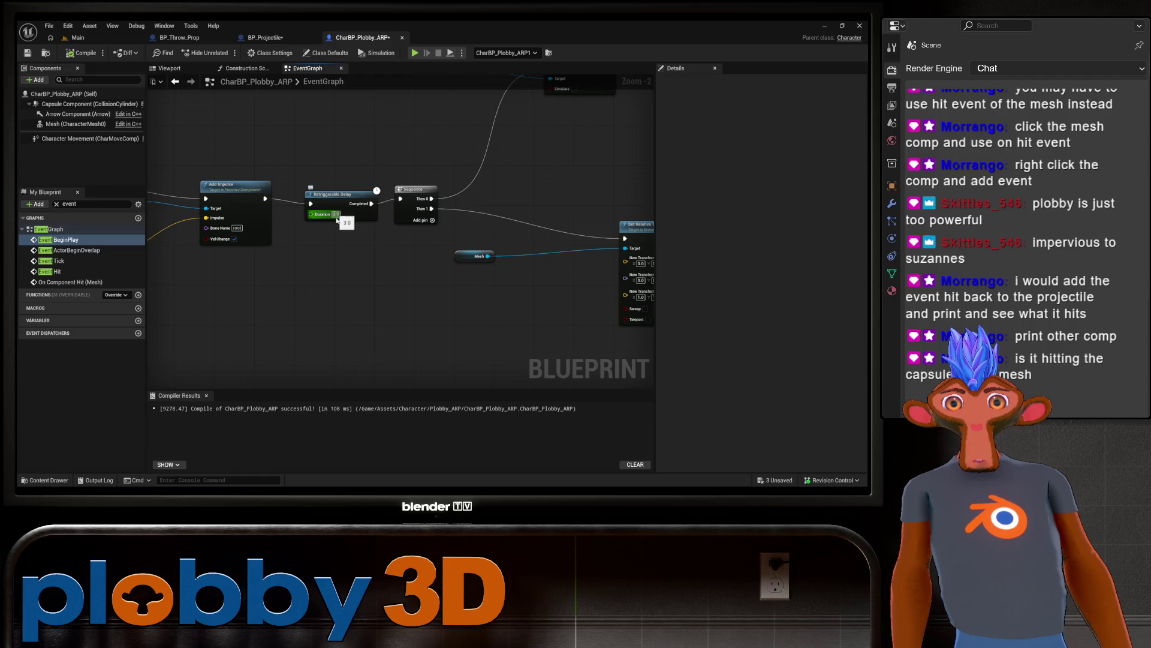
left_click_drag(347, 214, 567, 228)
left_click(266, 37)
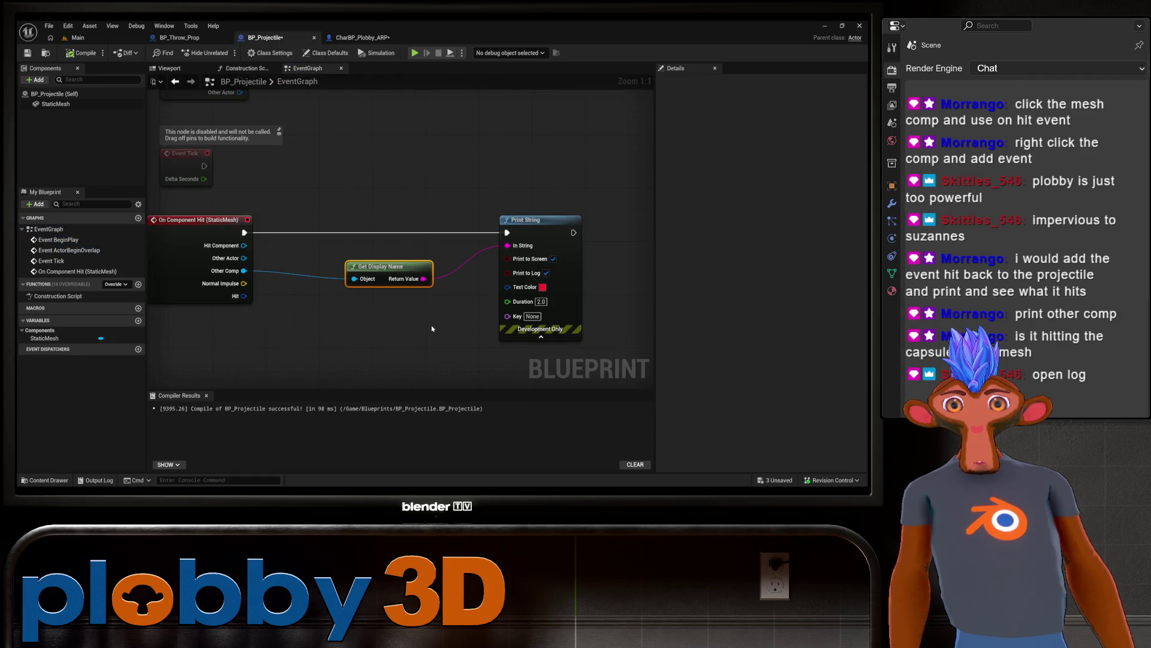
mouse_move(356, 282)
left_mouse_down()
mouse_move(420, 258)
mouse_move(287, 289)
left_mouse_up()
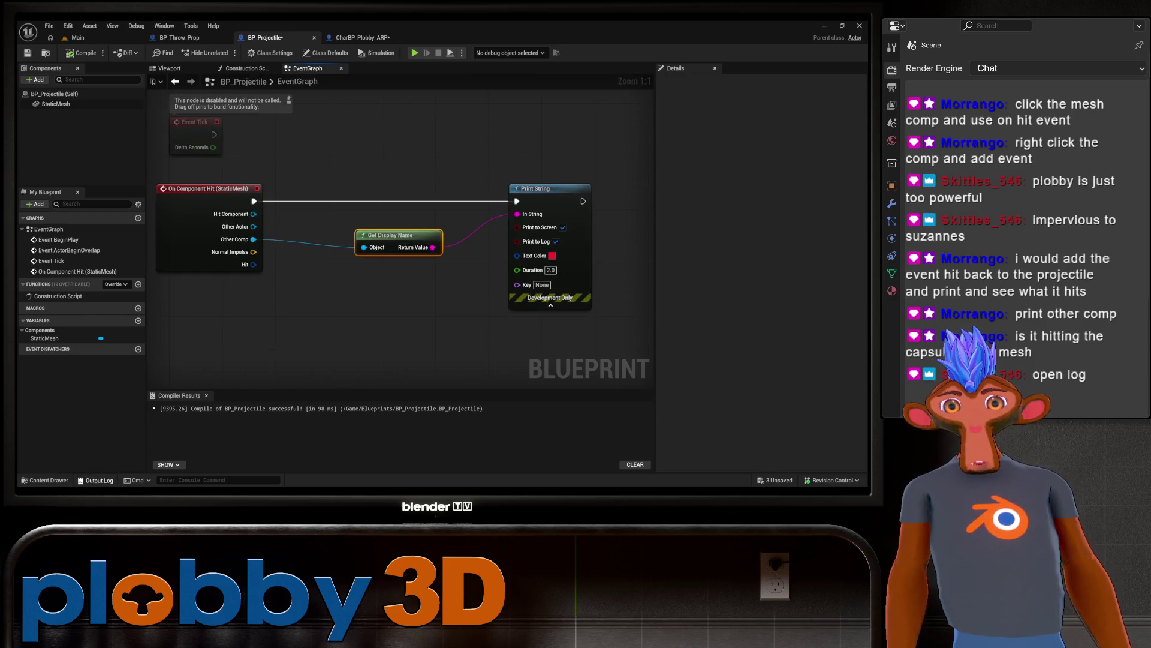
Step: Open the Output Log and clear all its entries
left_click(96, 480)
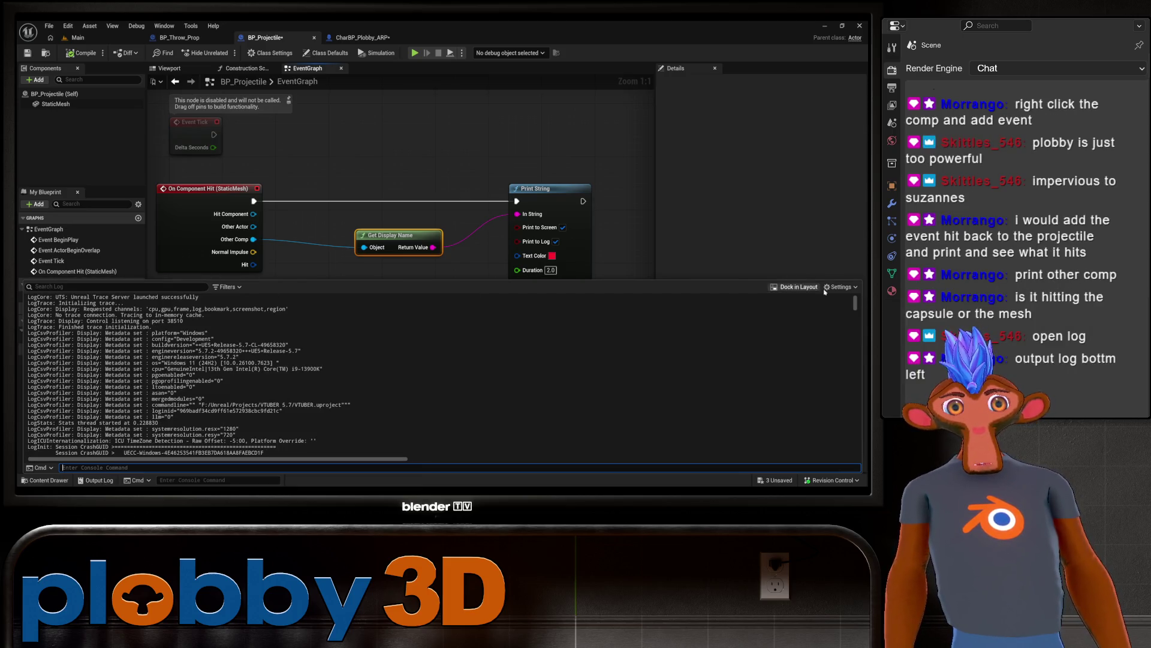
left_click(840, 287)
right_click(644, 377)
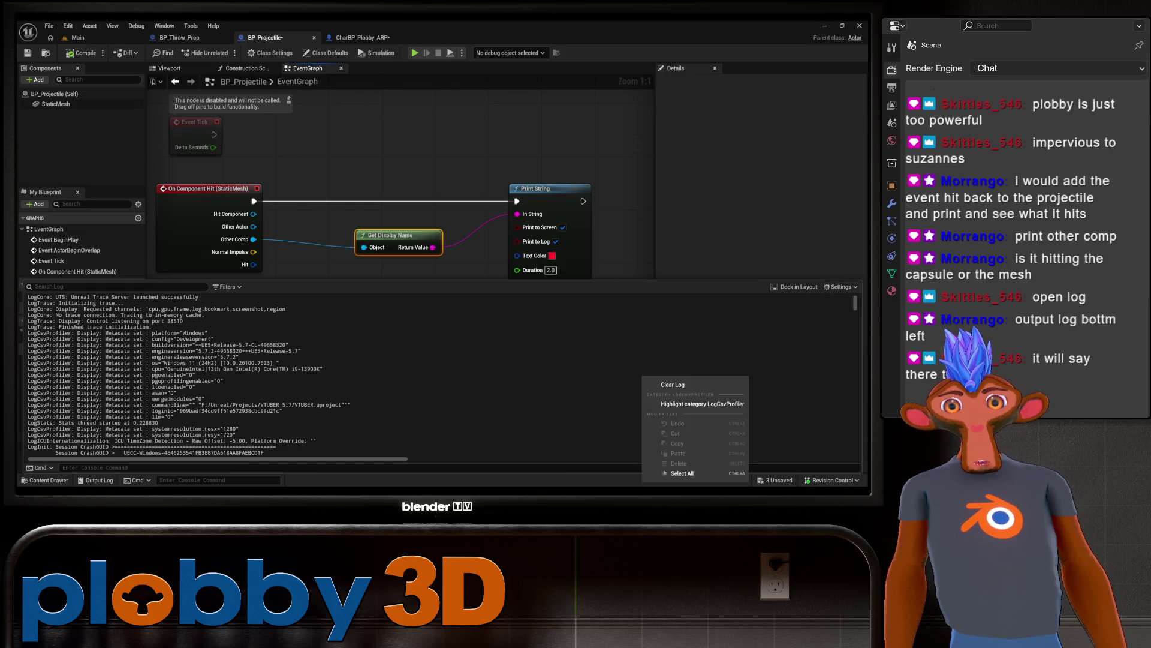
left_click(684, 386)
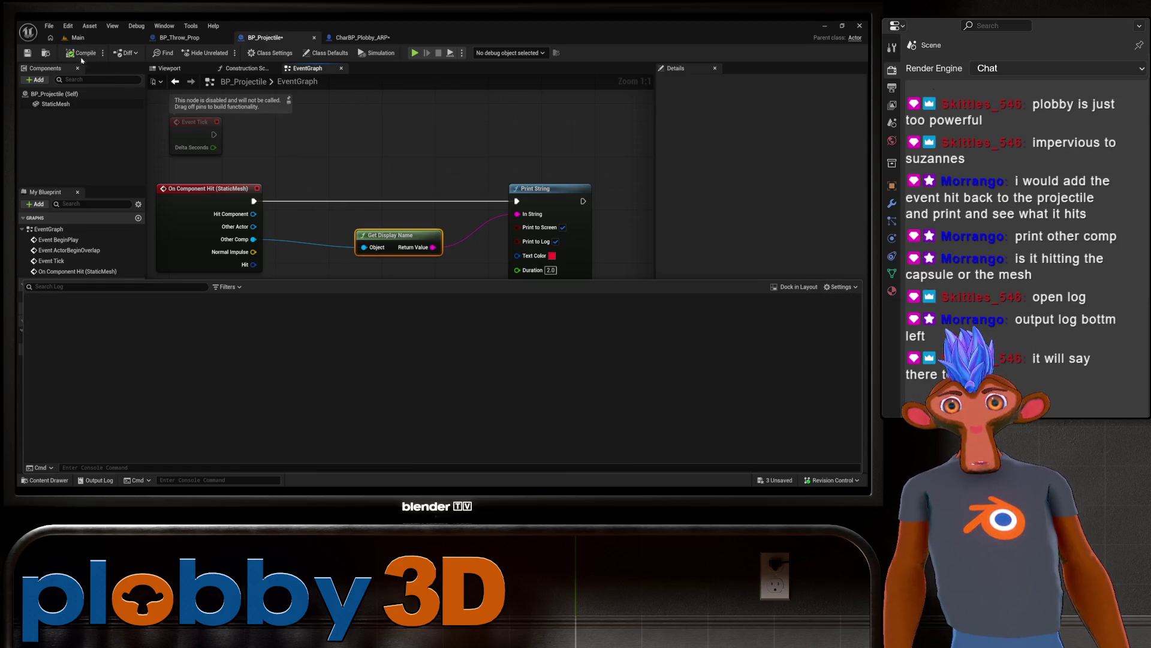
Step: Play-test the Main level, then find BP_Projectile's CharacterMesh0 hit messages in the Output Log
left_click(76, 37)
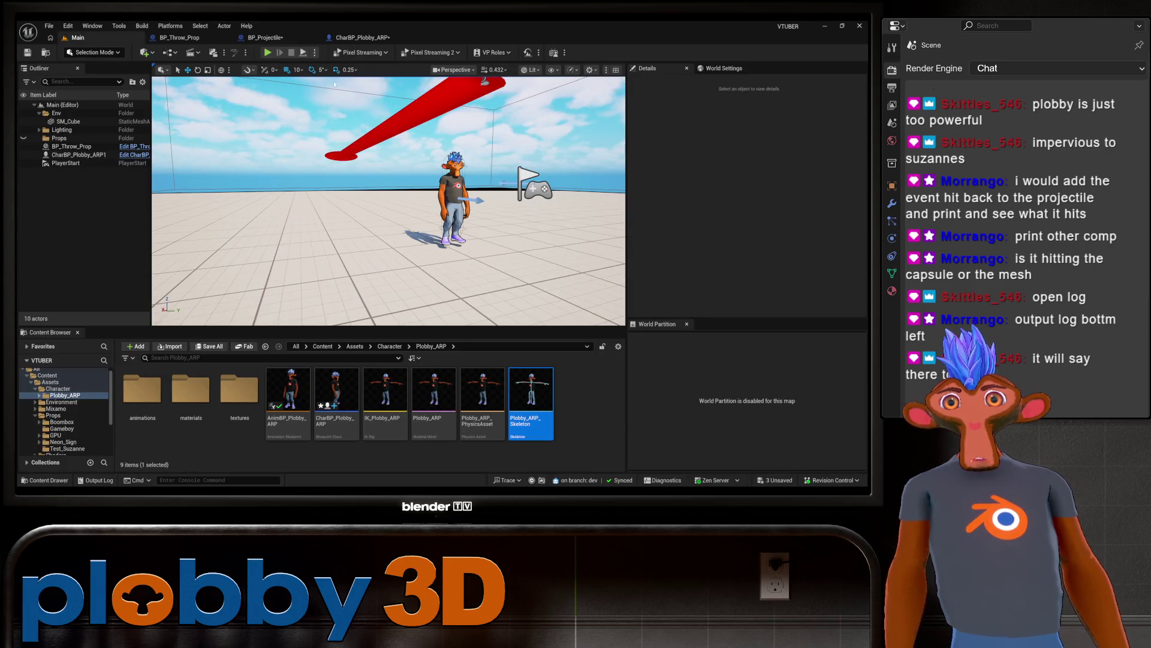
left_click(269, 52)
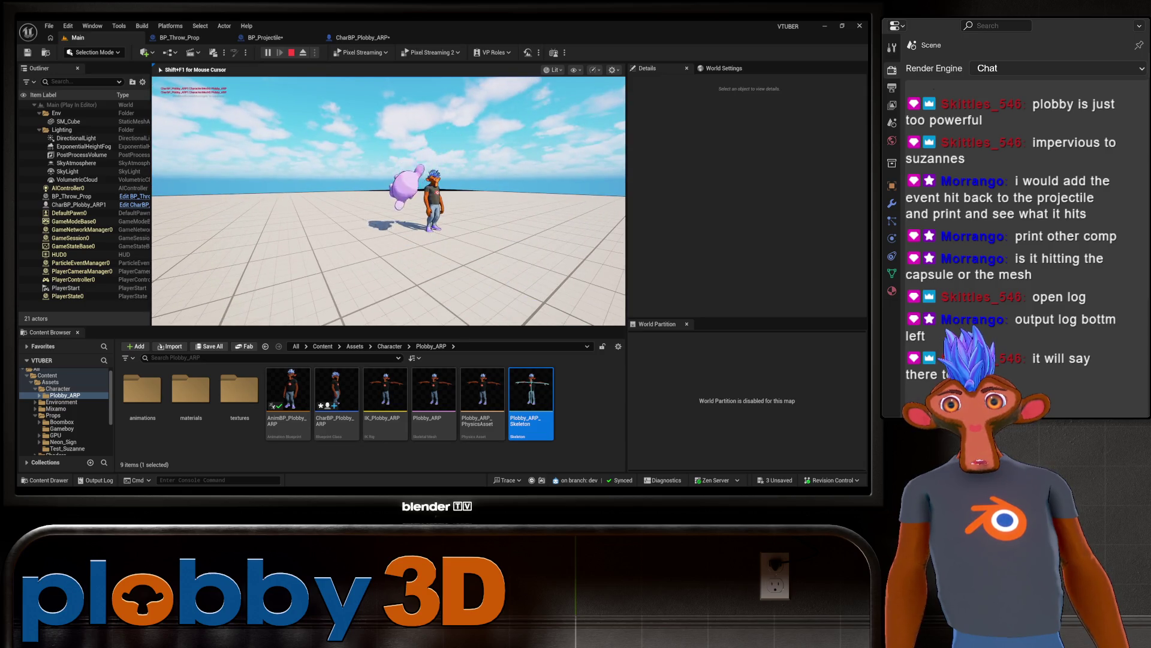
key("Escape")
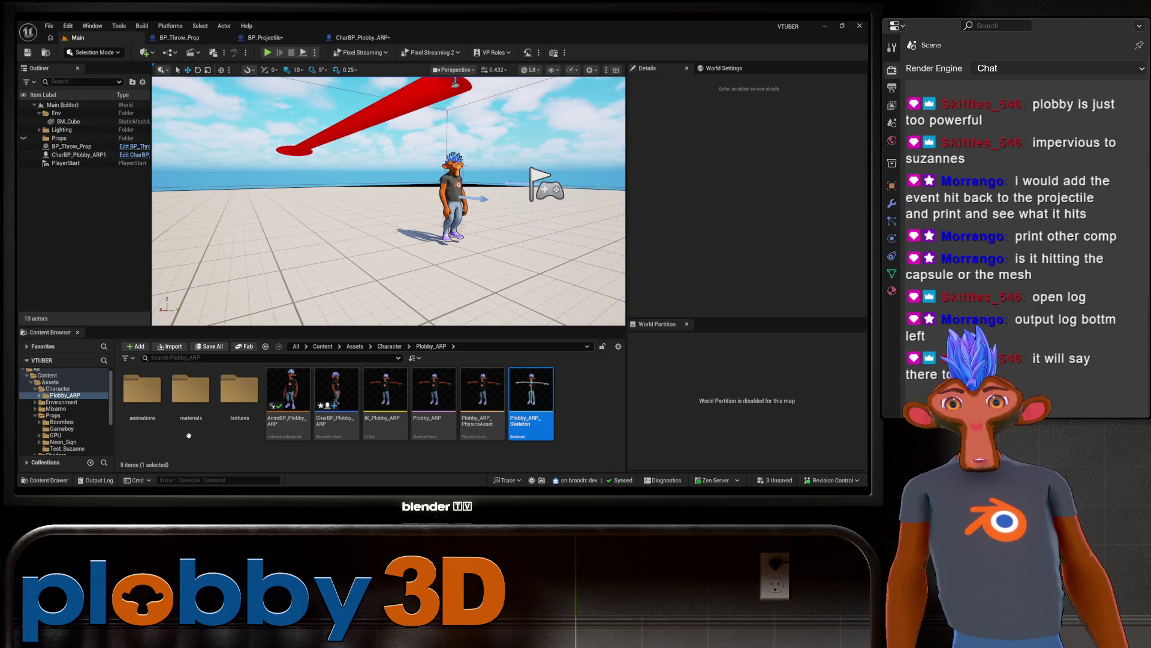
left_click(99, 480)
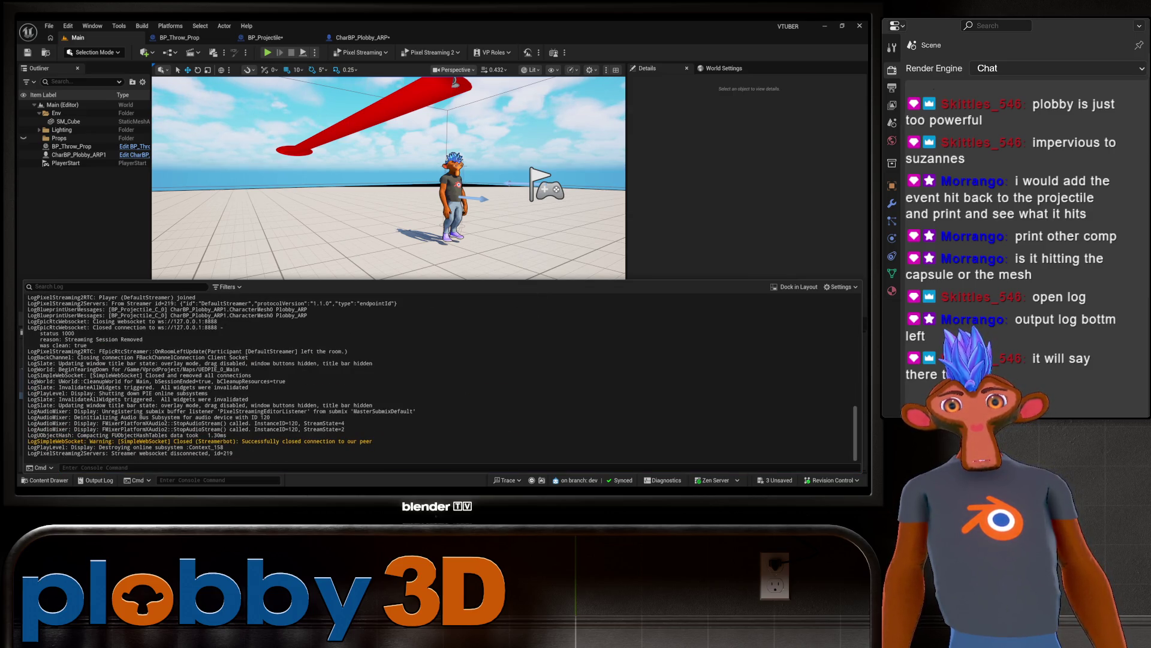
scroll(220, 375, "up", 1)
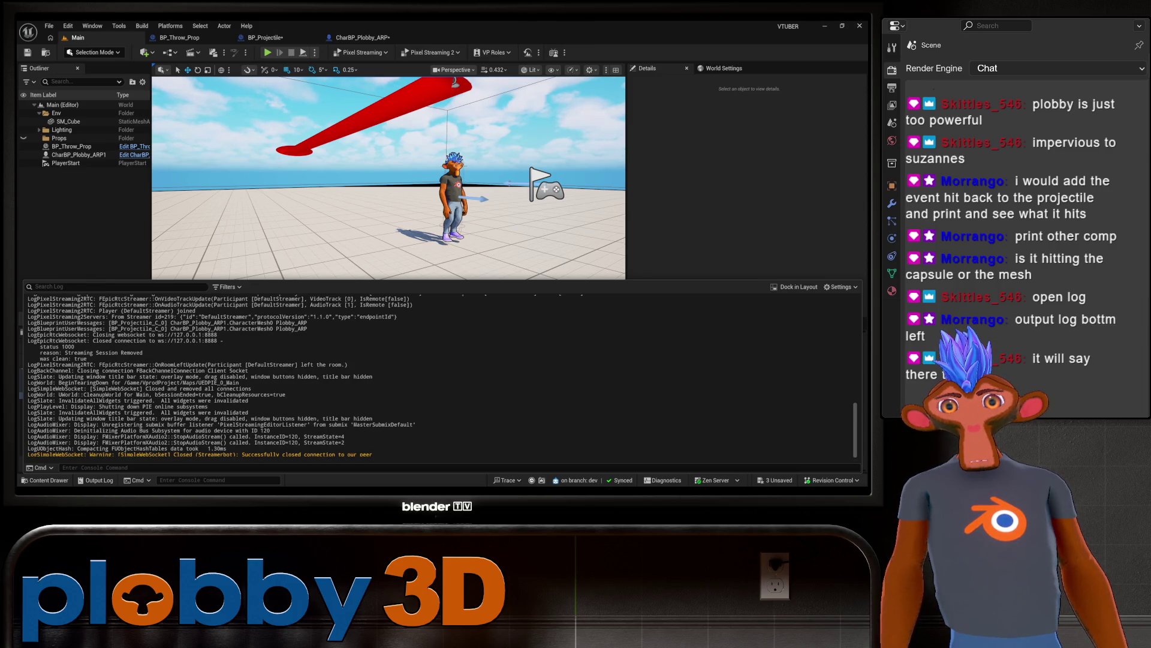
scroll(225, 374, "up", 2)
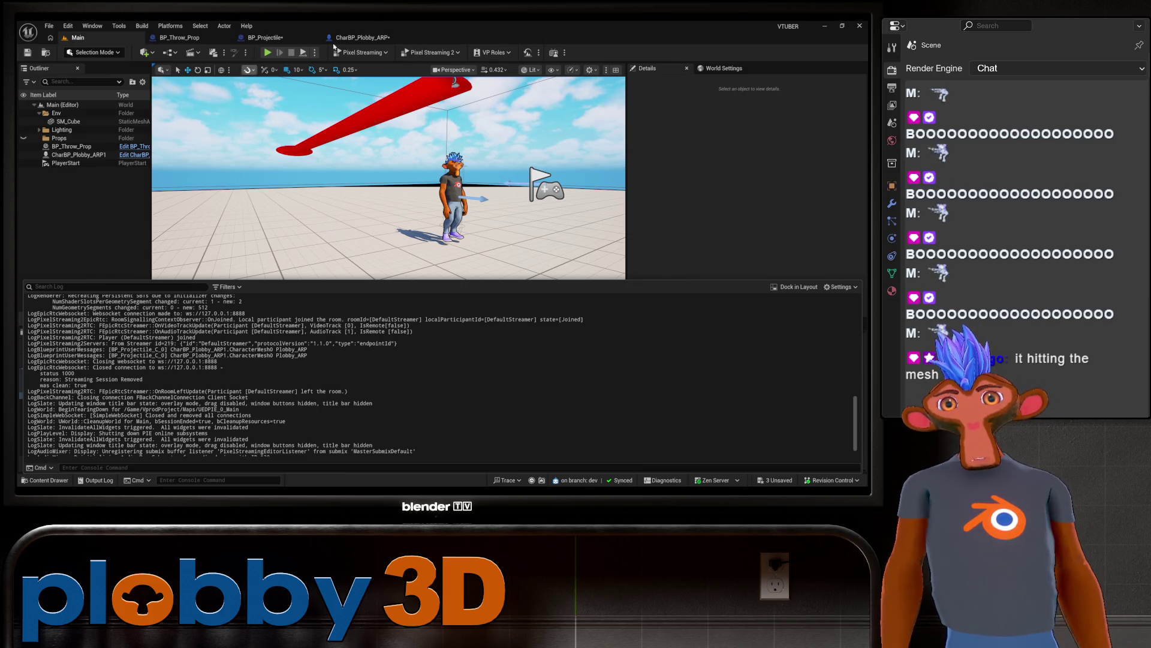
Step: Arrange CharBP_Plobby_ARP's Event Hit print nodes and the On Component Hit (Mesh) node
left_click(363, 38)
left_click_drag(301, 376, 617, 338)
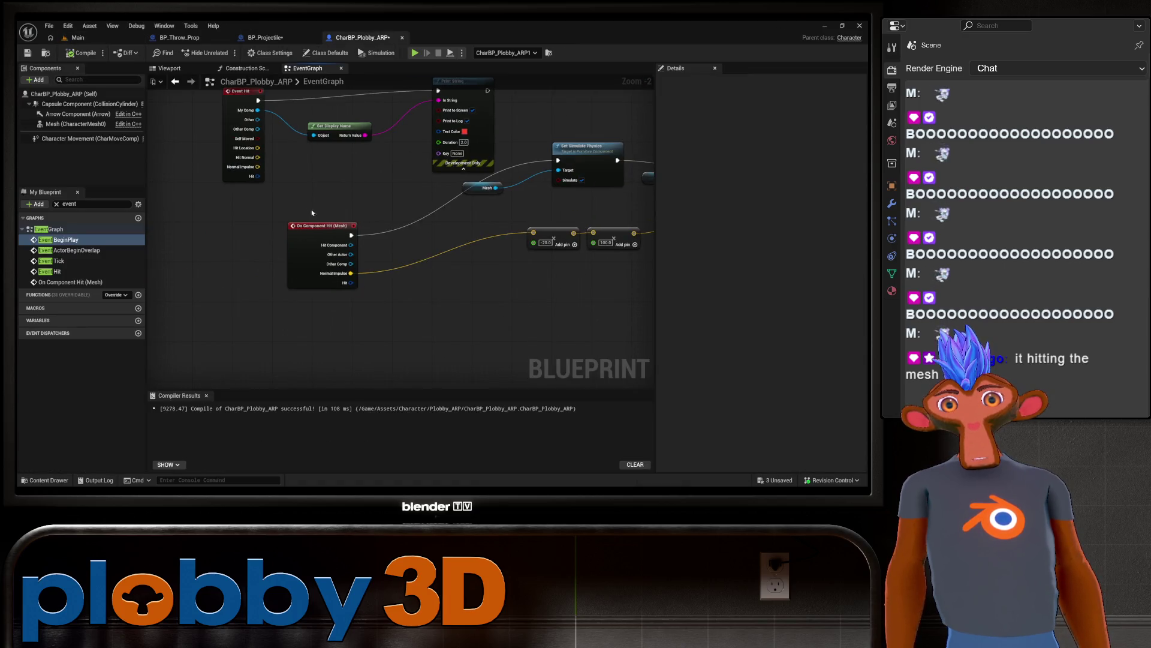
mouse_move(307, 251)
left_mouse_down()
mouse_move(298, 320)
mouse_move(353, 339)
left_mouse_up()
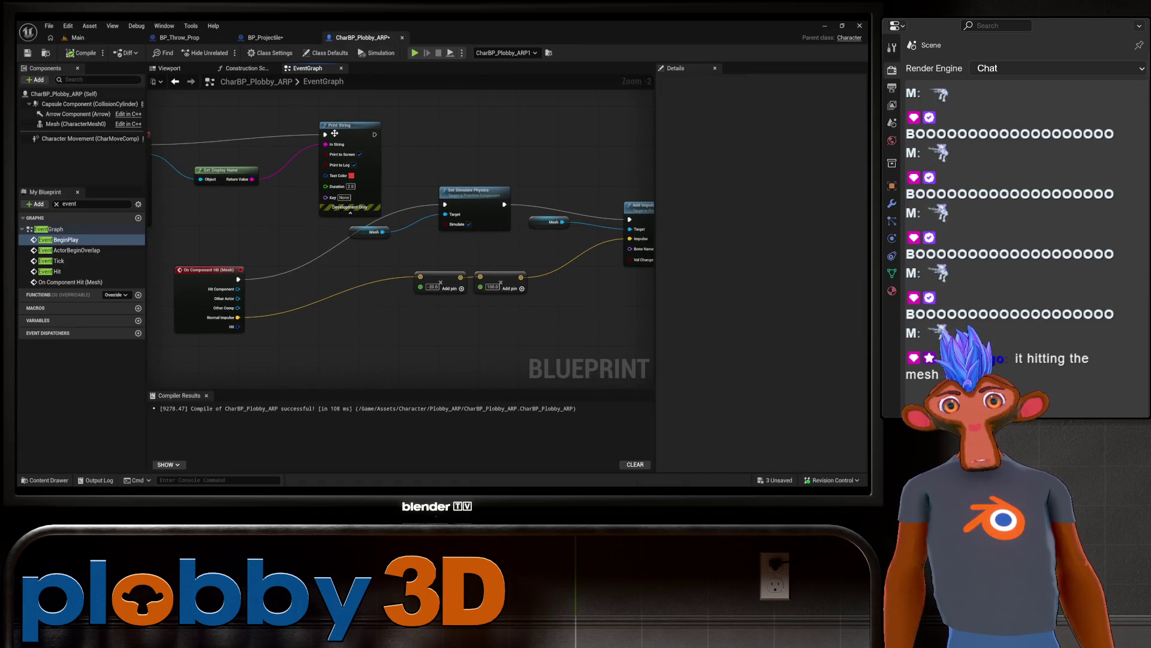
left_click_drag(339, 126, 336, 106)
mouse_move(298, 303)
left_mouse_down()
mouse_move(279, 211)
mouse_move(274, 240)
mouse_move(335, 286)
left_mouse_up()
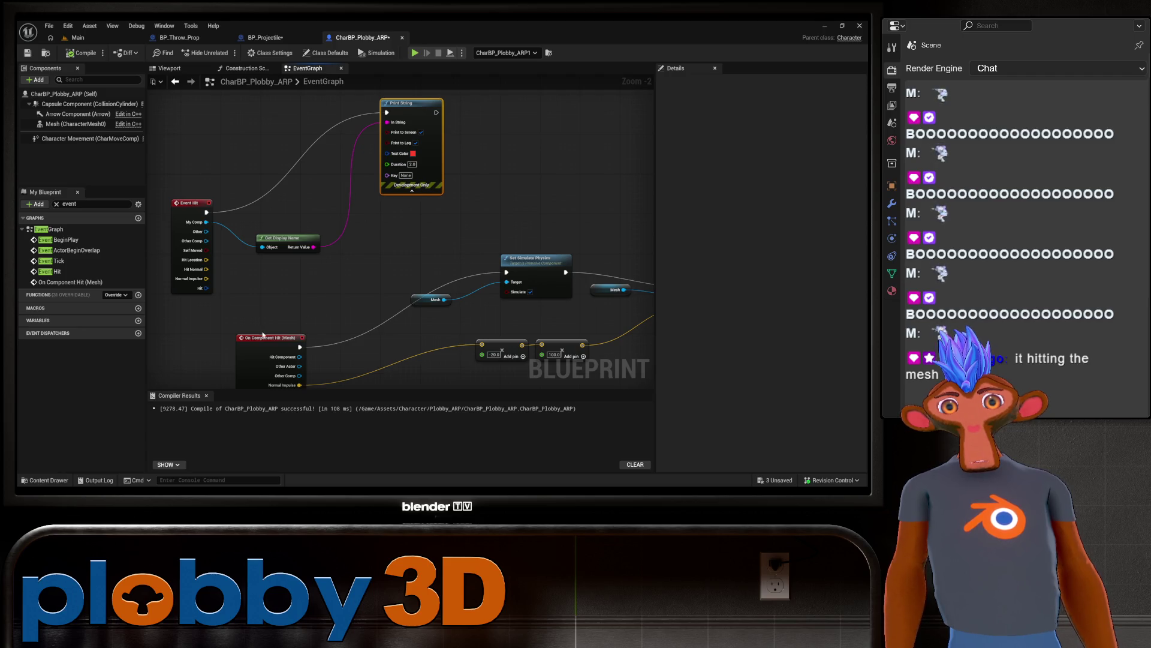
left_click_drag(270, 344, 280, 344)
scroll(407, 270, "down", 2)
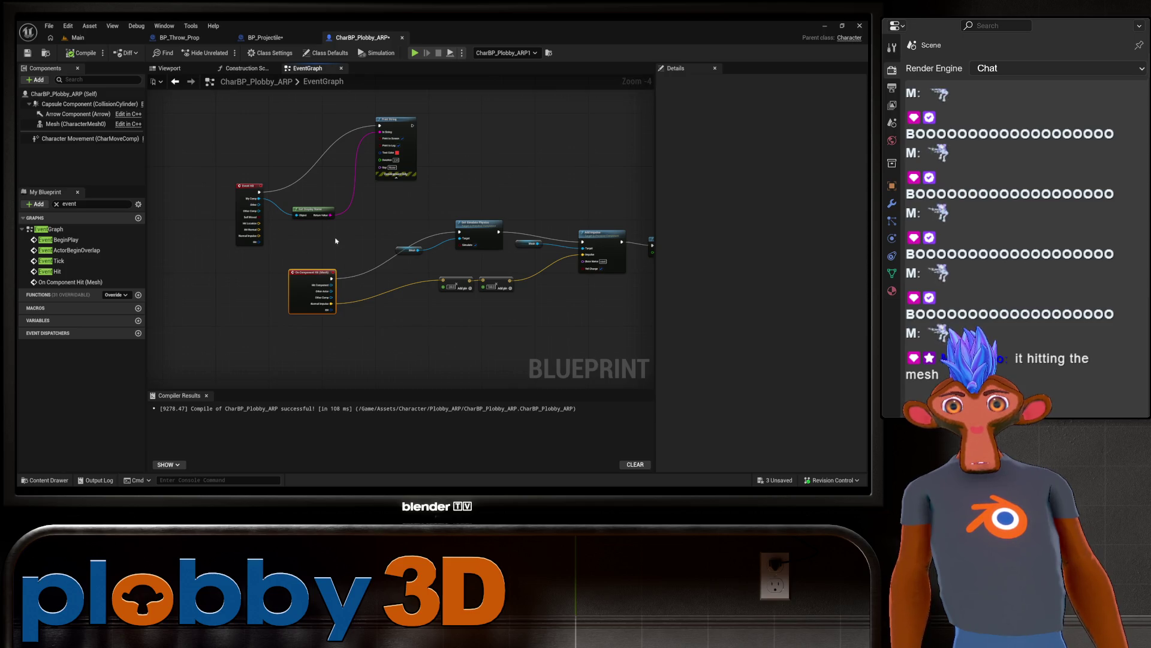
left_click_drag(335, 240, 310, 257)
Step: Delete the Event Hit, Get Display Name and Print String debug nodes
mouse_move(208, 128)
left_mouse_down()
mouse_move(335, 266)
mouse_move(405, 244)
mouse_move(379, 244)
left_mouse_up()
key("Delete")
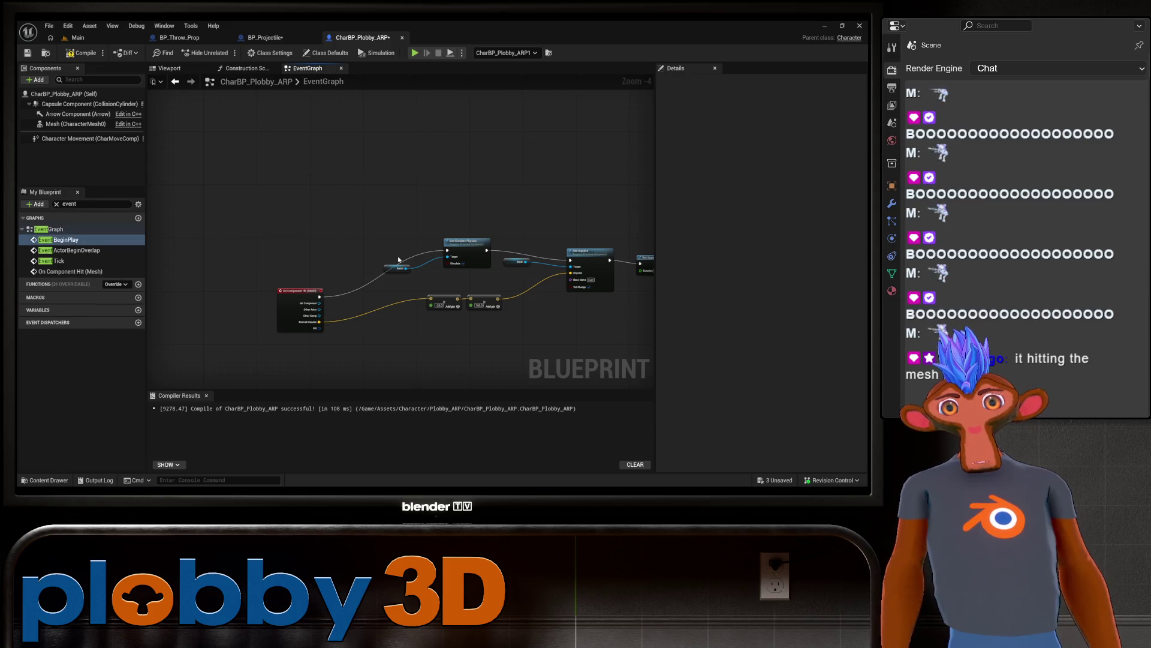
scroll(389, 345, "up", 4)
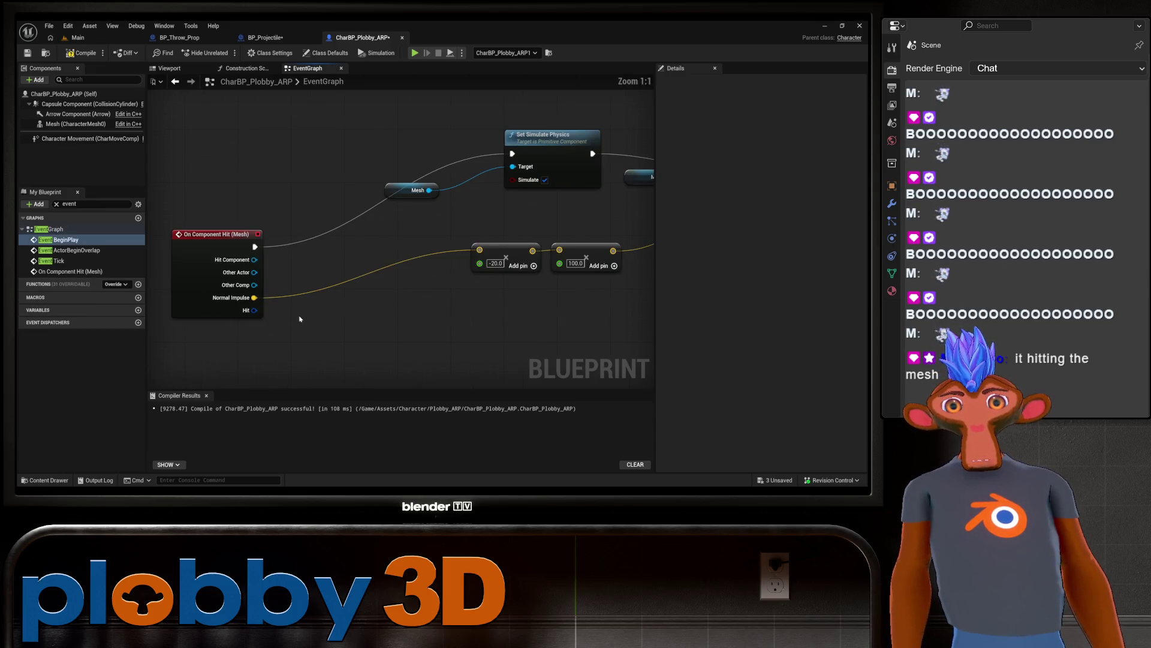
left_click_drag(216, 234, 161, 234)
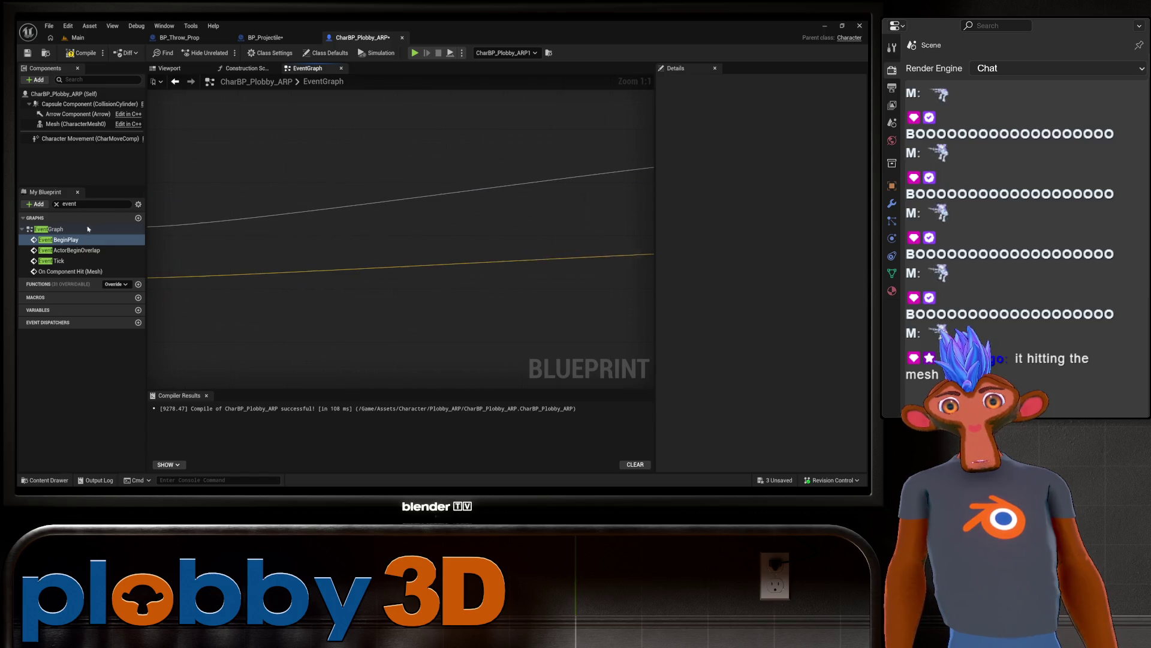
scroll(311, 248, "down", 2)
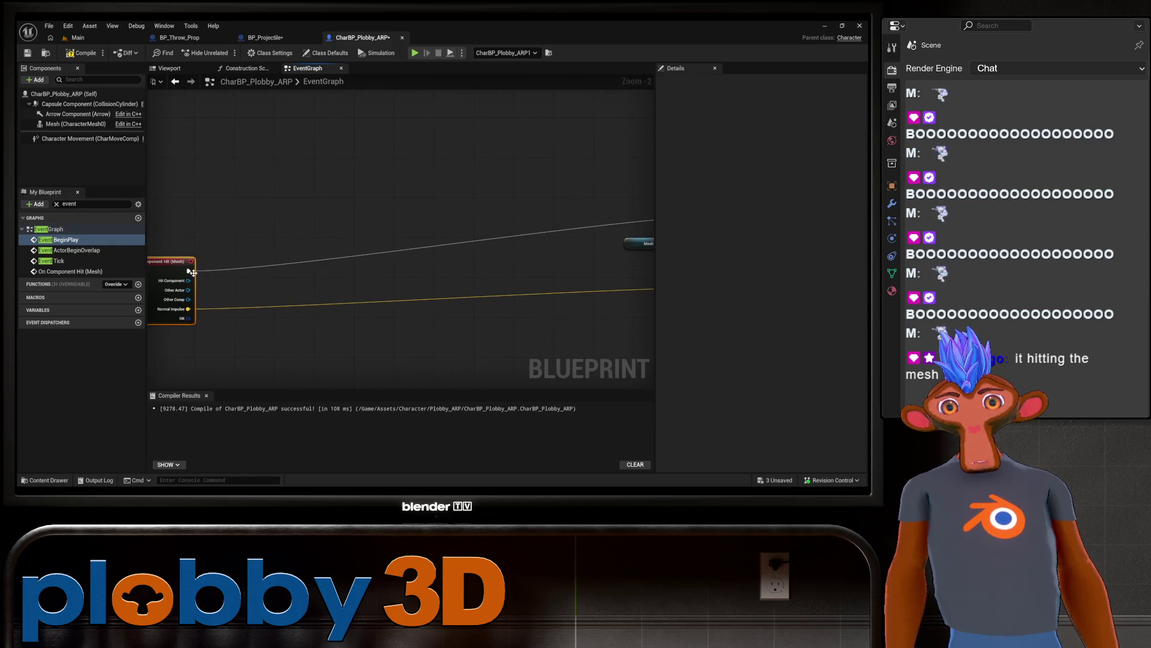
left_click_drag(189, 271, 346, 165)
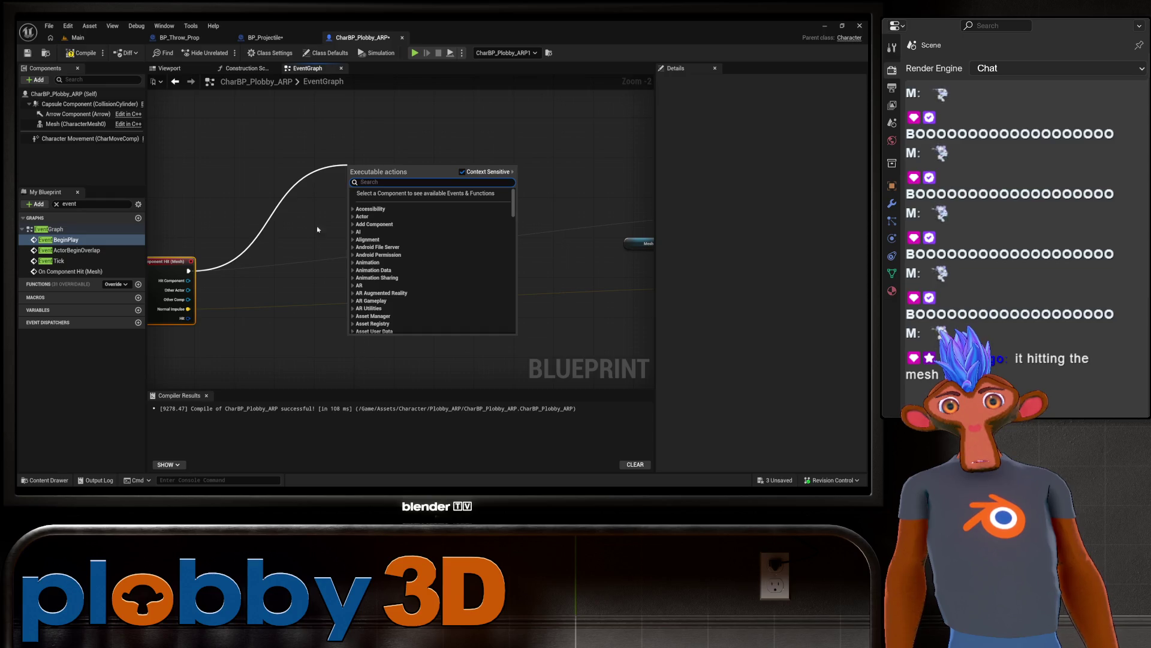
Step: Check the character's Mesh component properties
left_click(318, 229)
left_click(77, 124)
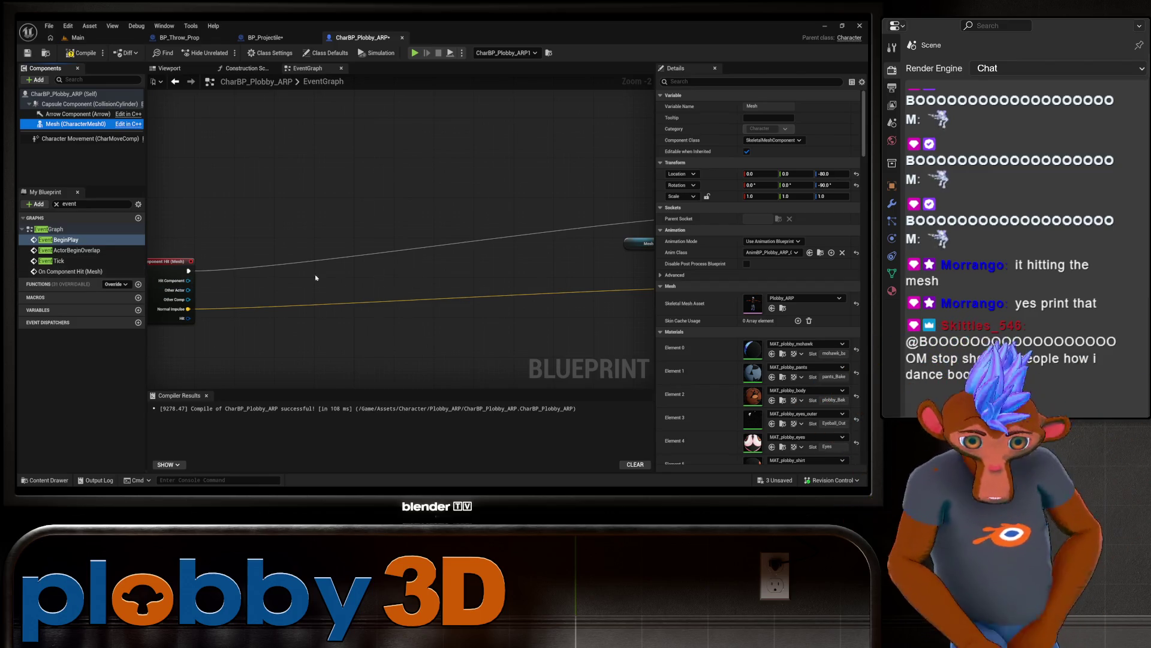
left_click(300, 294)
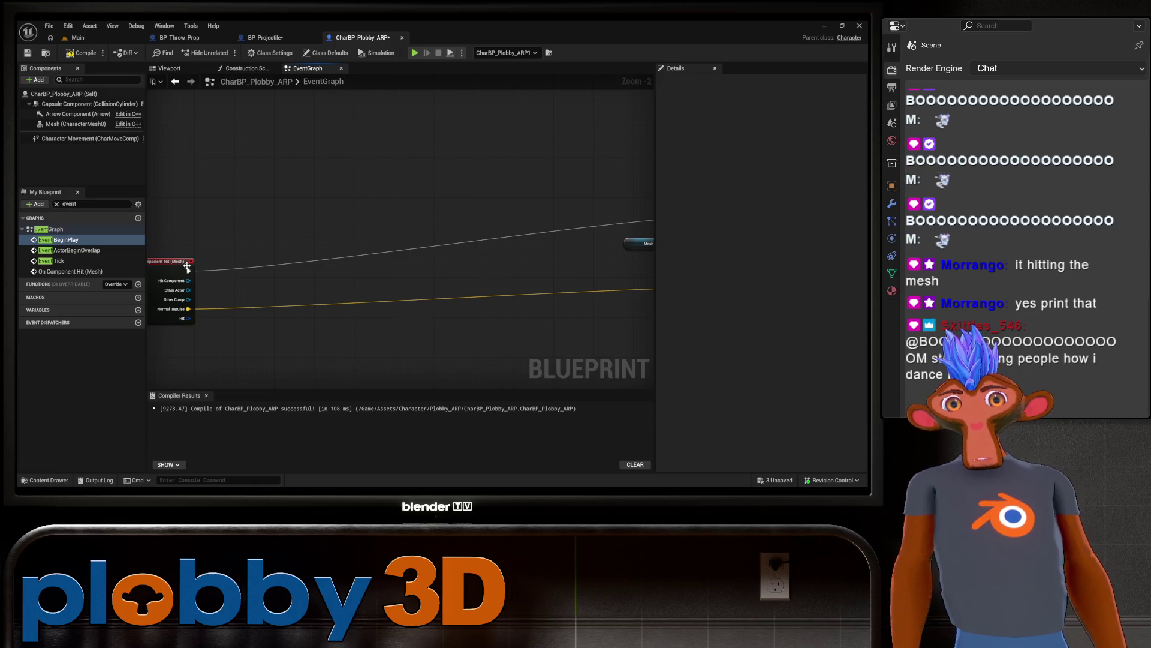
Step: Add a Print String after On Component Hit, fed by Other Comp's Get Display Name
mouse_move(188, 270)
left_mouse_down()
mouse_move(207, 286)
mouse_move(349, 215)
left_mouse_up()
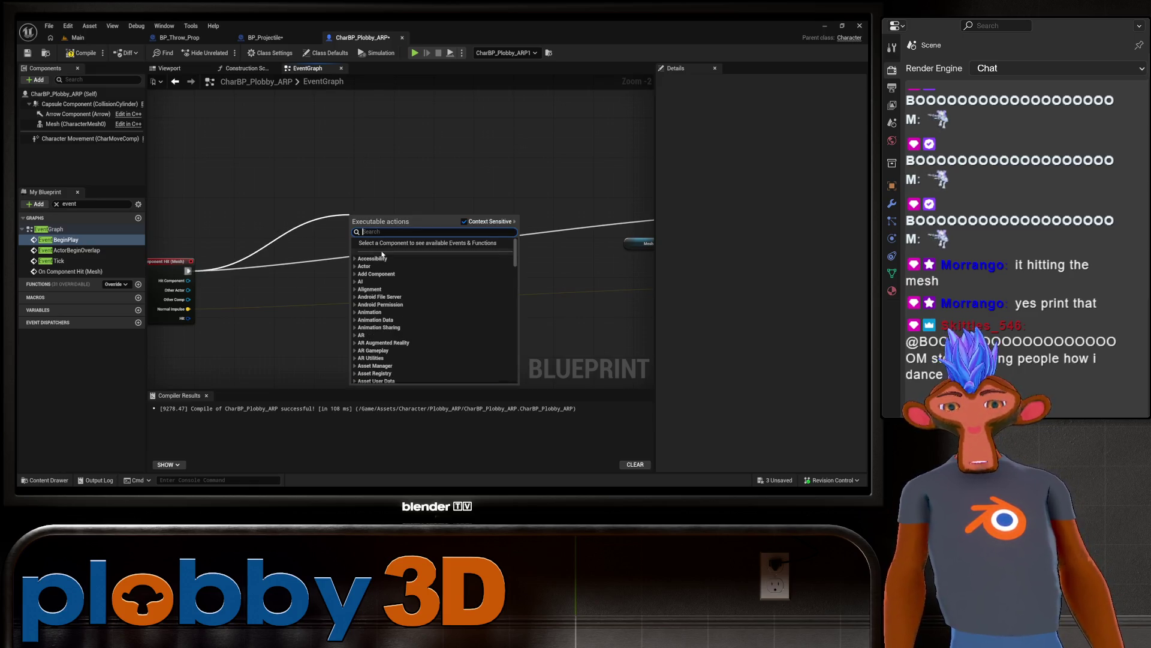
type("print")
left_click(390, 251)
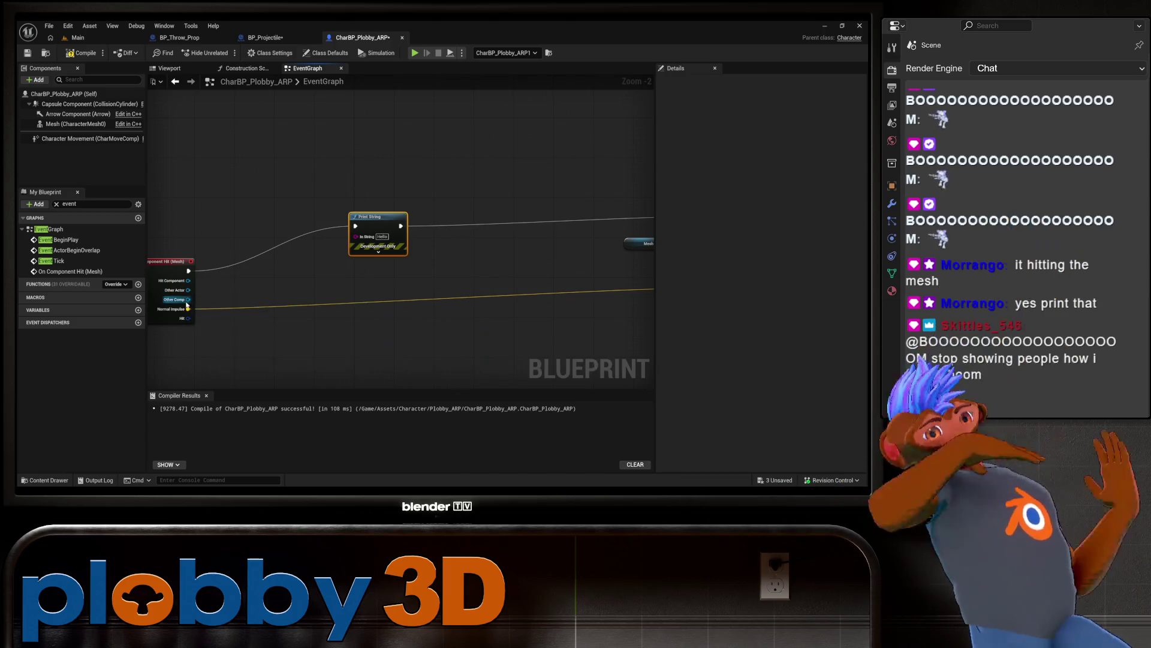
mouse_move(188, 299)
left_mouse_down()
mouse_move(300, 275)
mouse_move(359, 238)
left_mouse_up()
mouse_move(262, 234)
left_mouse_down()
mouse_move(282, 282)
mouse_move(297, 274)
left_mouse_up()
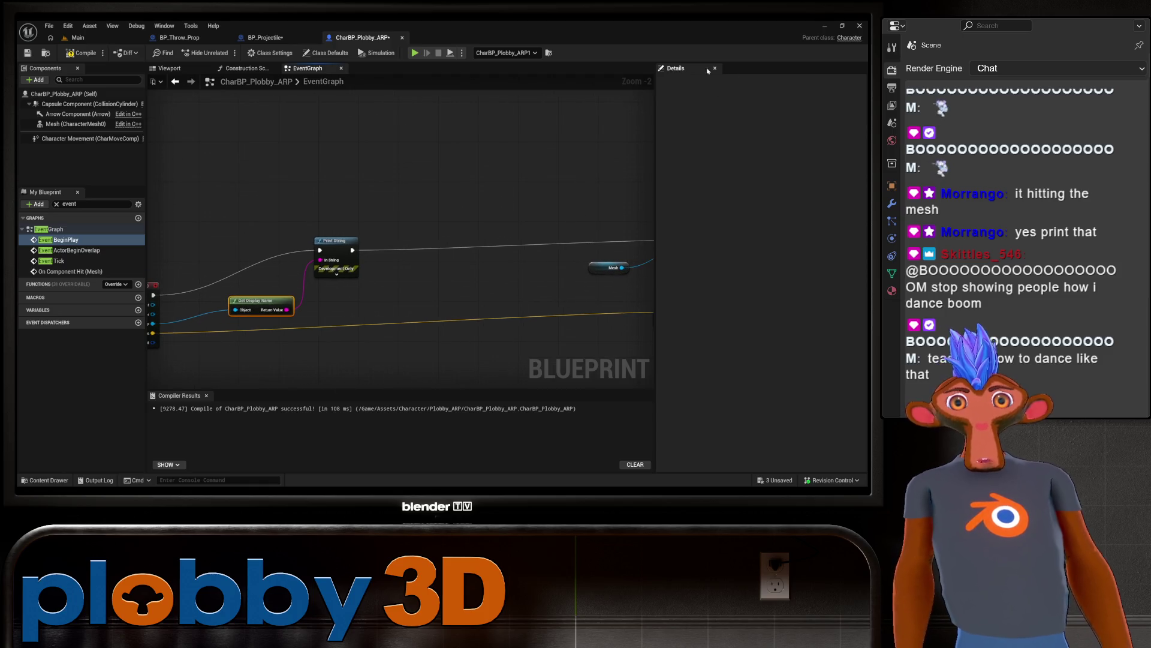
mouse_move(358, 147)
left_mouse_down()
mouse_move(558, 126)
mouse_move(430, 133)
mouse_move(294, 174)
left_mouse_up()
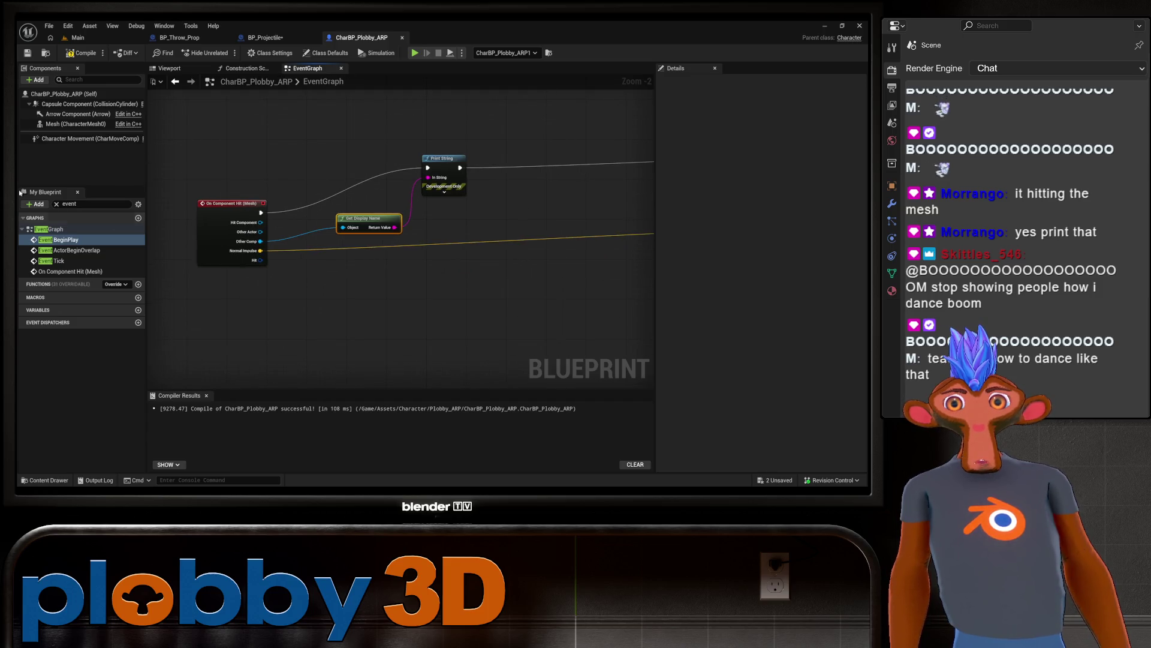
Step: Play-test a prop throw in the Main level, then return to CharBP_Plobby_ARP's event graph
left_click(77, 38)
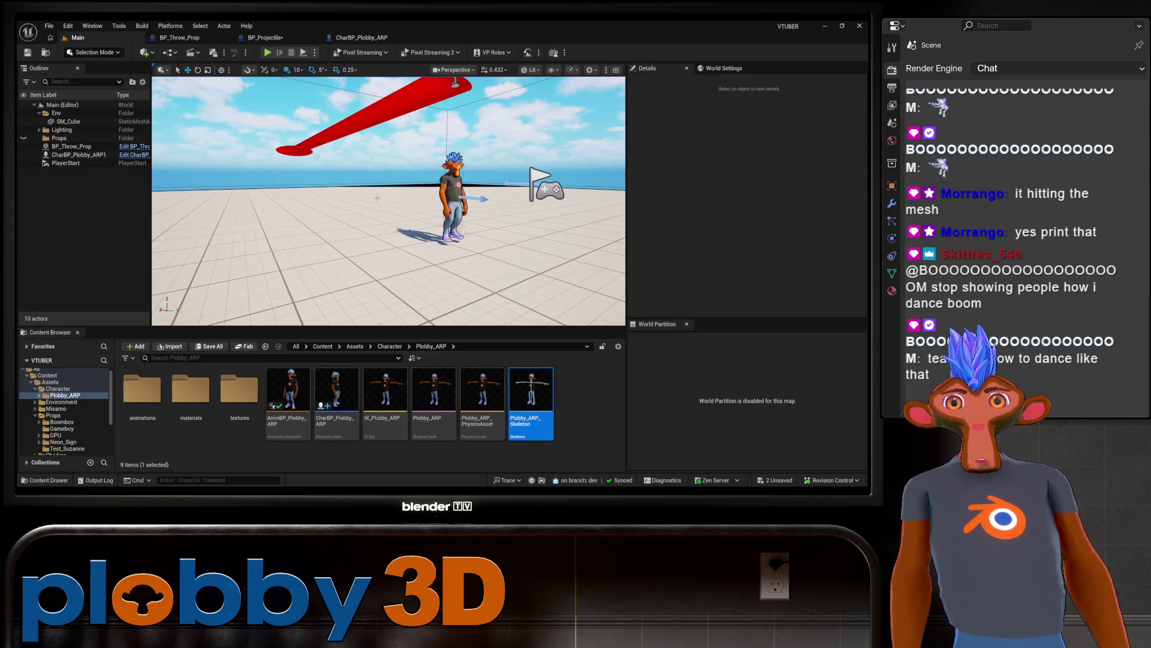
left_click(267, 53)
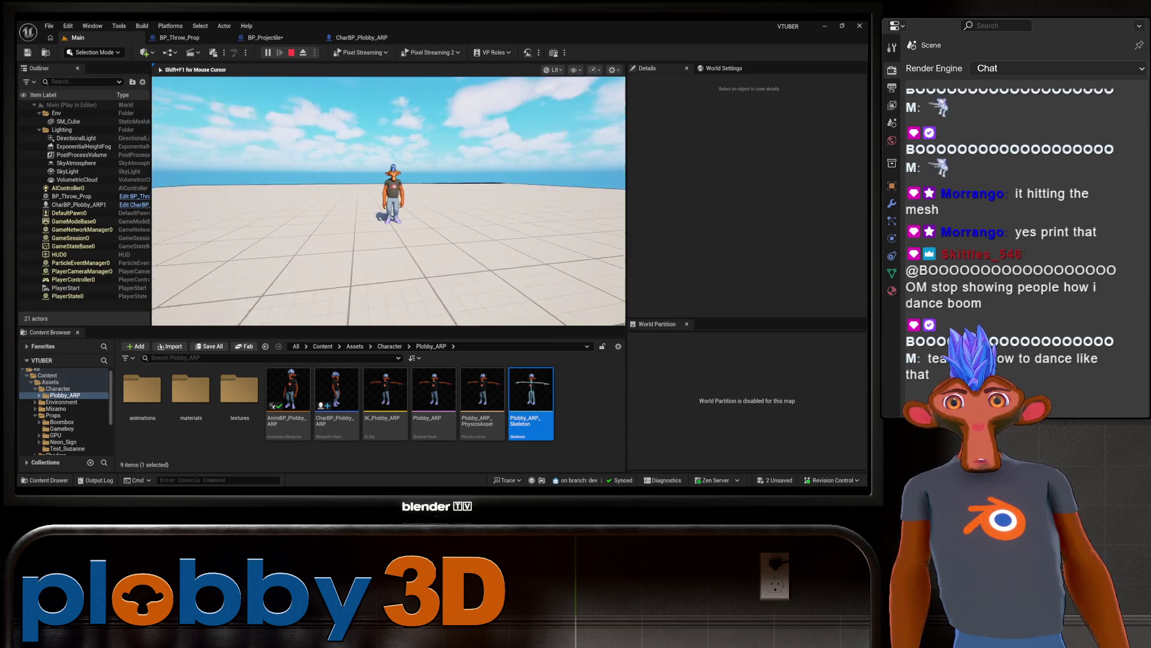
left_click(388, 201)
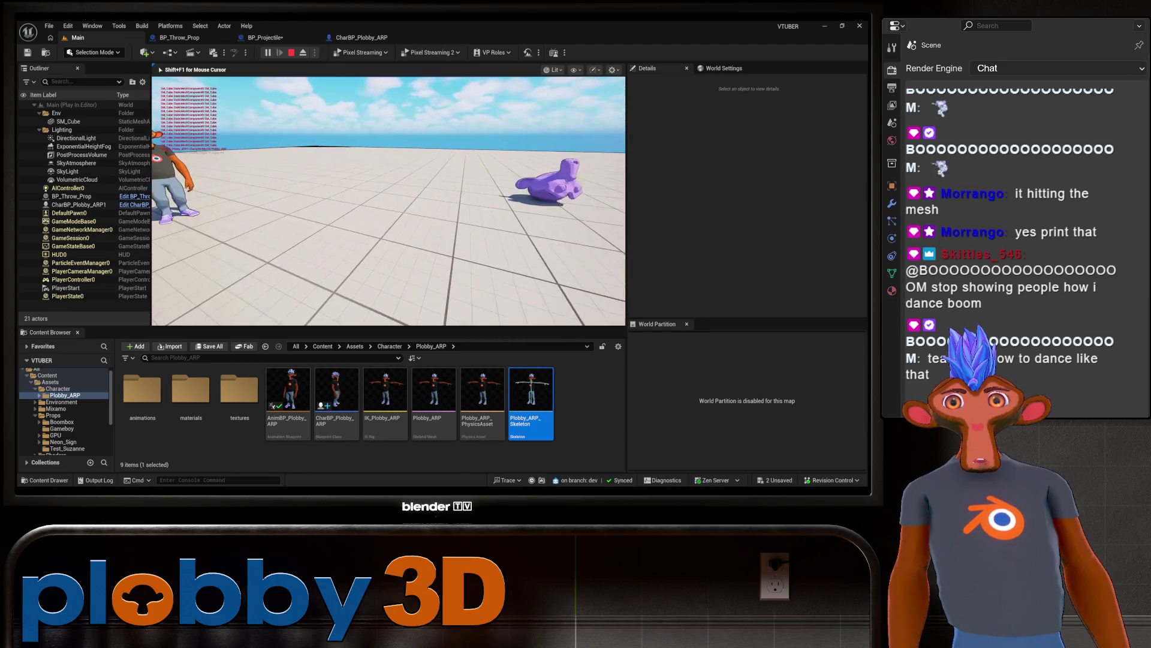
key("Escape")
left_click(362, 37)
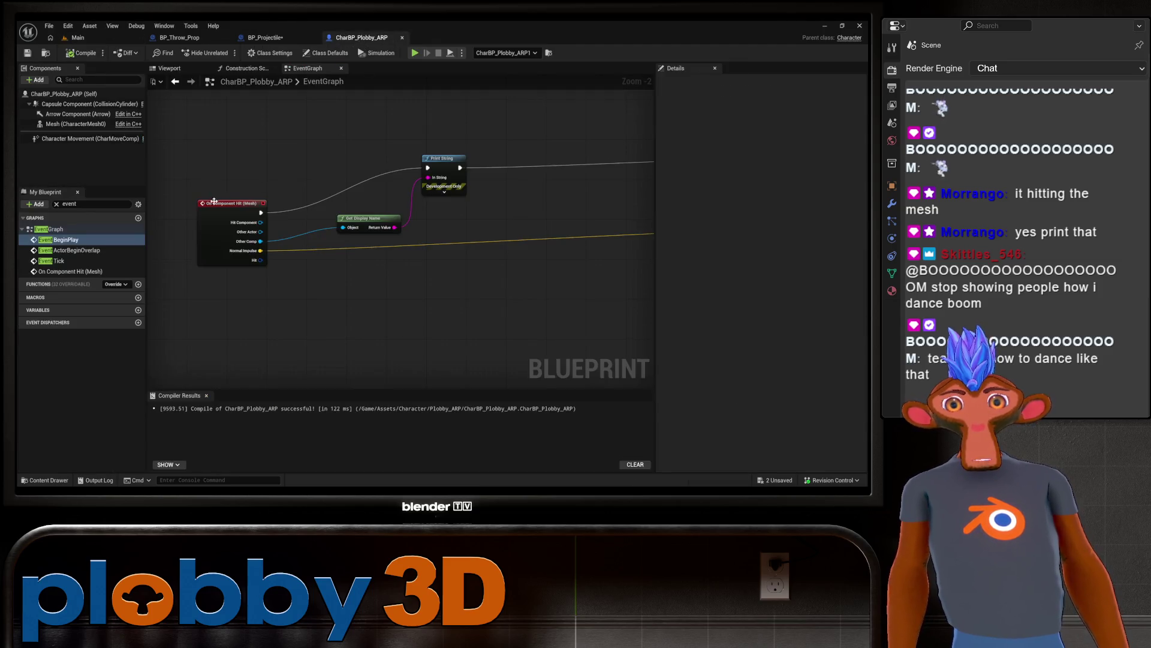
Step: In BP_Projectile, disconnect Other Comp from Get Display Name and recompile
left_click(280, 38)
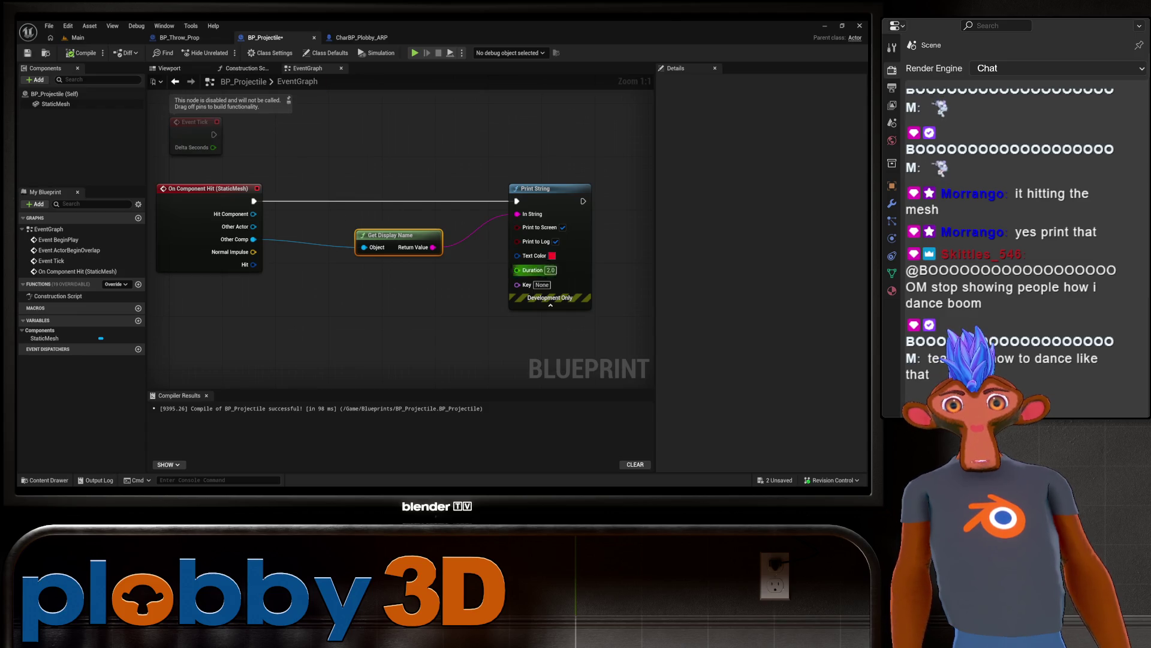
left_click_drag(338, 271, 320, 277)
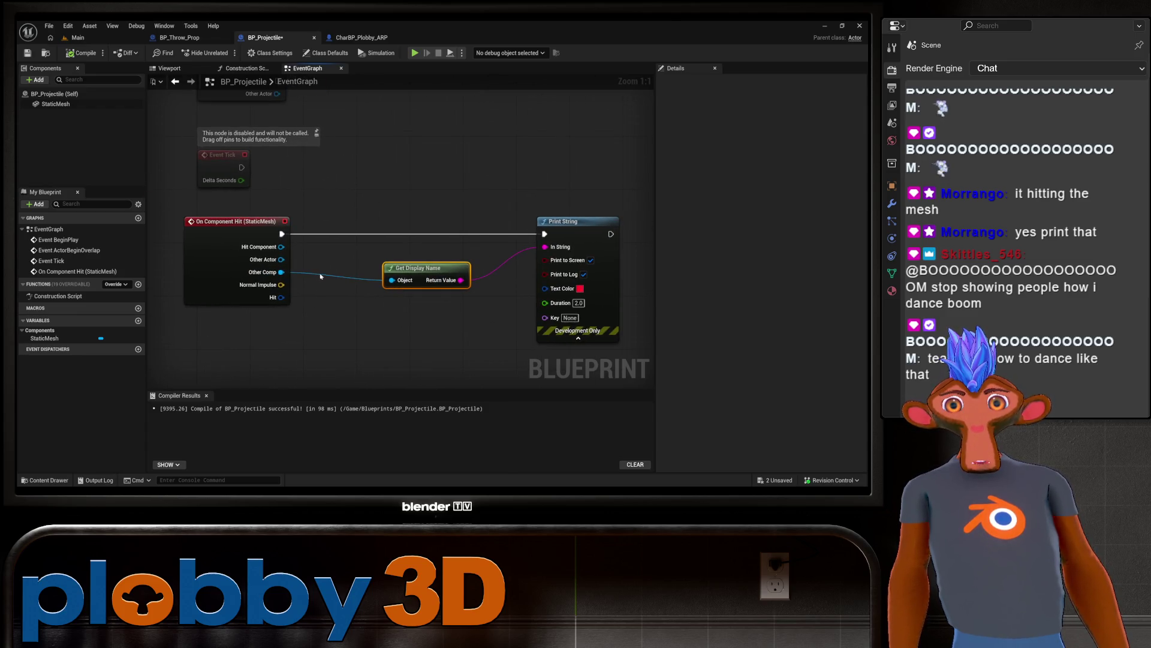
left_click(281, 272, "alt")
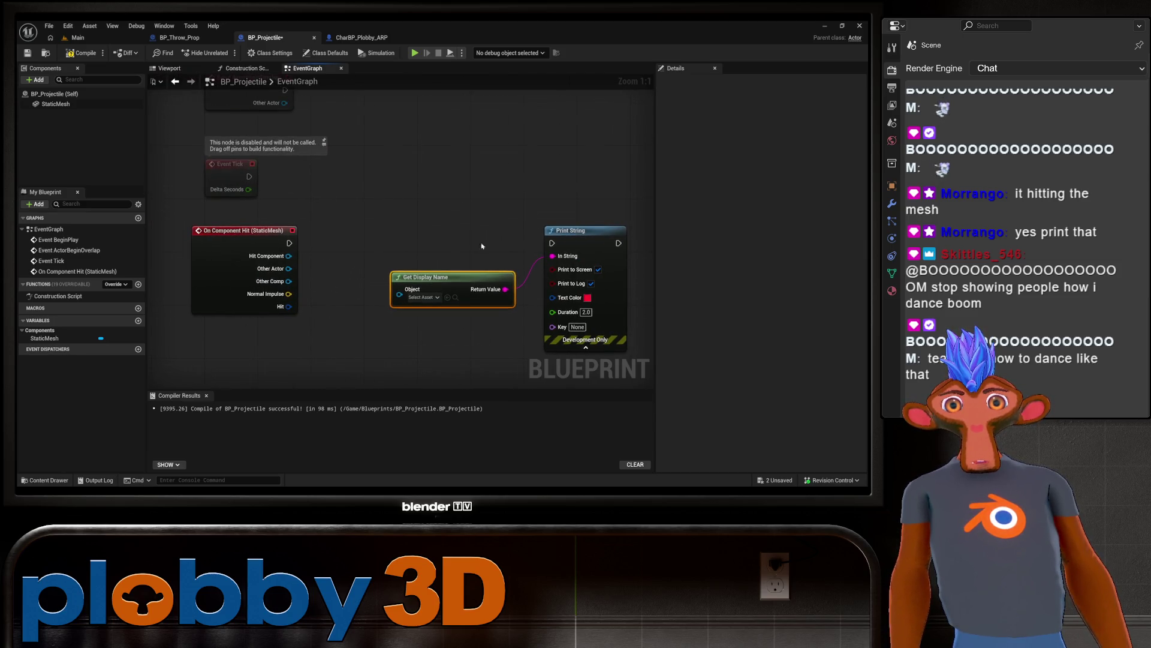
left_click(81, 53)
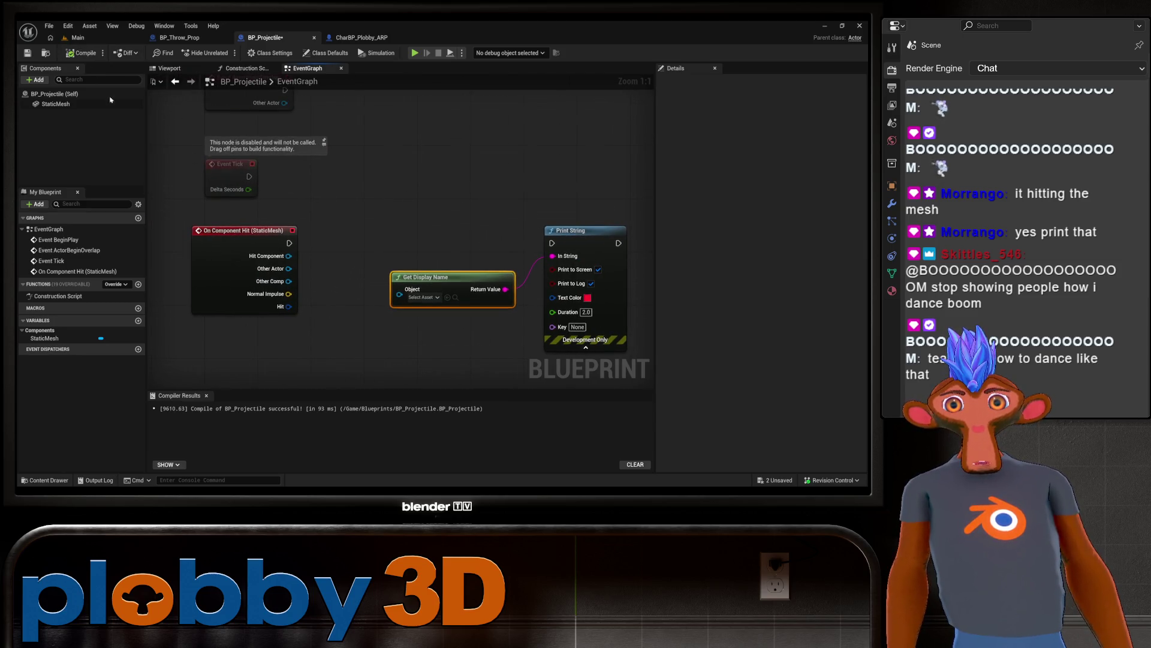
Step: Clear the Output Log from the character blueprint and go back to the Main level
left_click(361, 38)
left_click_drag(459, 291, 371, 306)
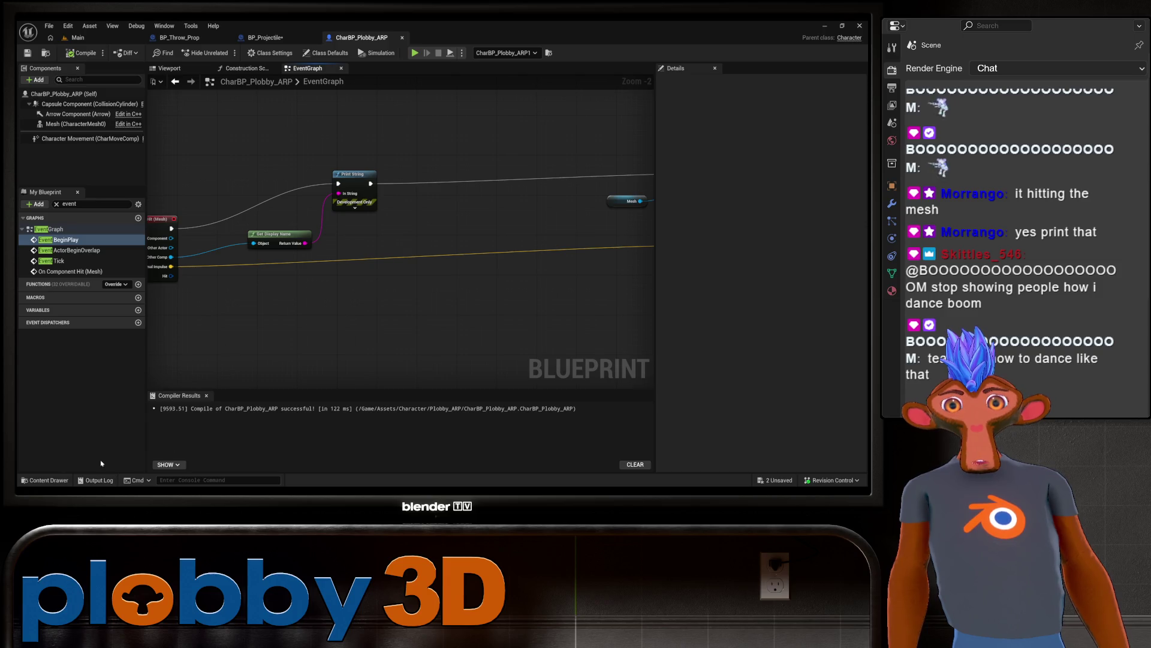
left_click(96, 479)
right_click(621, 379)
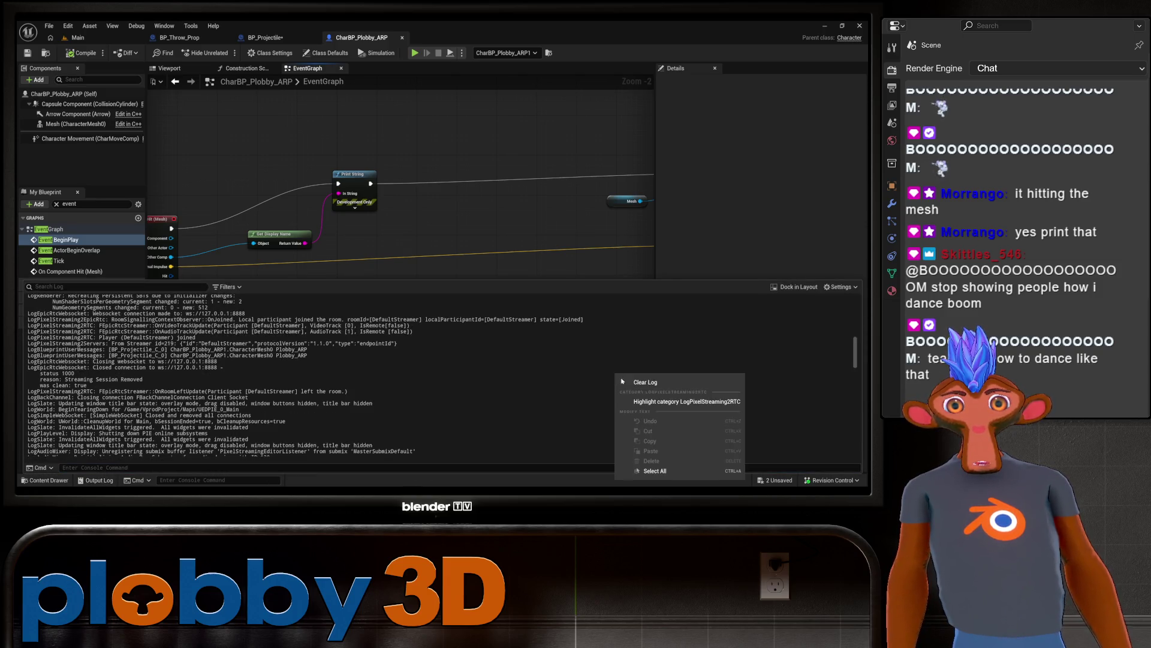
left_click(642, 383)
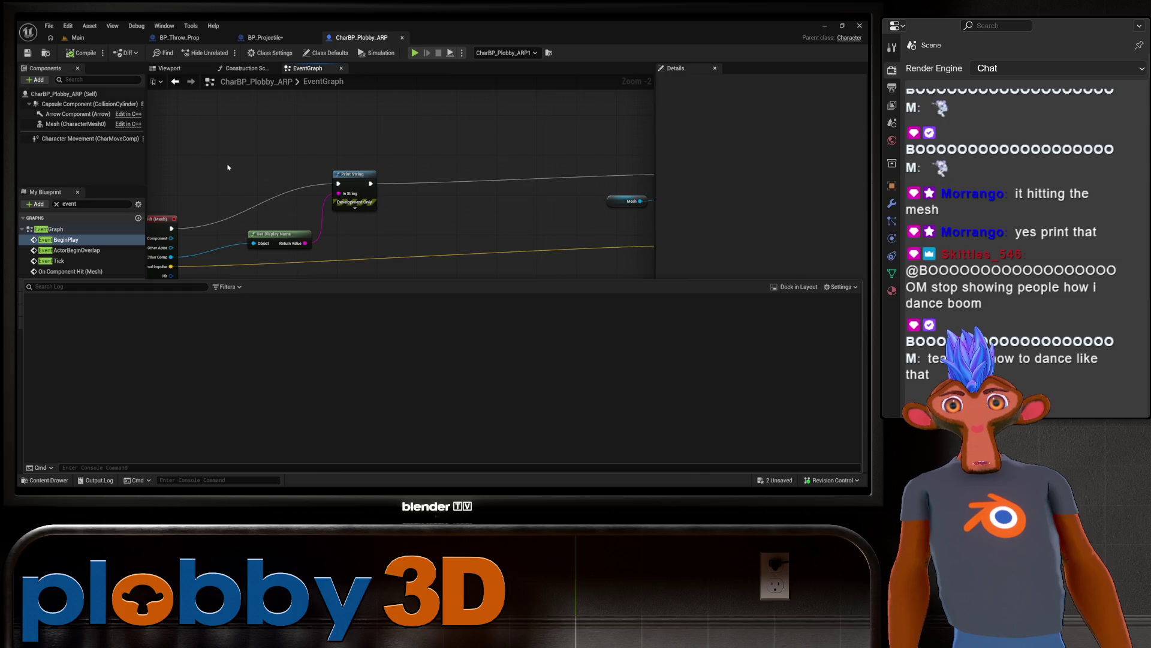
left_click(77, 37)
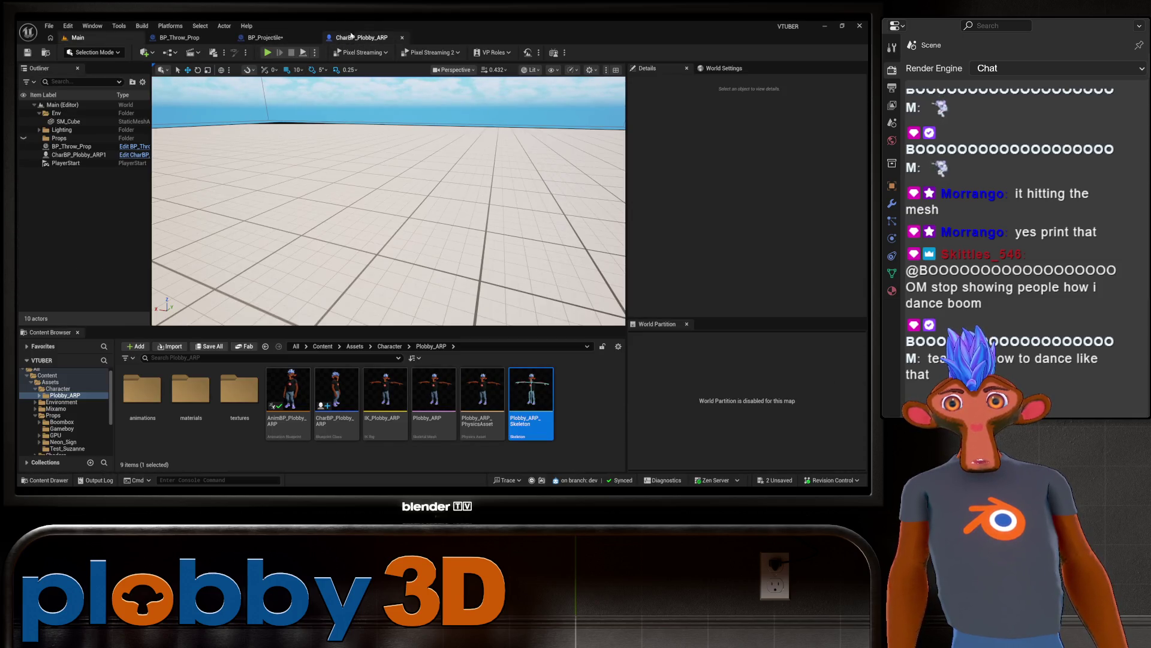
left_click(352, 36)
left_click(266, 37)
left_click(180, 37)
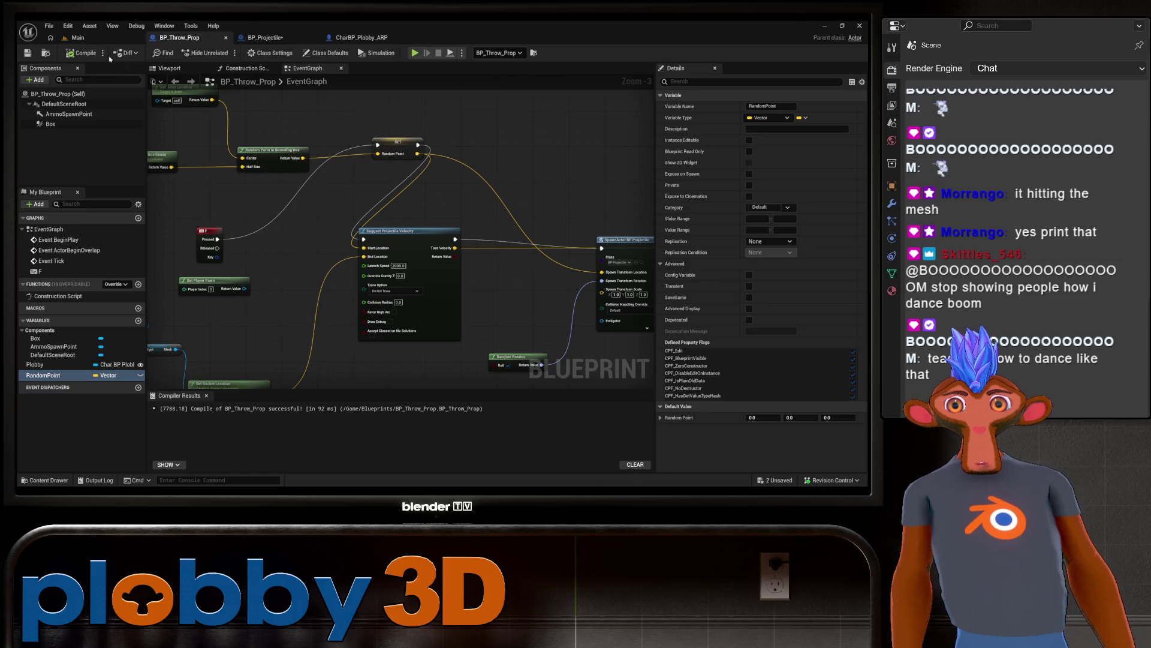
left_click(78, 37)
left_click(267, 54)
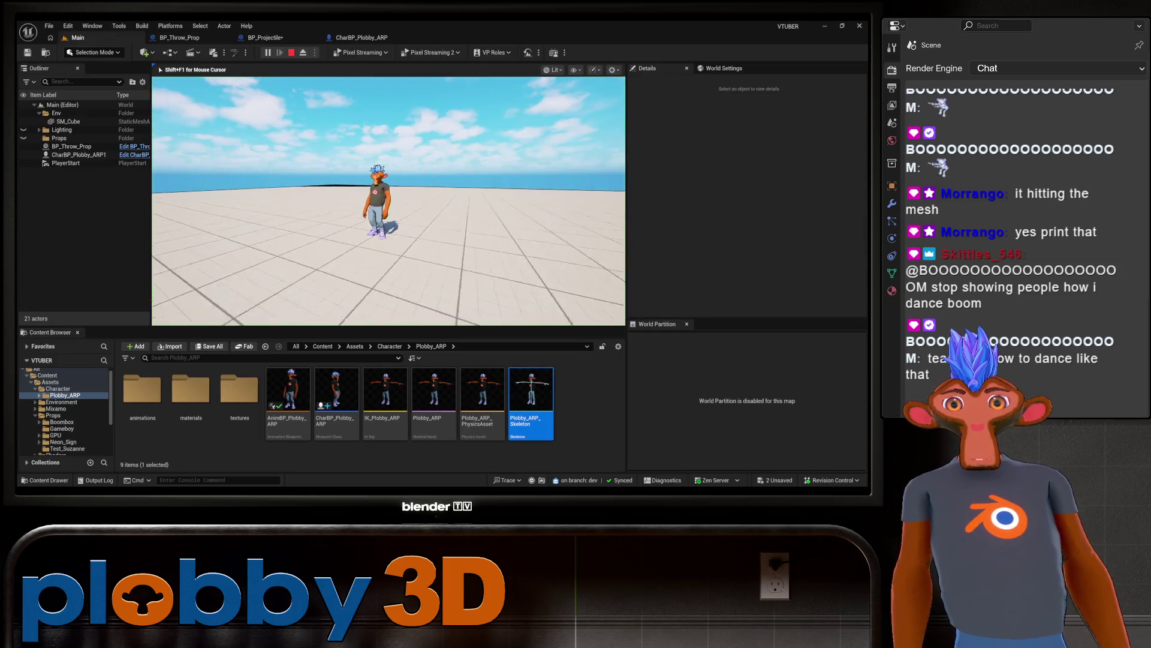
key("w")
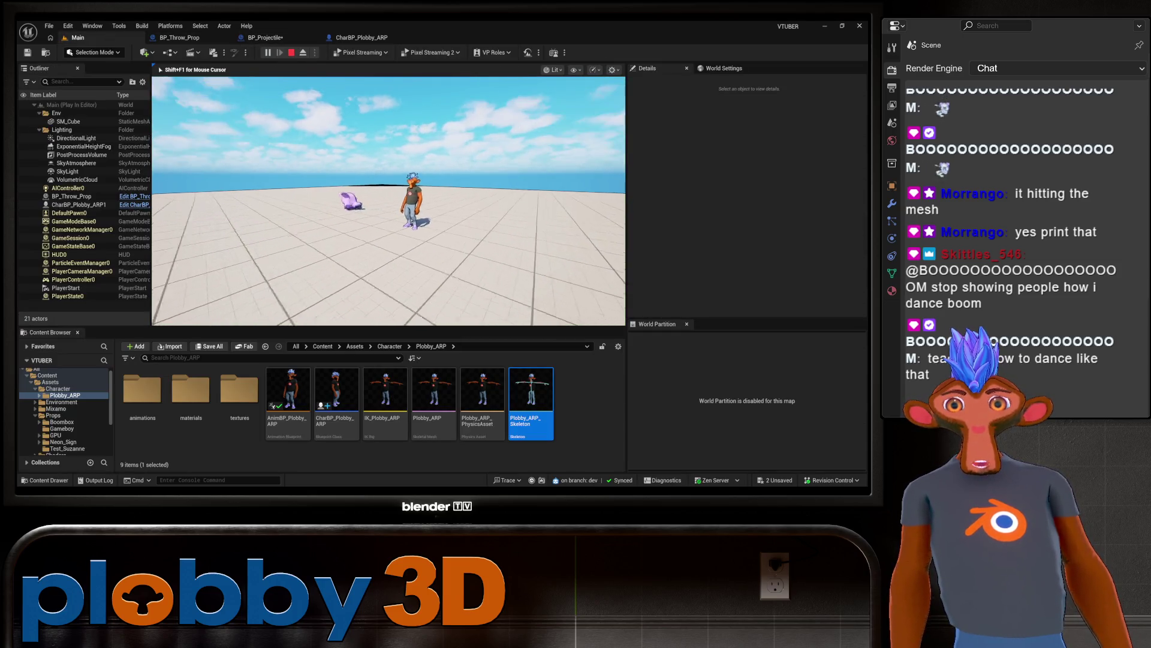
key("w")
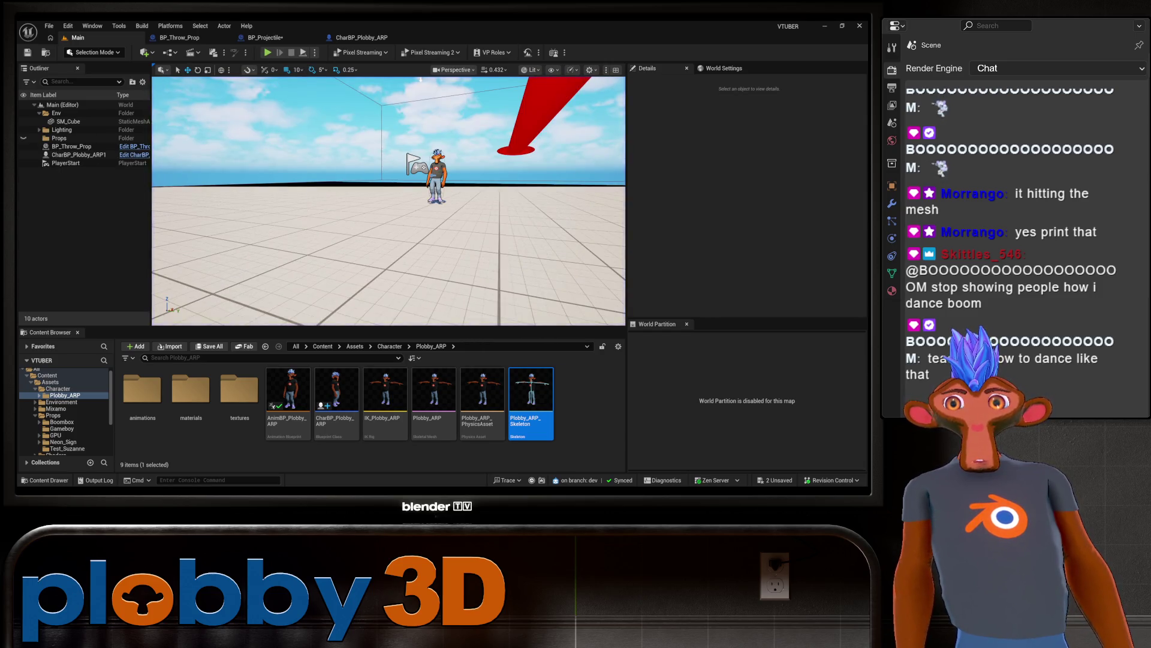
key("Escape")
Step: Review the hit event and impulse nodes, glancing at the projectile and prop-throwing blueprints
left_click(369, 37)
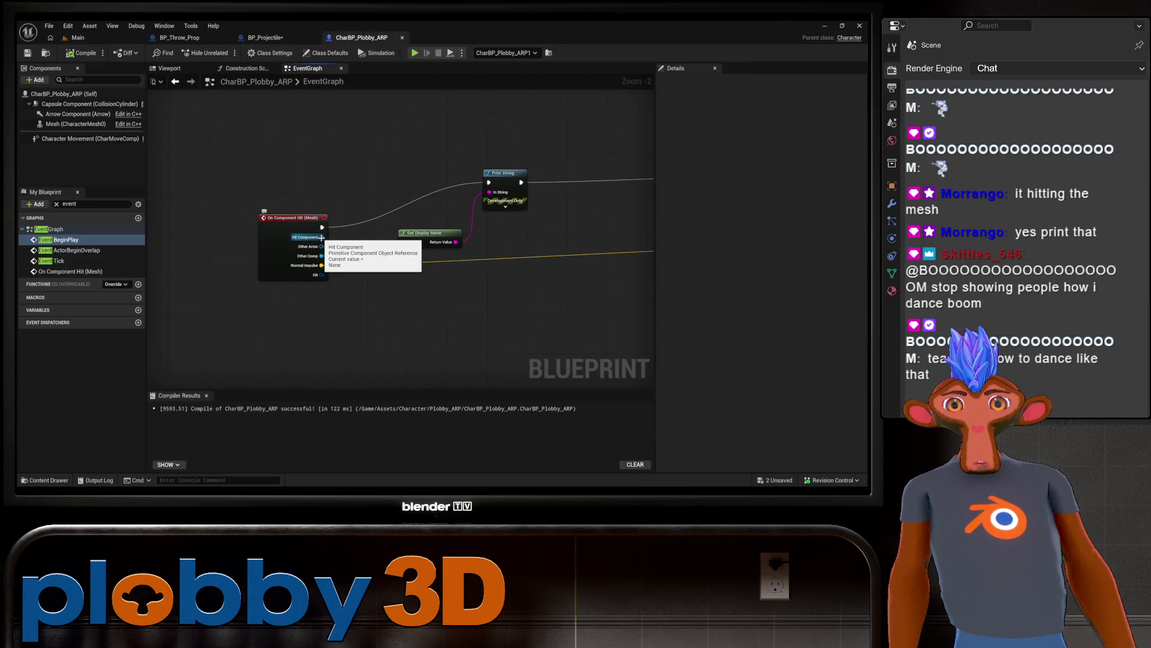
left_click_drag(322, 237, 247, 251)
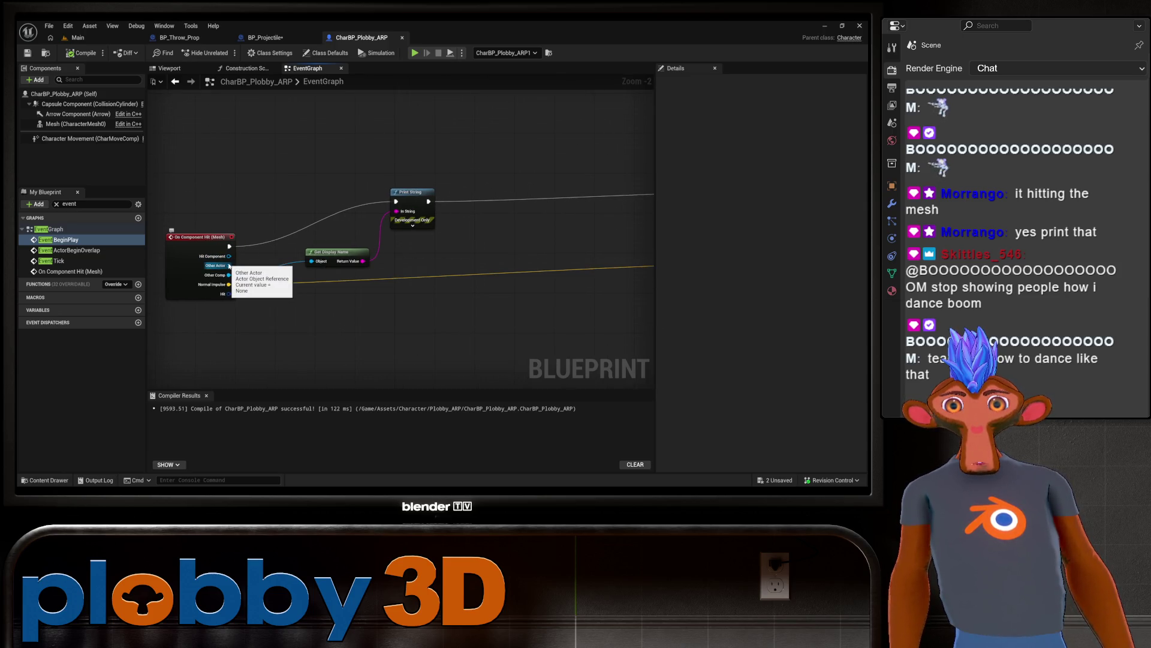
left_click_drag(278, 330, 306, 361)
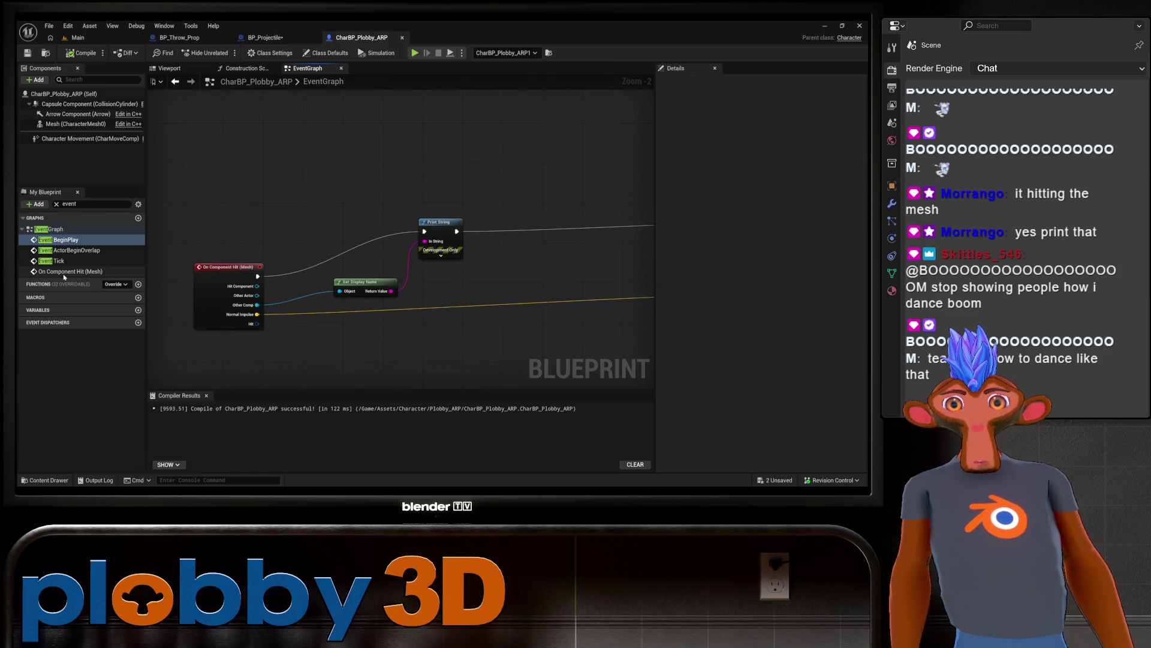
mouse_move(225, 284)
left_mouse_down()
mouse_move(258, 266)
mouse_move(237, 280)
left_mouse_up()
mouse_move(426, 374)
left_mouse_down()
mouse_move(298, 384)
mouse_move(260, 360)
mouse_move(192, 354)
left_mouse_up()
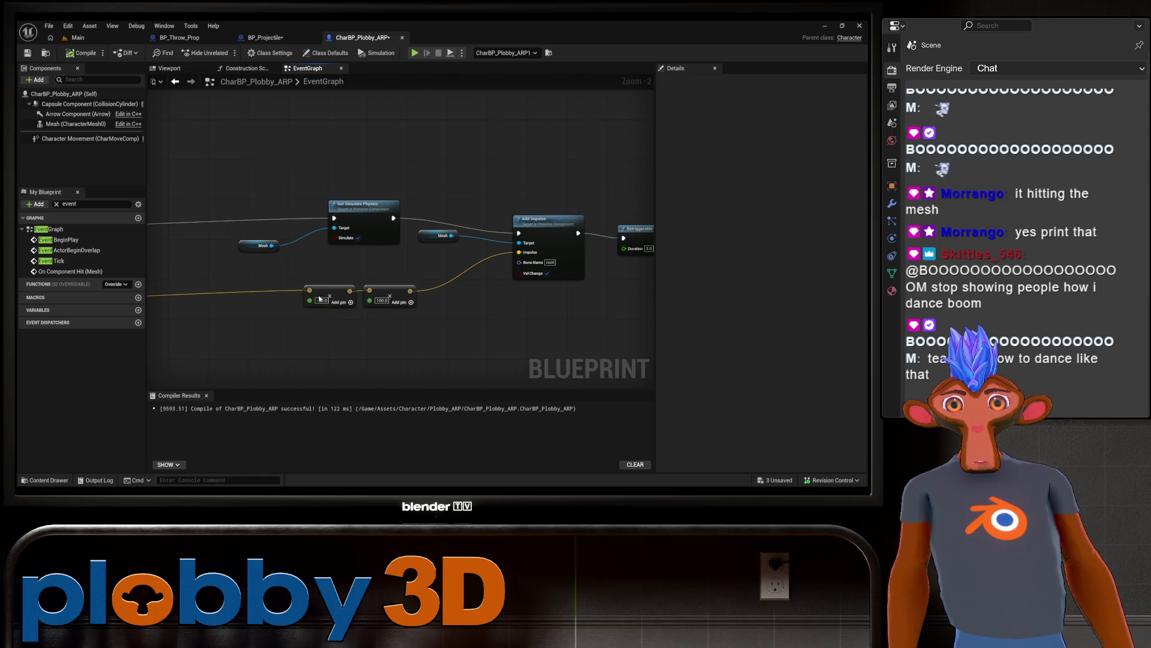
left_click_drag(160, 314, 629, 311)
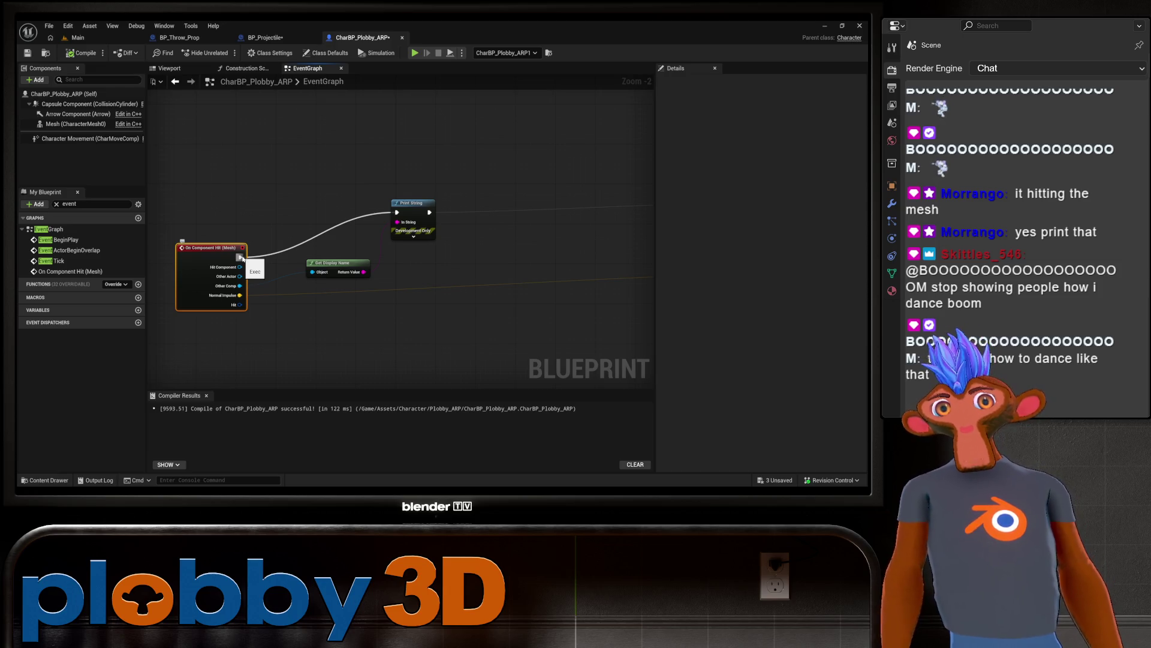
left_click(266, 37)
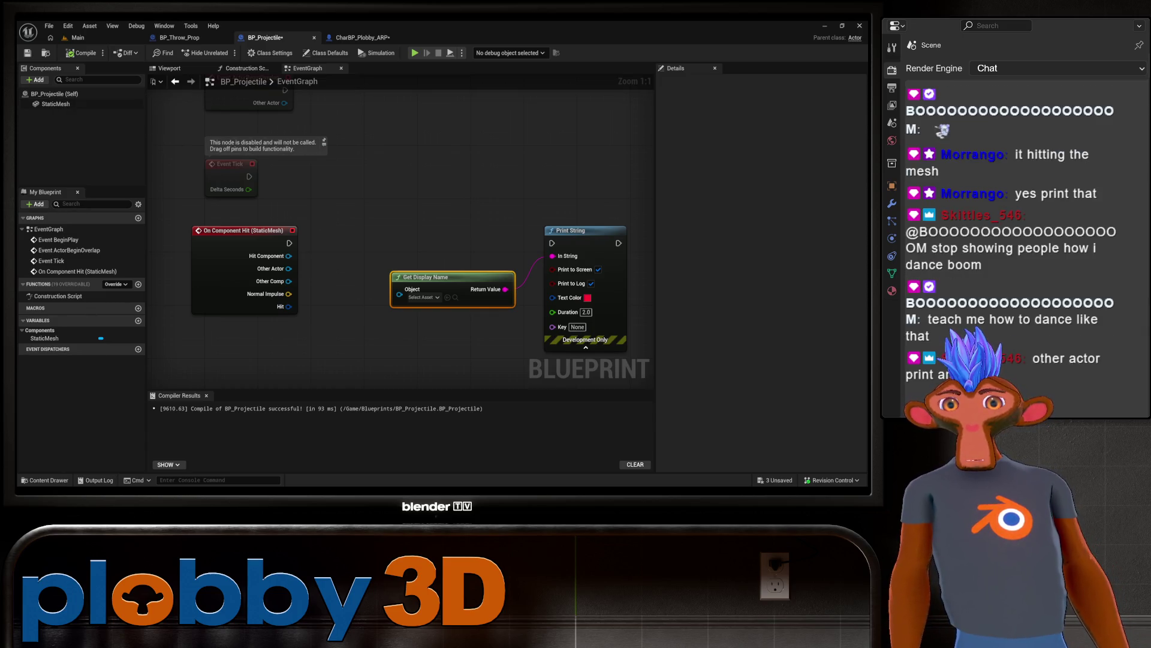
left_click(180, 38)
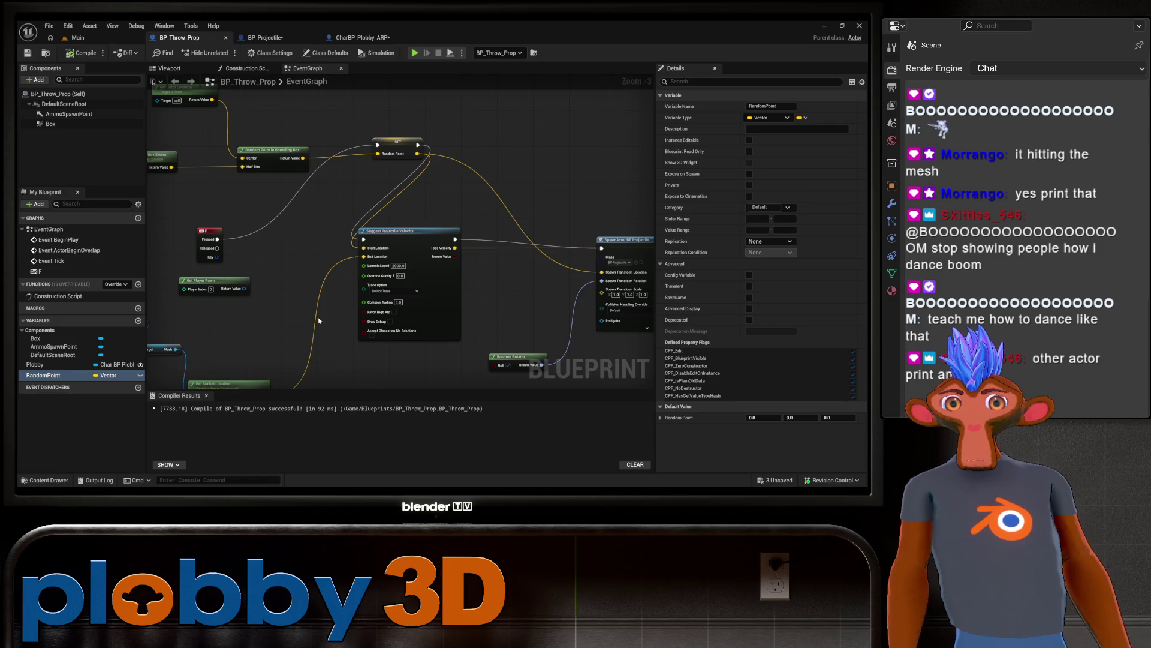
left_click(361, 38)
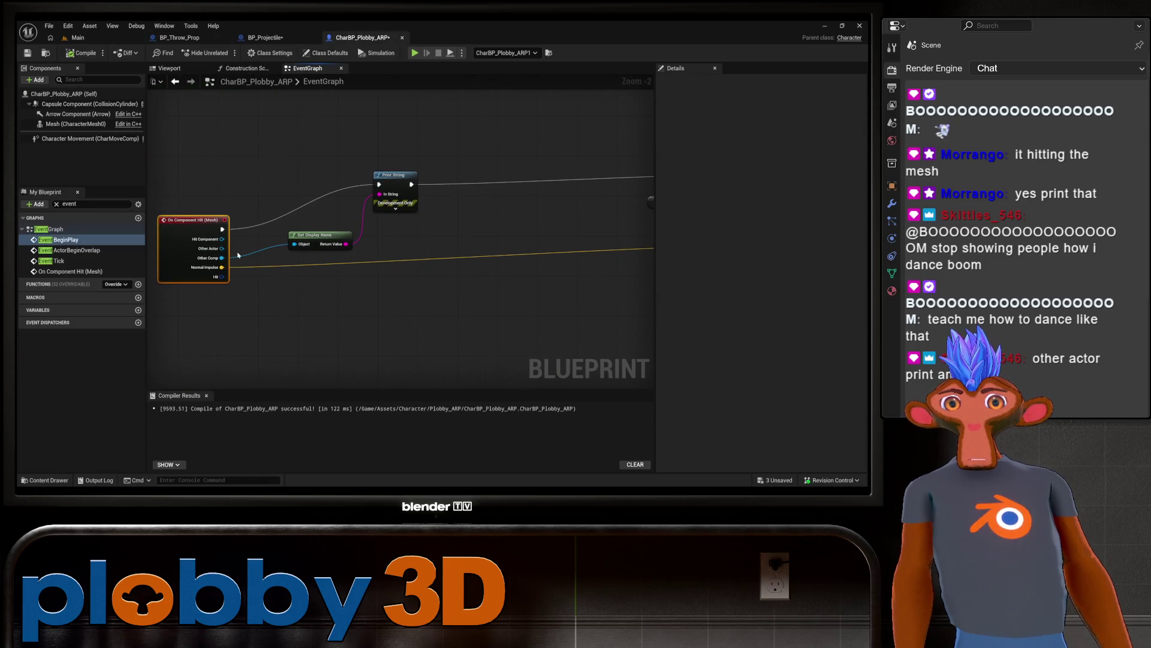
Step: Feed Other Actor into Get Display Name's Object pin and start a Play session
left_click_drag(222, 248, 294, 249)
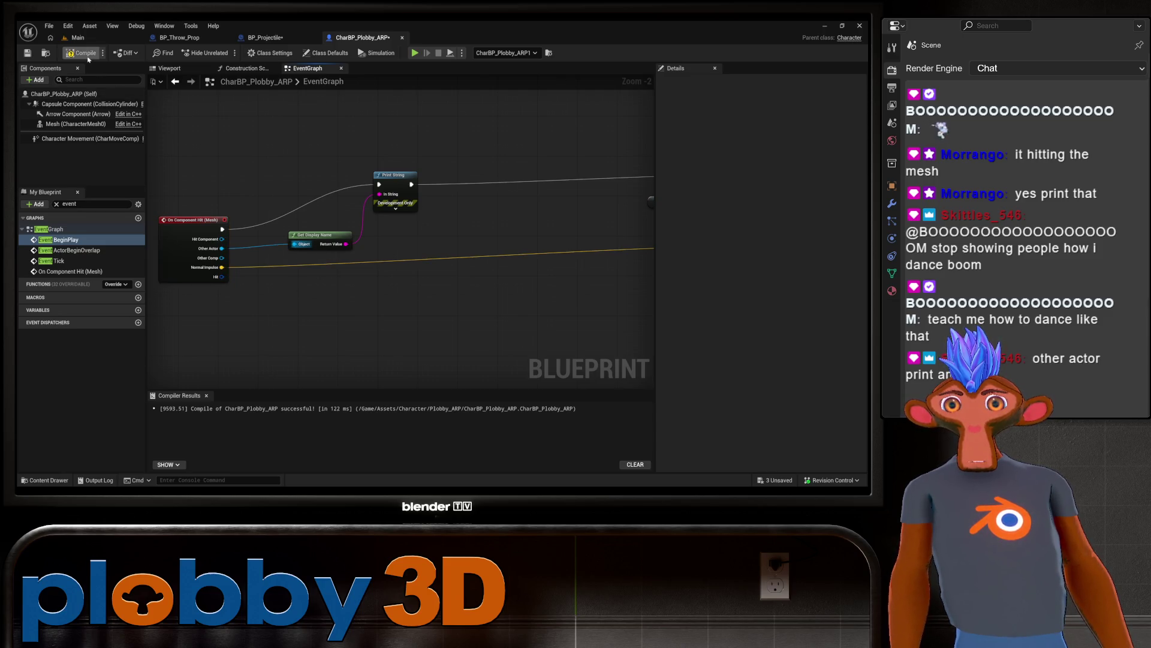
left_click(77, 37)
left_click(267, 52)
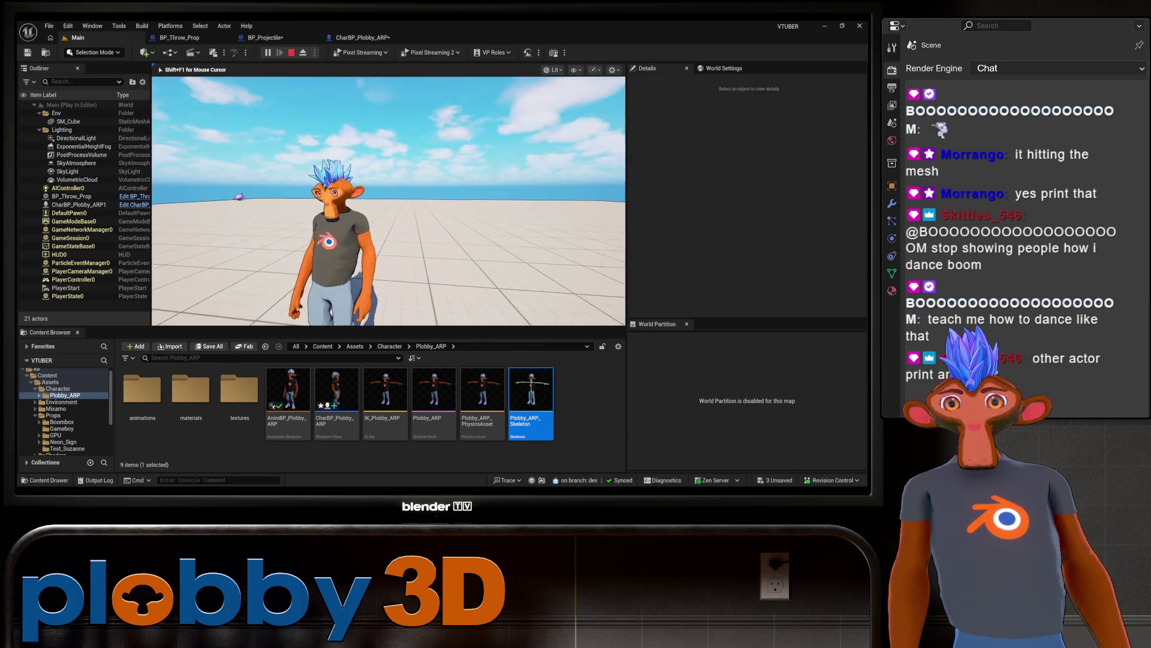
Step: Stop the play session and review CharBP_Plobby_ARP's hit event and Add Impulse nodes
key("Escape")
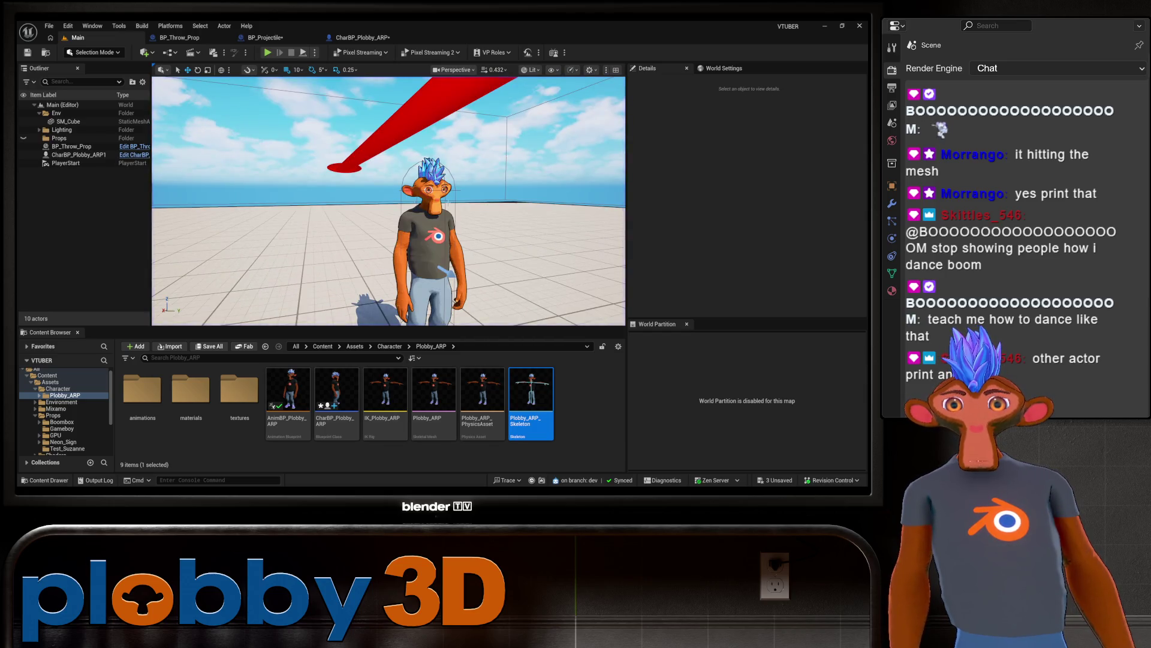
left_click(355, 39)
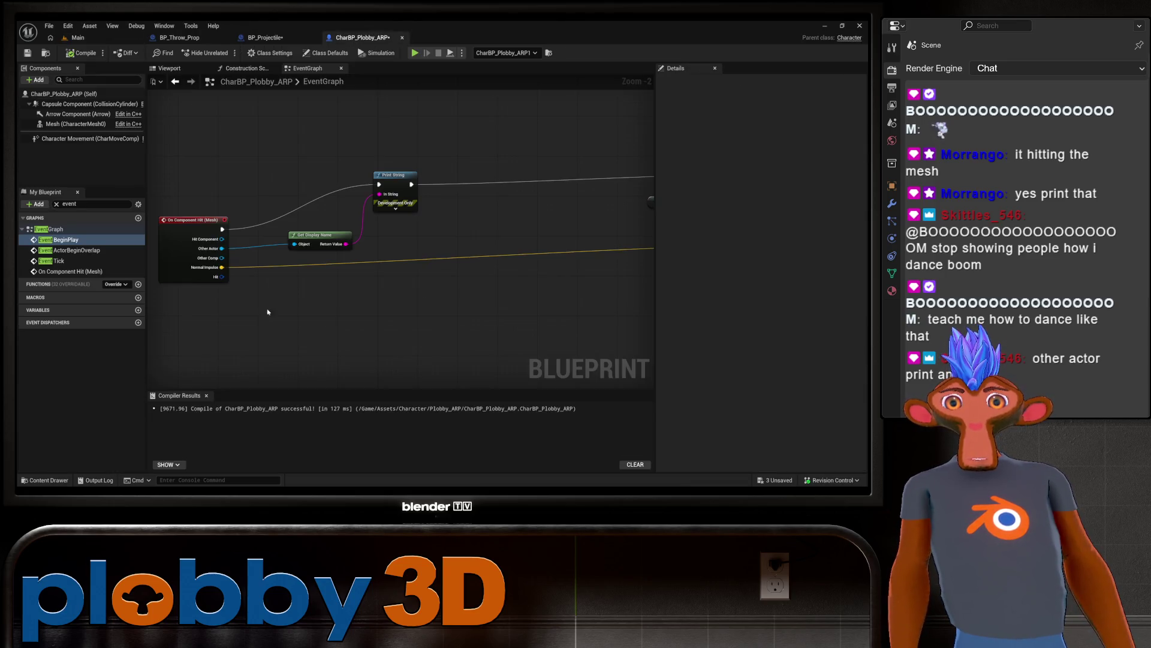
left_click_drag(388, 342, 500, 319)
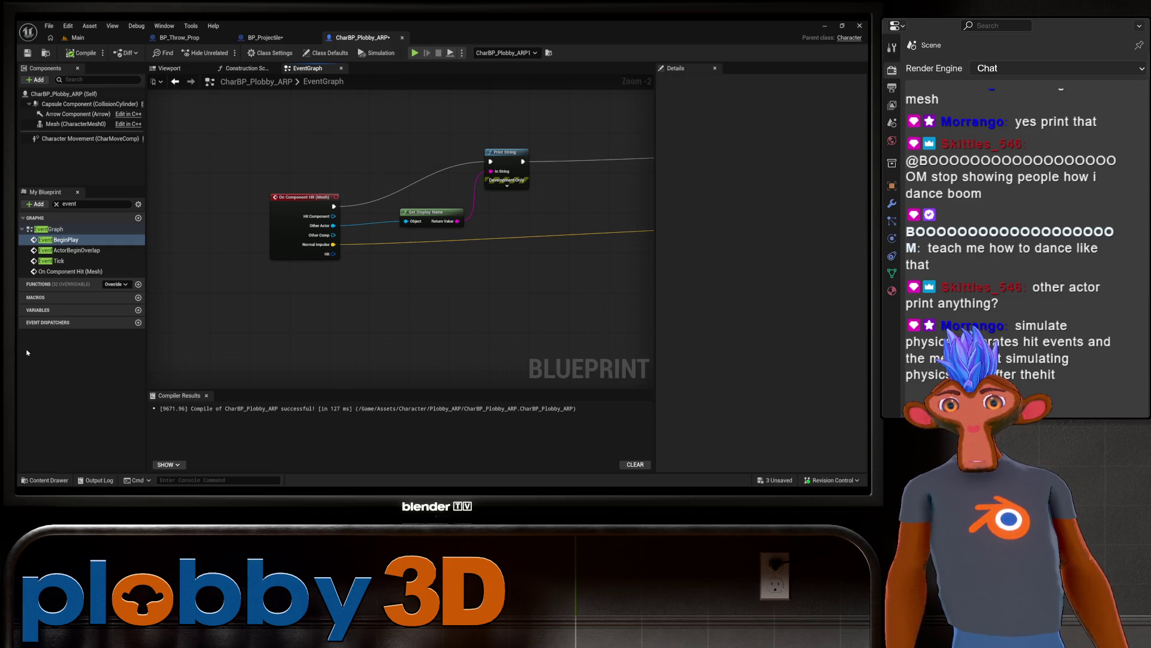
right_click(309, 383)
scroll(296, 308, "down", 2)
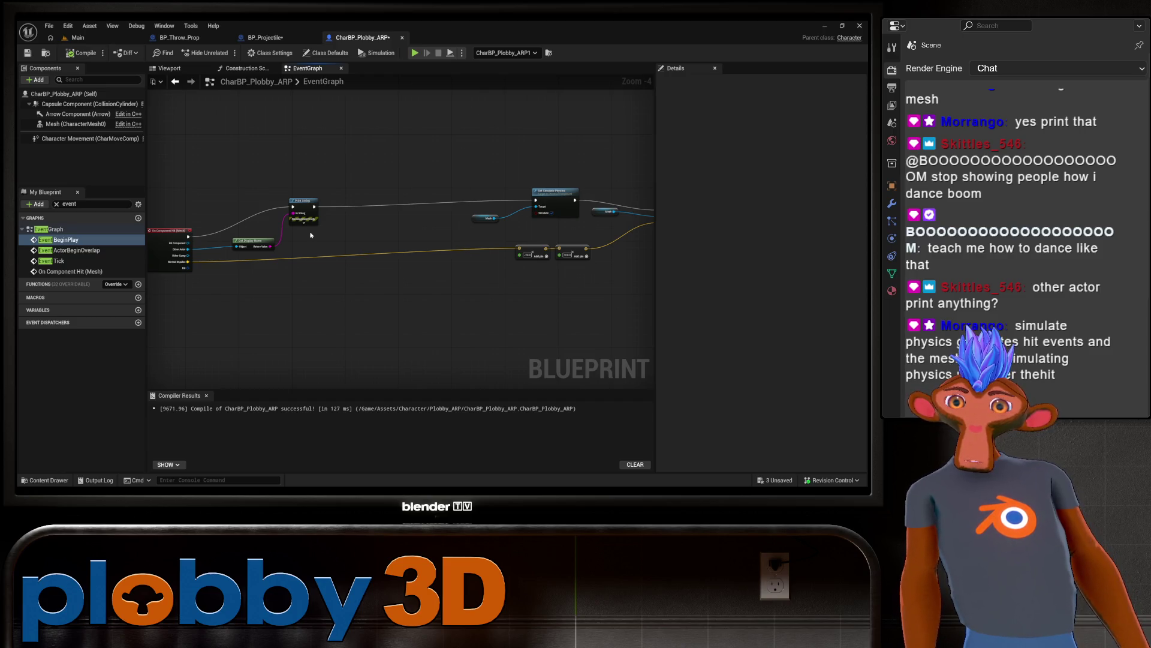
left_click_drag(311, 235, 153, 247)
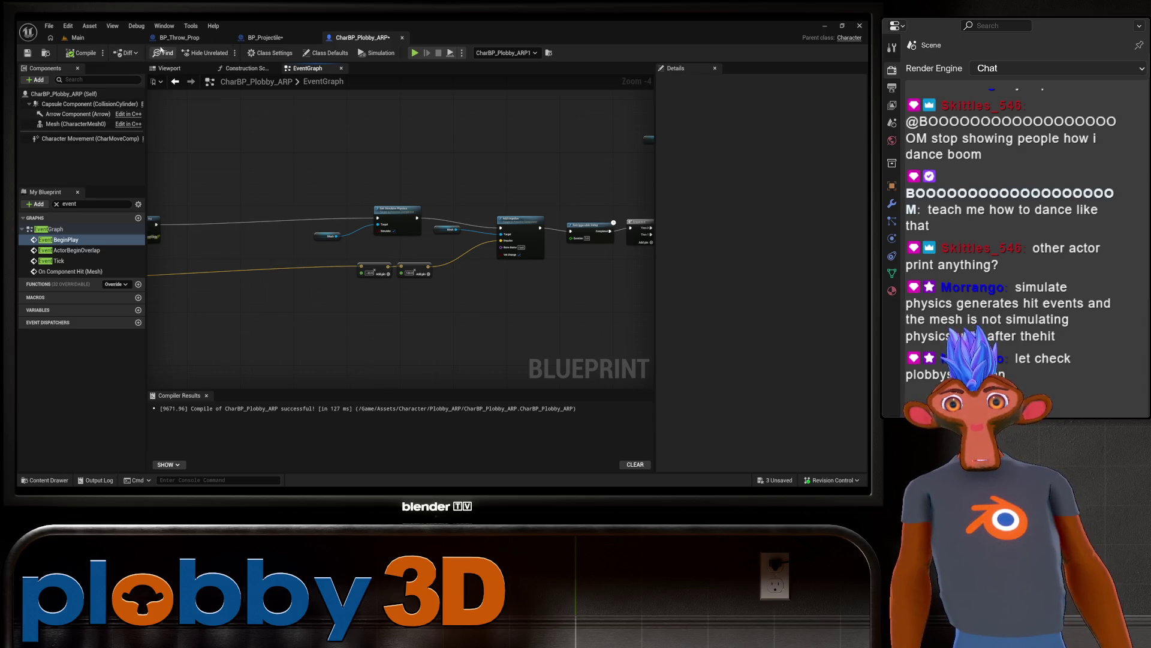
left_click(265, 38)
Step: Open the Plobby_ARP skeletal mesh, orbit it, view its Mesh mode details, then close it
left_click(77, 37)
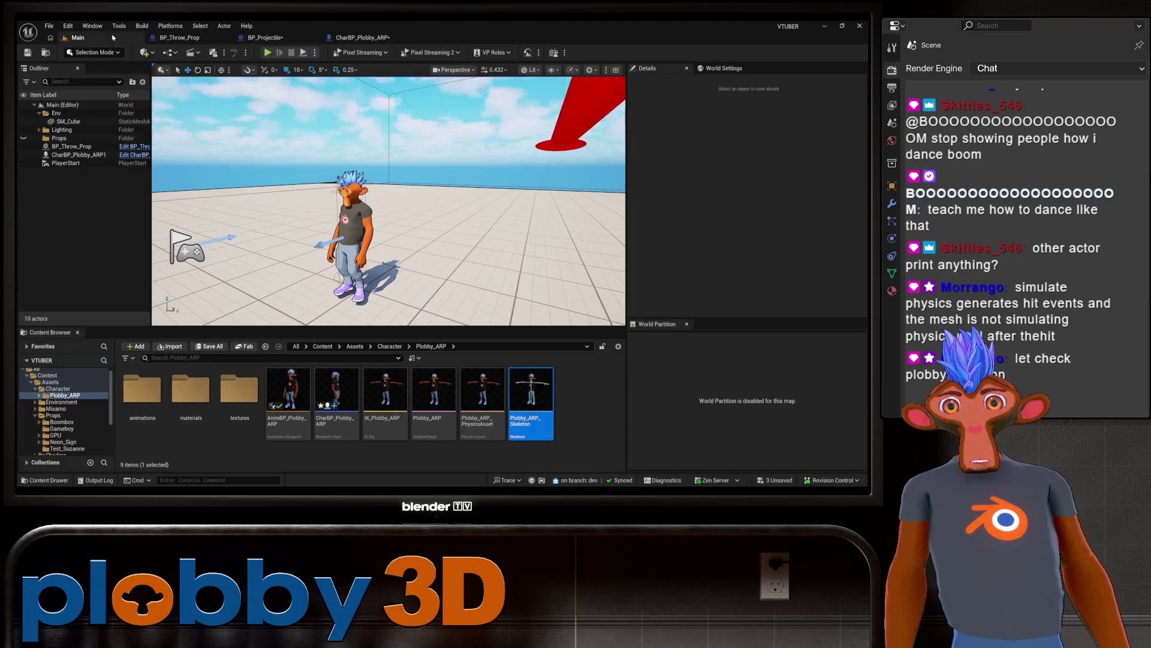
double_click(424, 398)
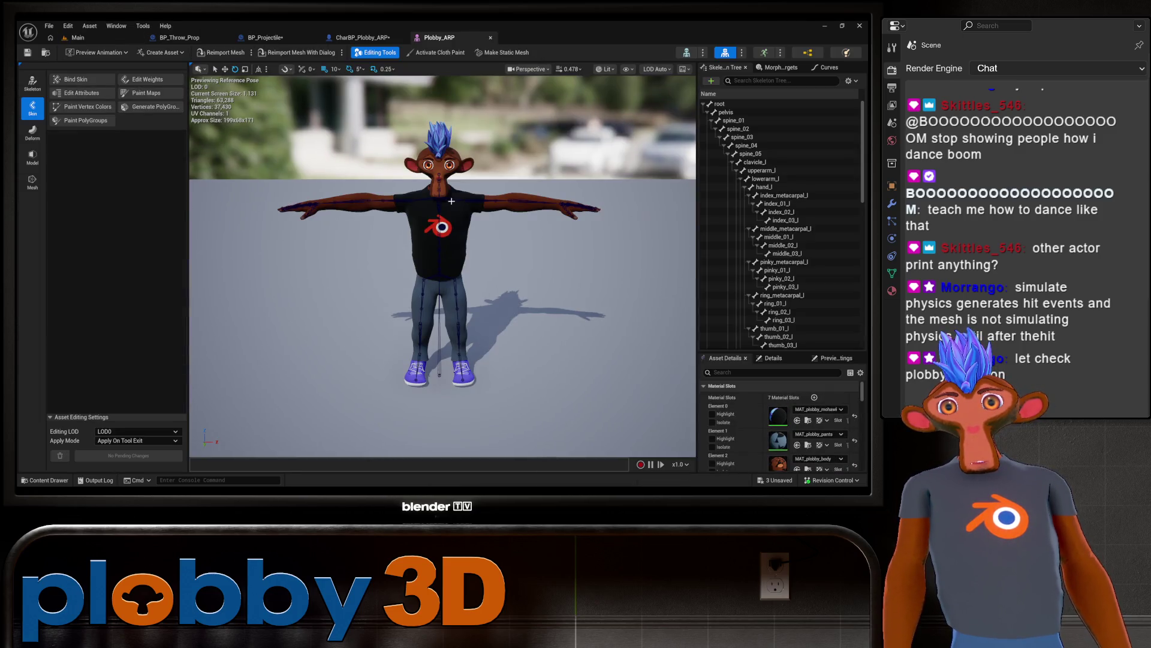
mouse_move(464, 172)
left_mouse_down()
mouse_move(444, 180)
mouse_move(474, 186)
mouse_move(464, 192)
mouse_move(232, 151)
left_mouse_up()
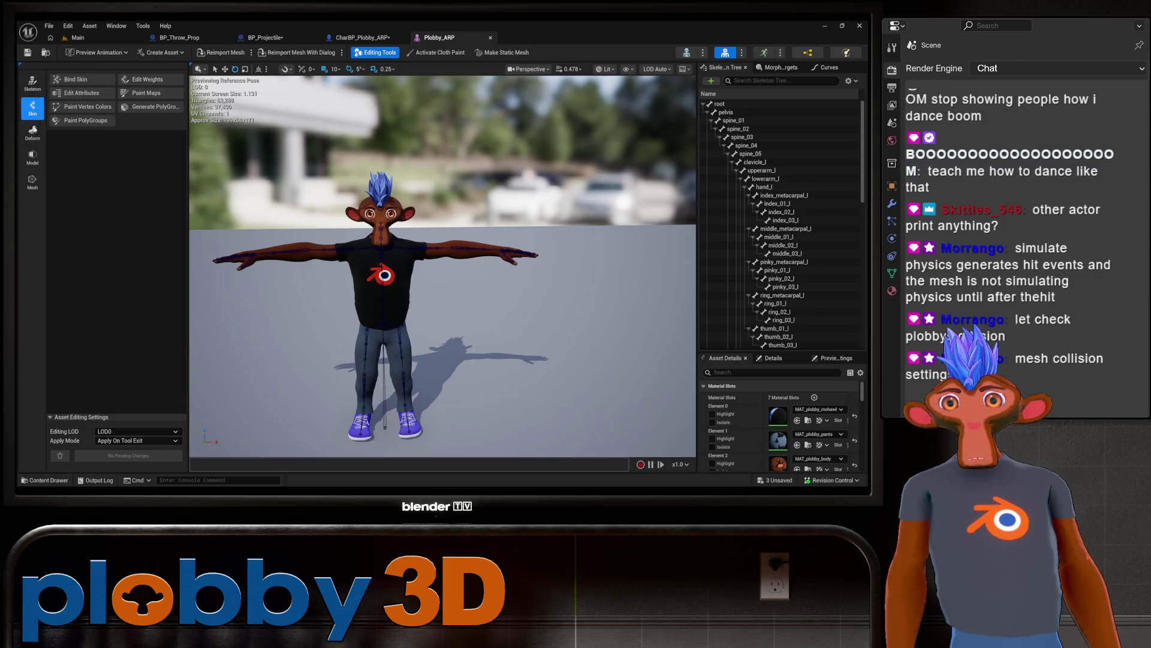
left_click(32, 182)
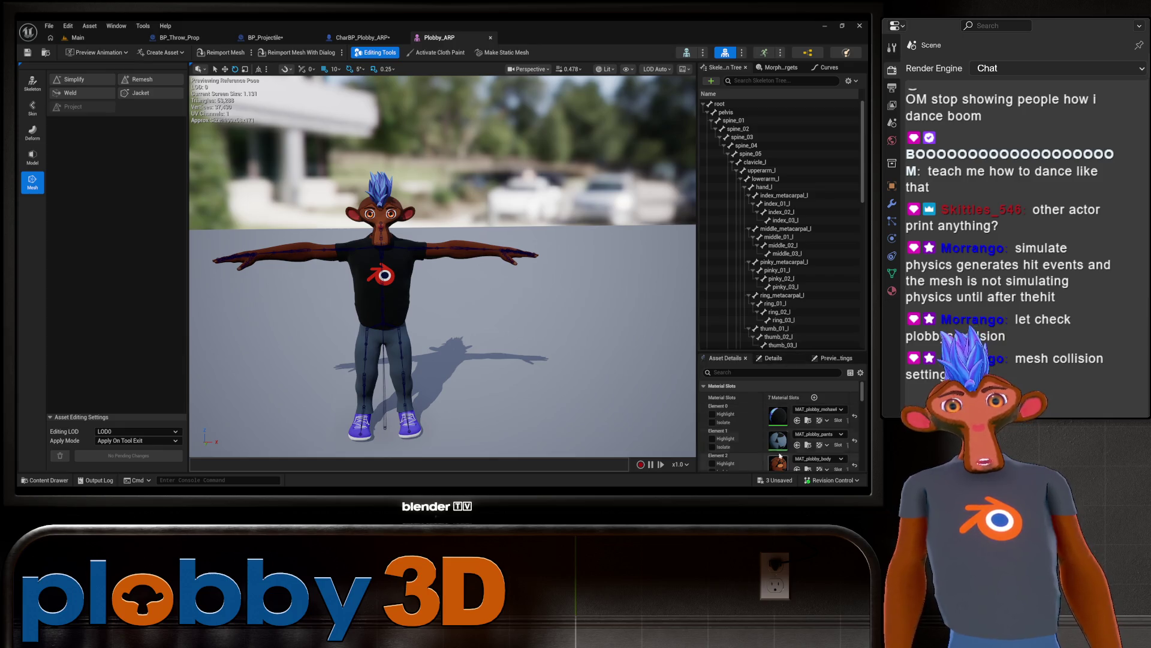
left_click(772, 358)
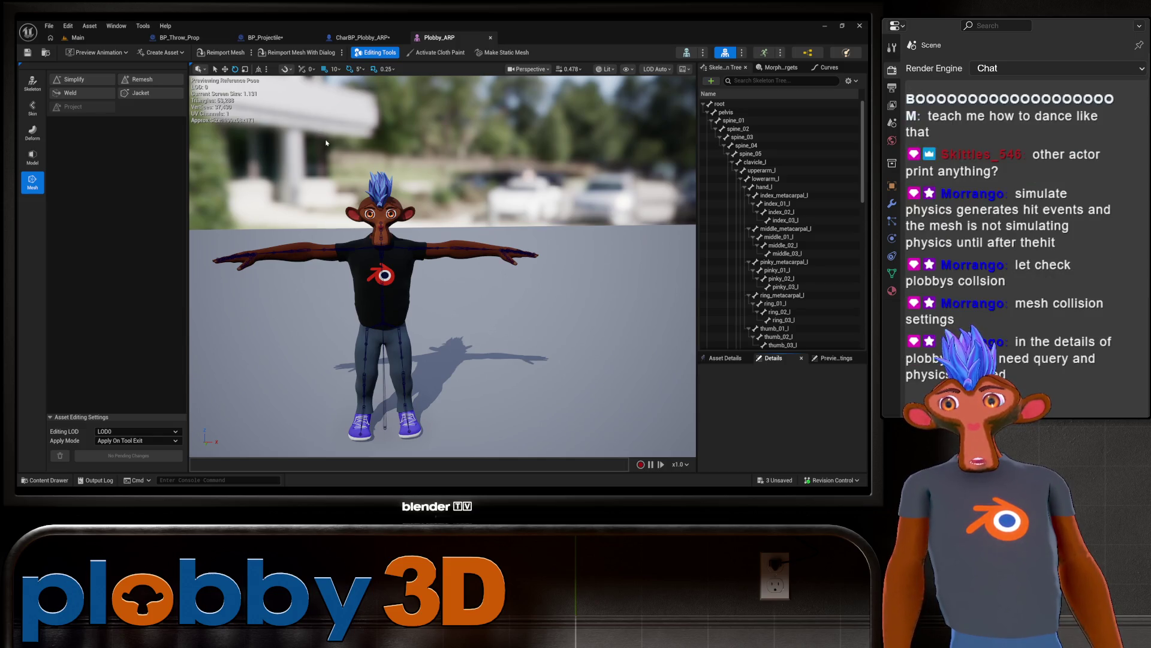
left_click(491, 38)
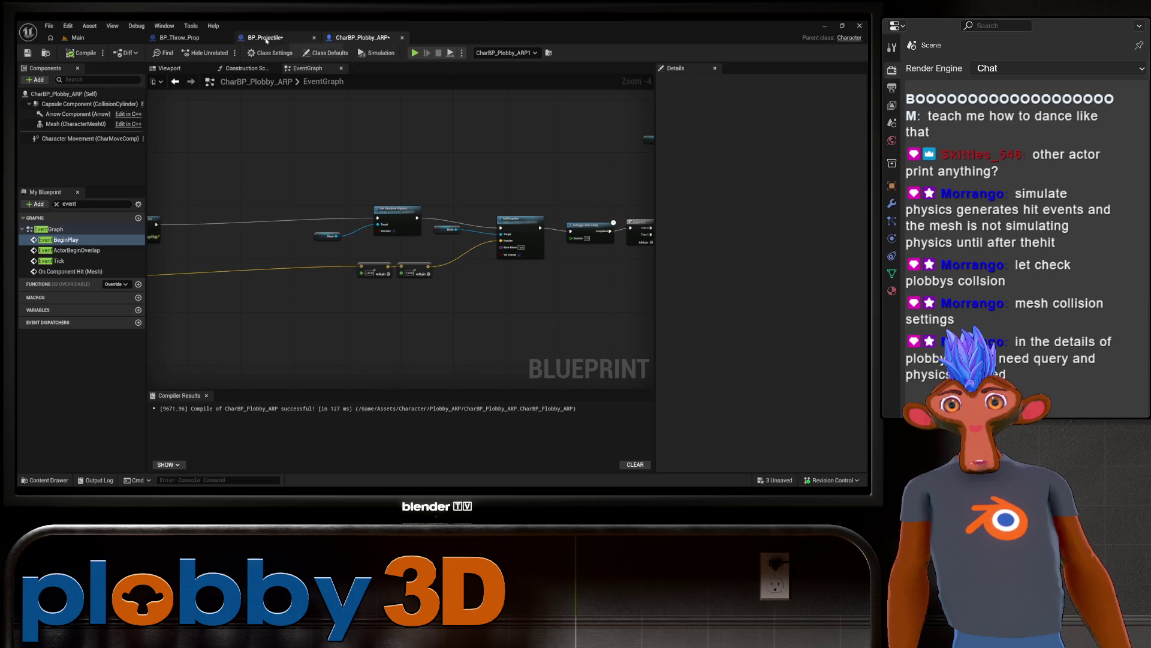
Step: Select the character's Mesh component and filter its Details by 'quer', then clear the filter
left_click(180, 37)
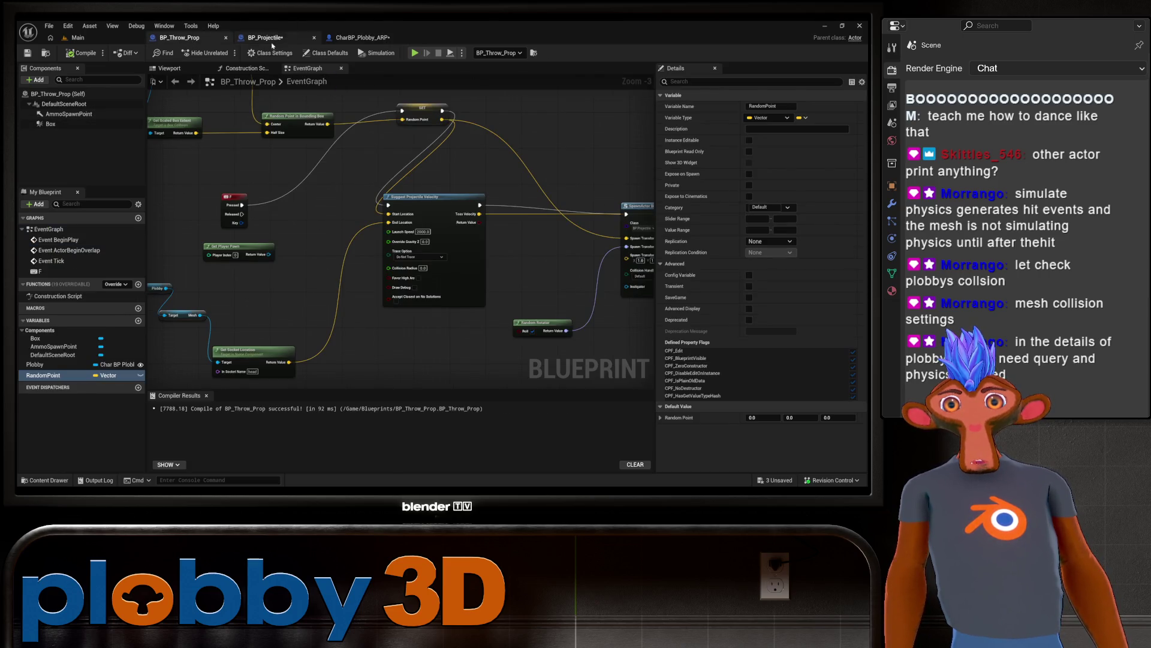
left_click(360, 37)
left_click(69, 124)
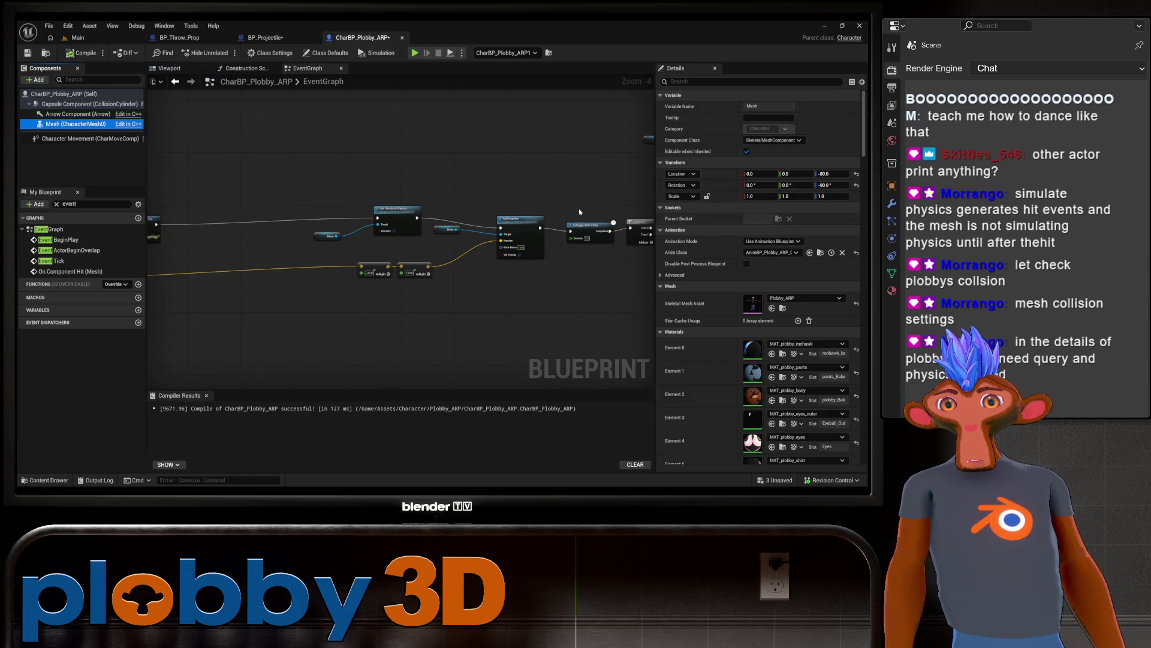
left_click(720, 82)
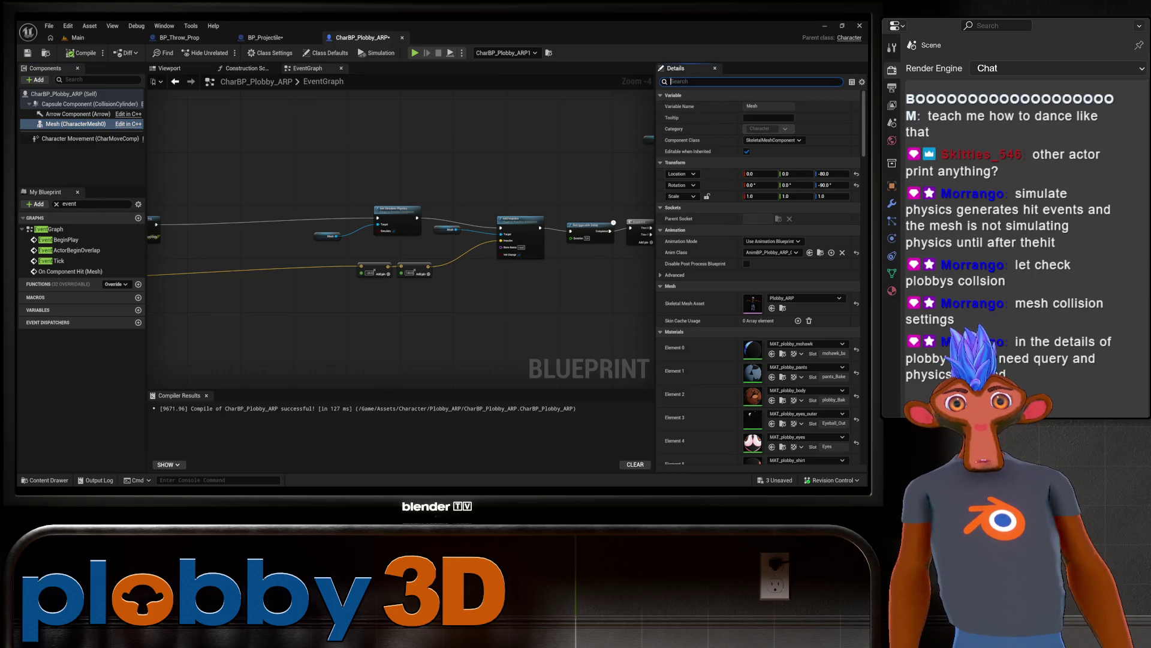
type("quer")
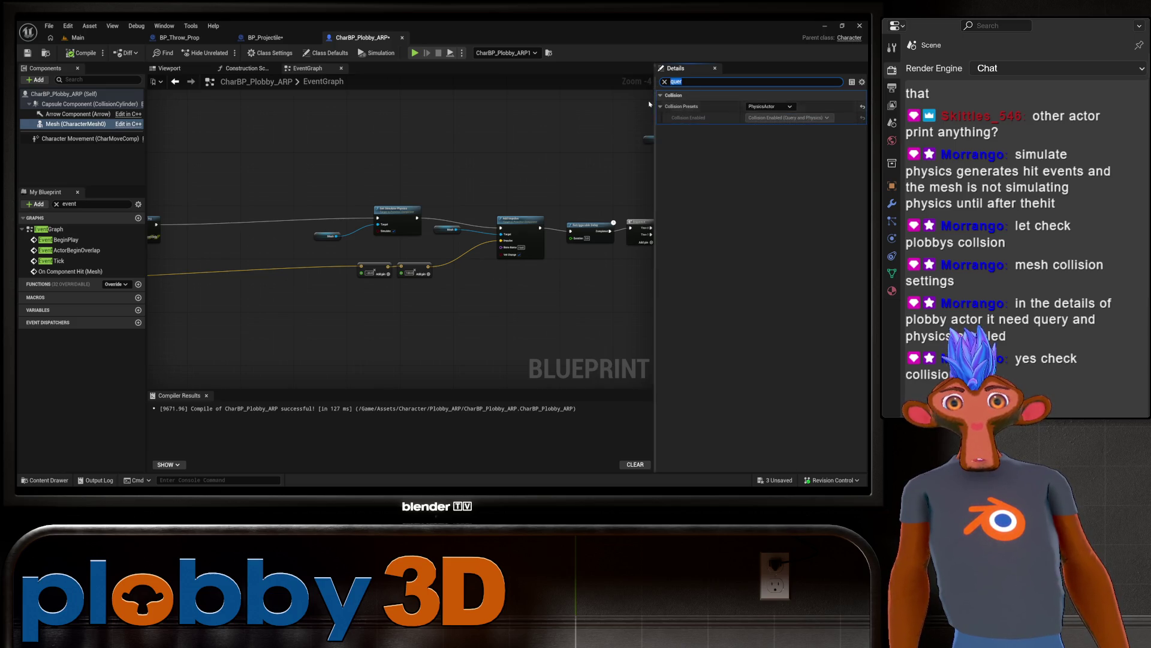
key("BackSpace")
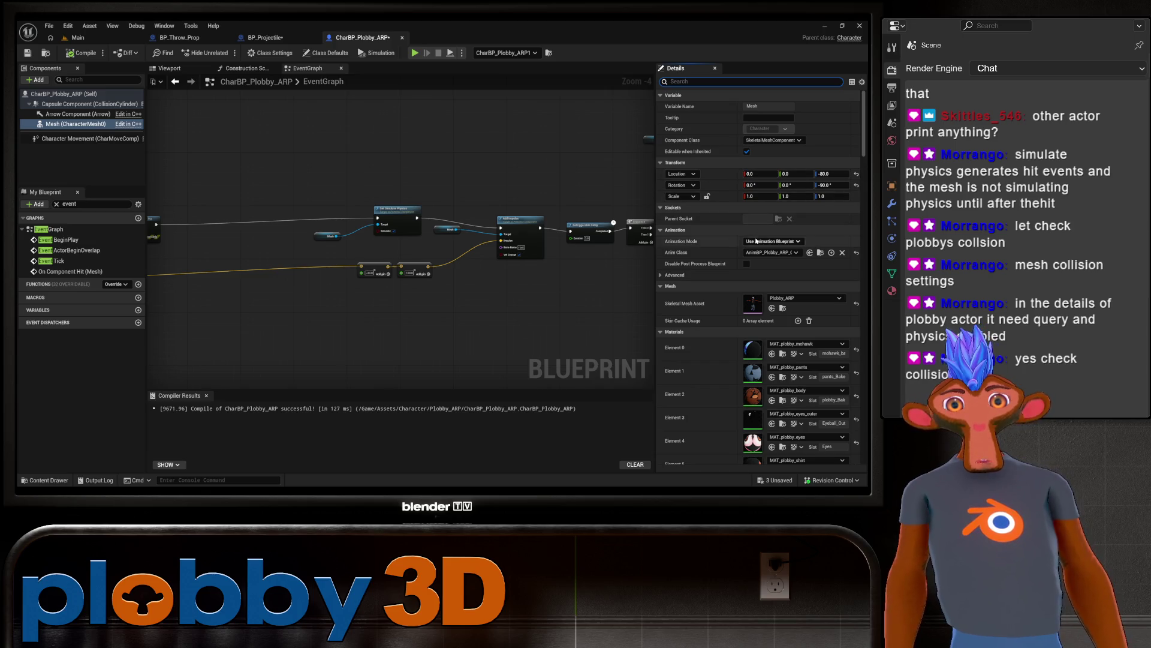
Step: Scroll through the Mesh component's Physics and Collision settings
scroll(789, 243, "down", 5)
scroll(789, 242, "down", 5)
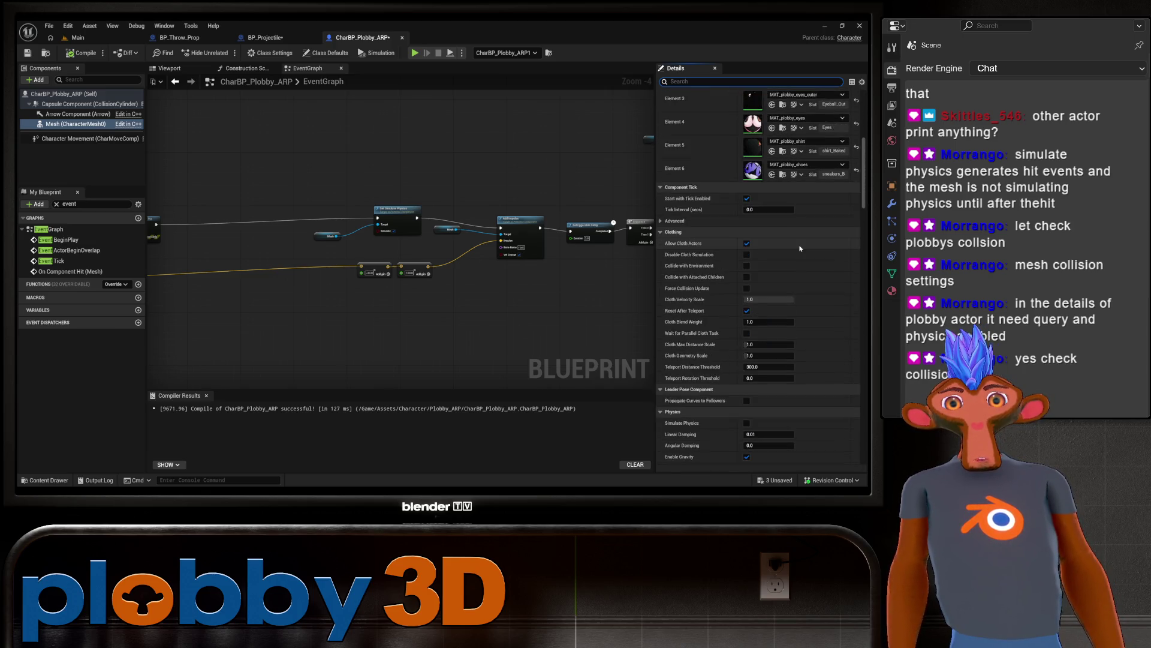
scroll(706, 216, "down", 4)
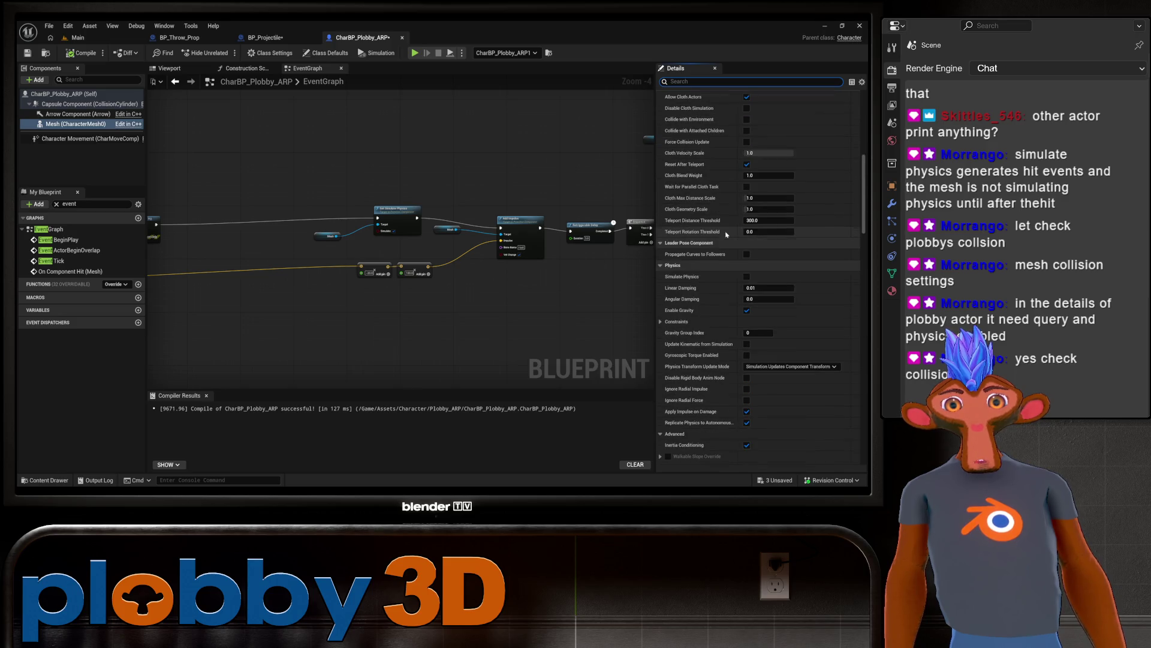
scroll(686, 235, "down", 2)
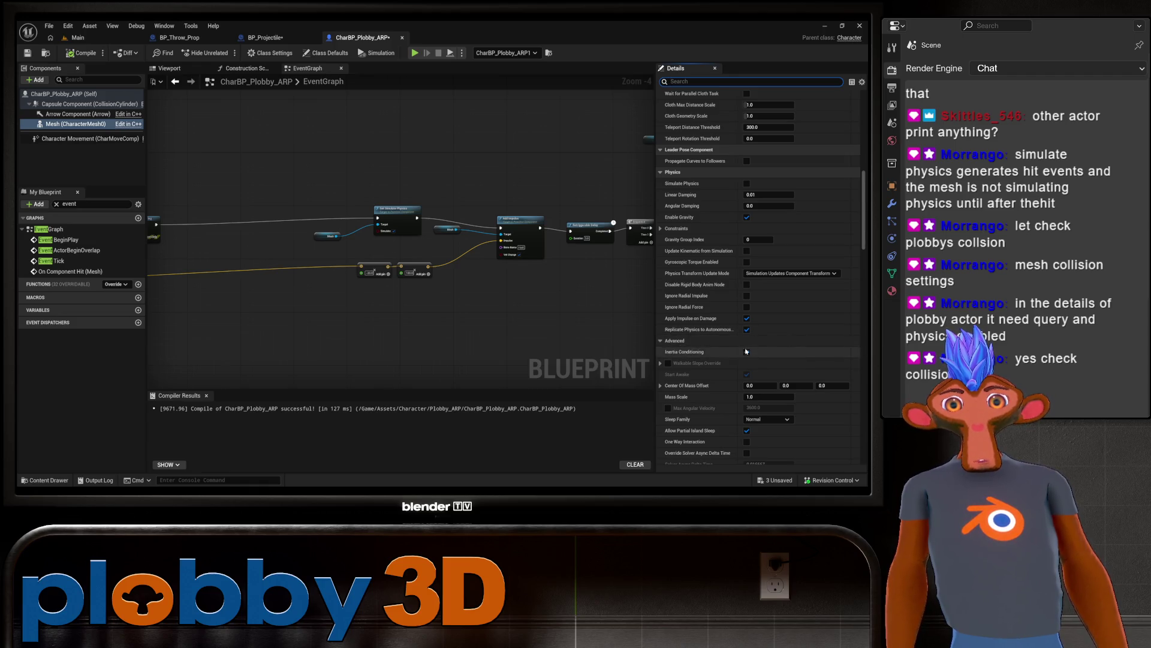
scroll(717, 330, "down", 5)
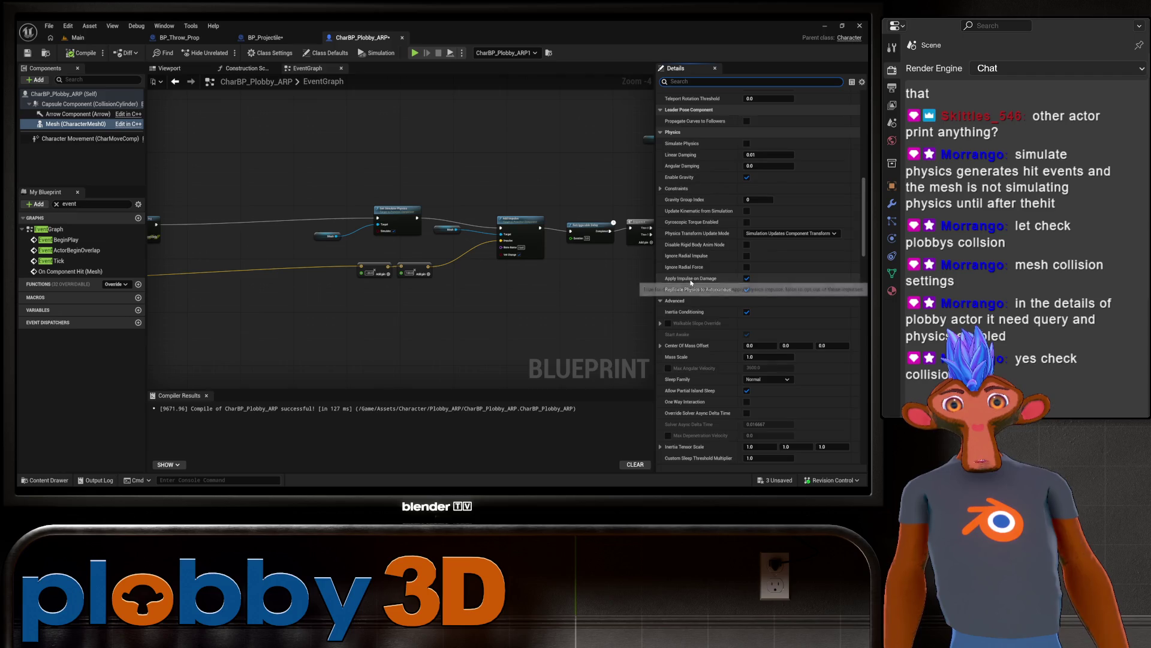
scroll(704, 277, "down", 10)
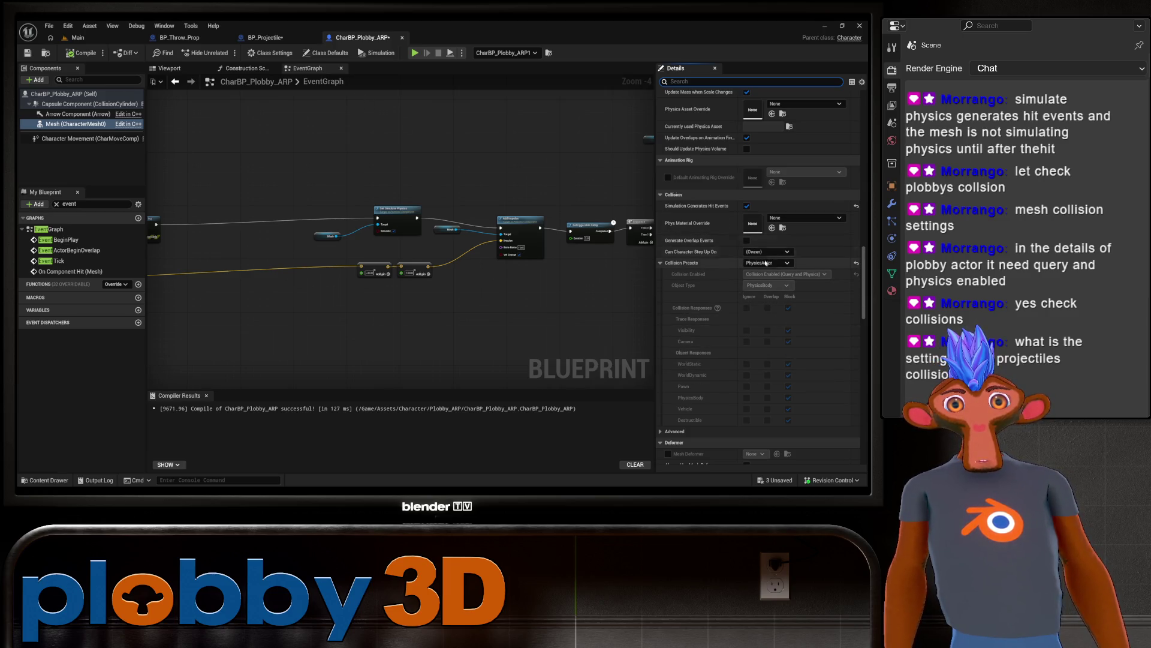
left_click(266, 37)
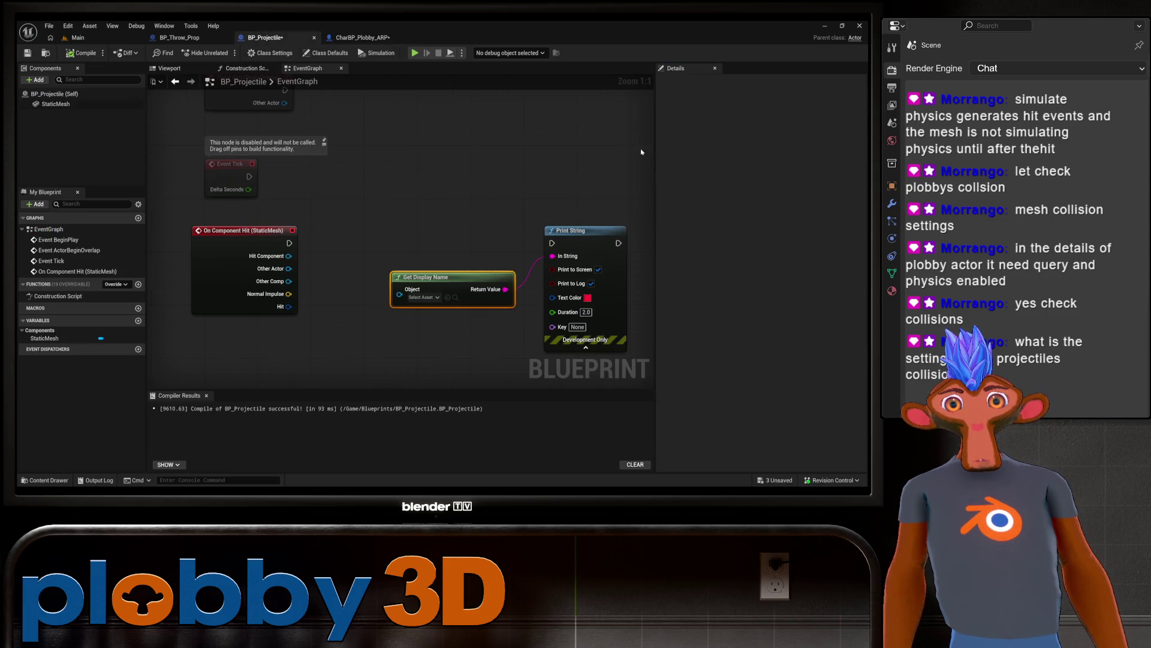
Step: Select BP_Projectile's StaticMesh component and scroll down to its Collision section
left_click(60, 94)
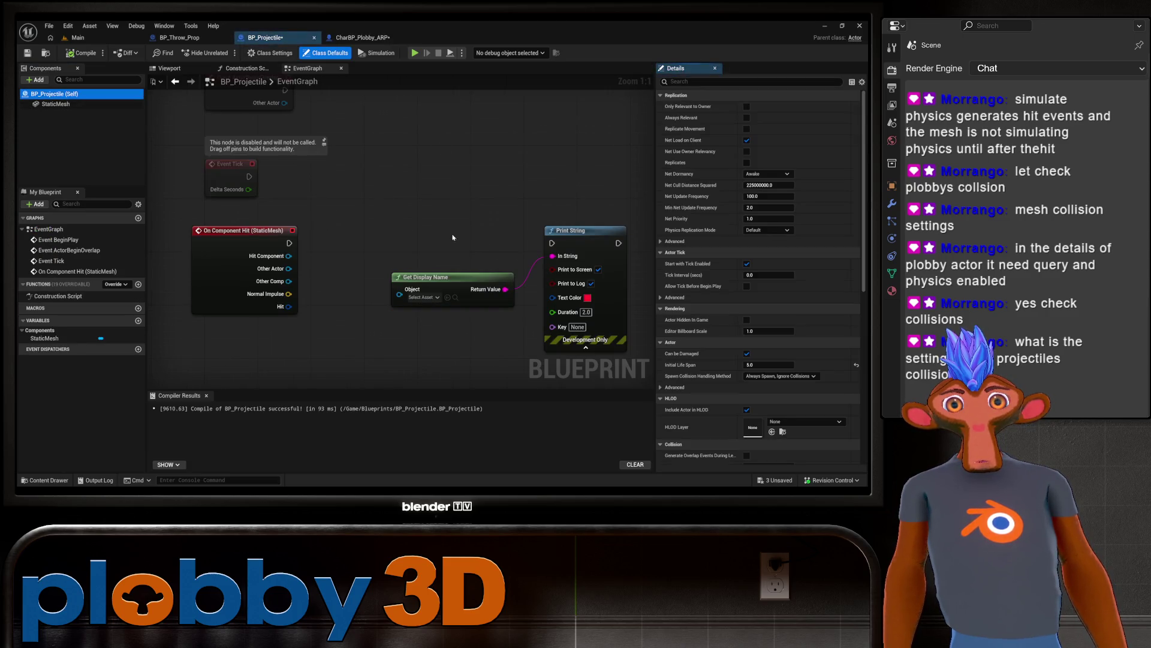
left_click(60, 104)
scroll(747, 312, "down", 10)
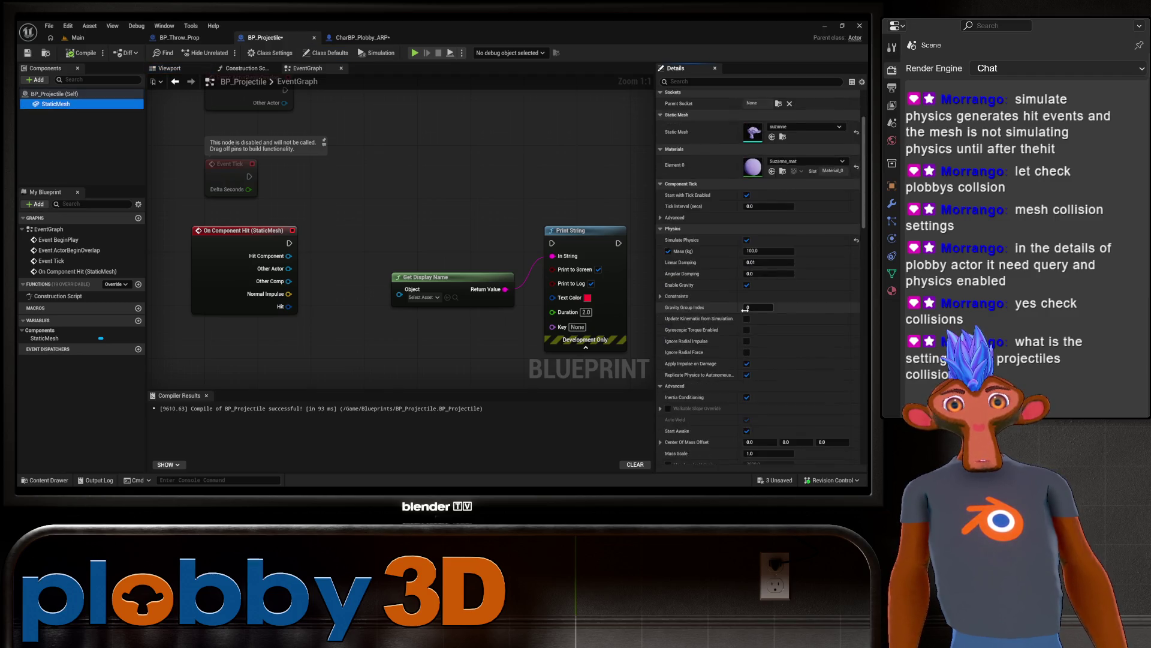
scroll(747, 313, "down", 10)
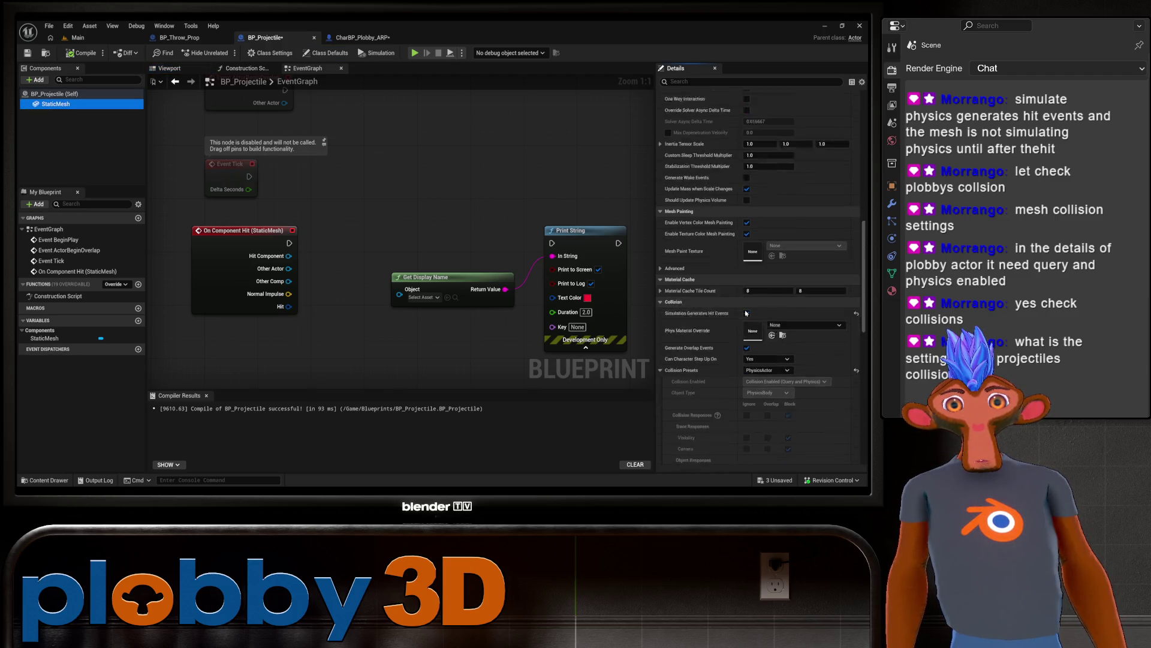
scroll(755, 225, "down", 5)
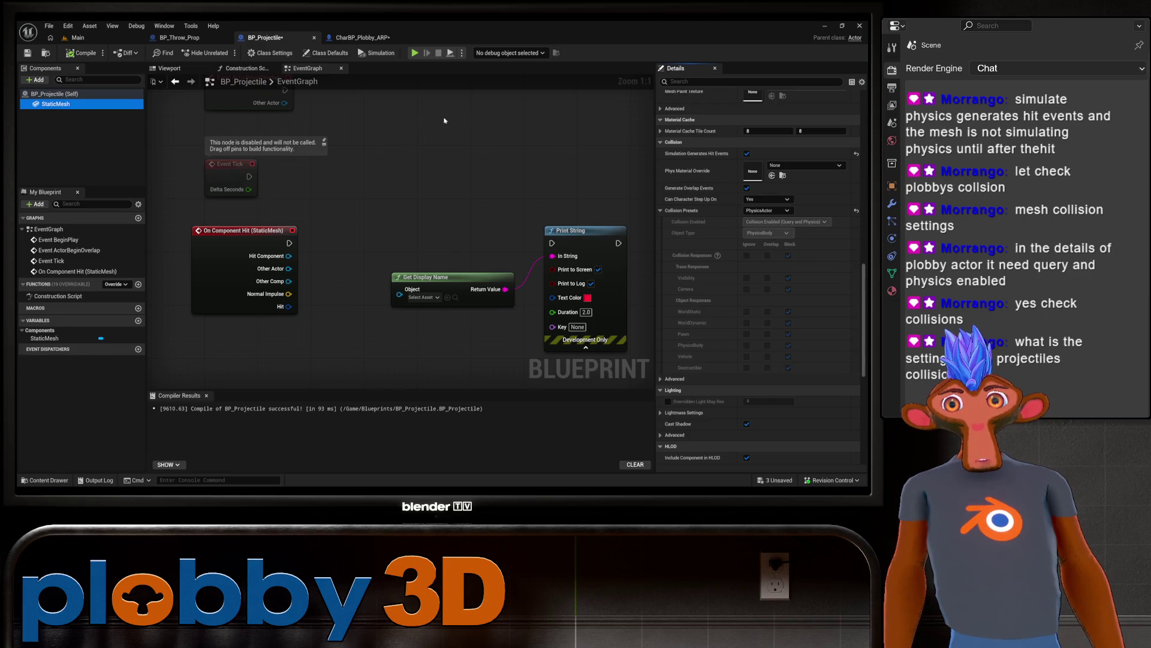
Step: Compare the projectile's collision settings with the character mesh's settings
left_click(363, 38)
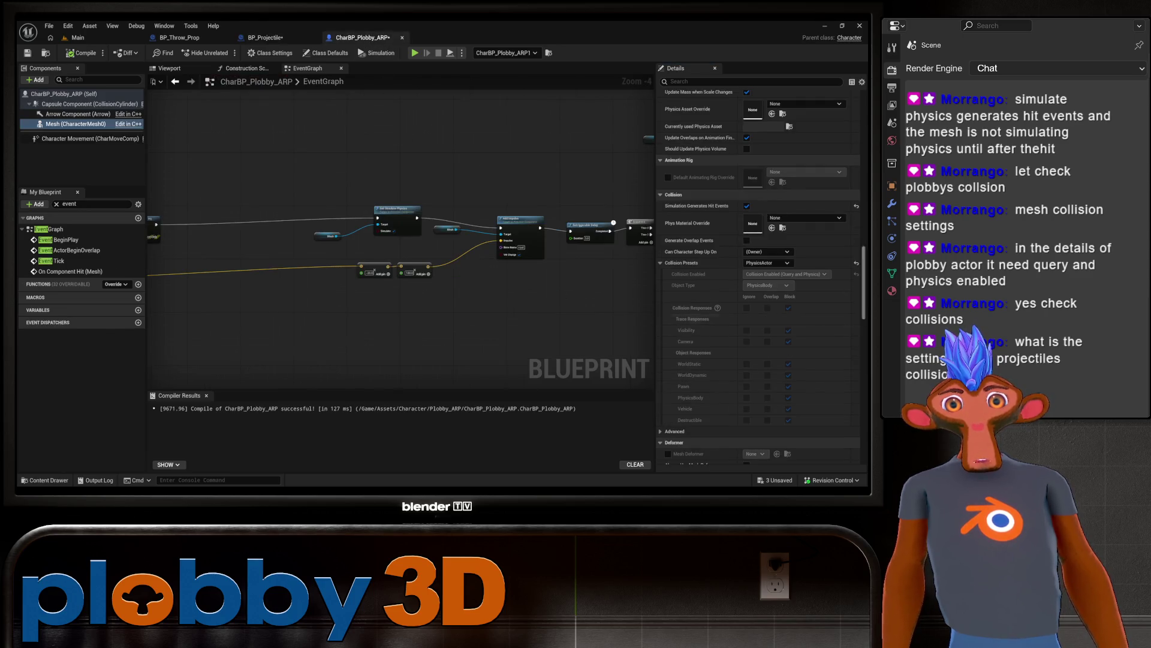
left_click(266, 38)
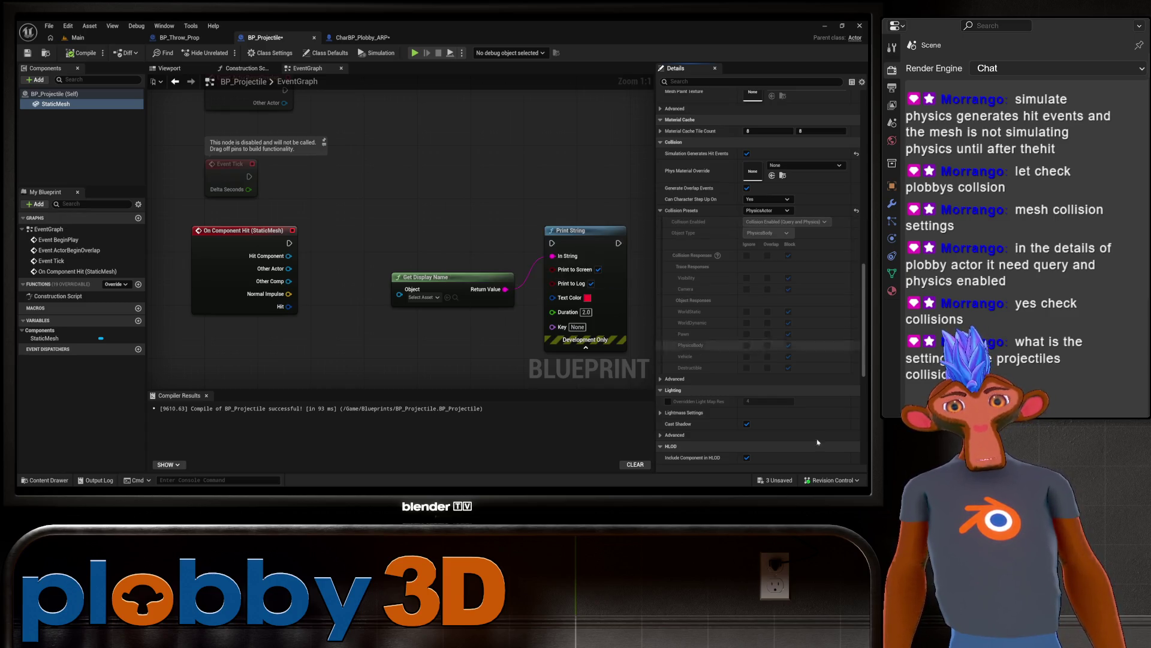
scroll(719, 246, "down", 5)
scroll(743, 269, "down", 4)
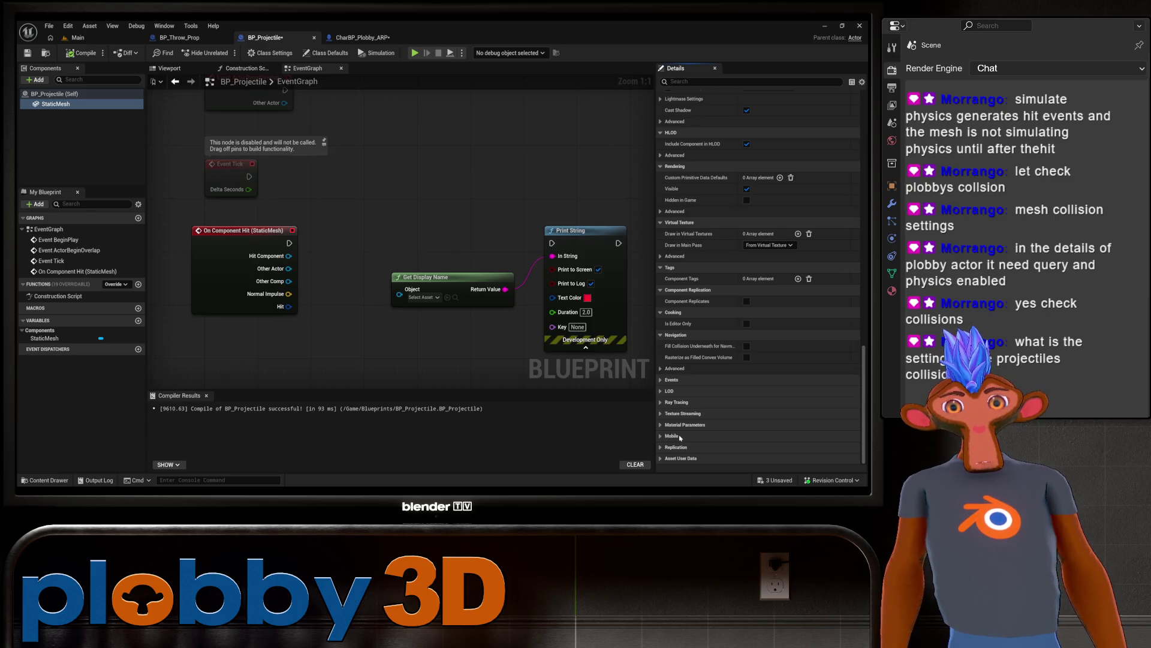
scroll(680, 437, "up", 8)
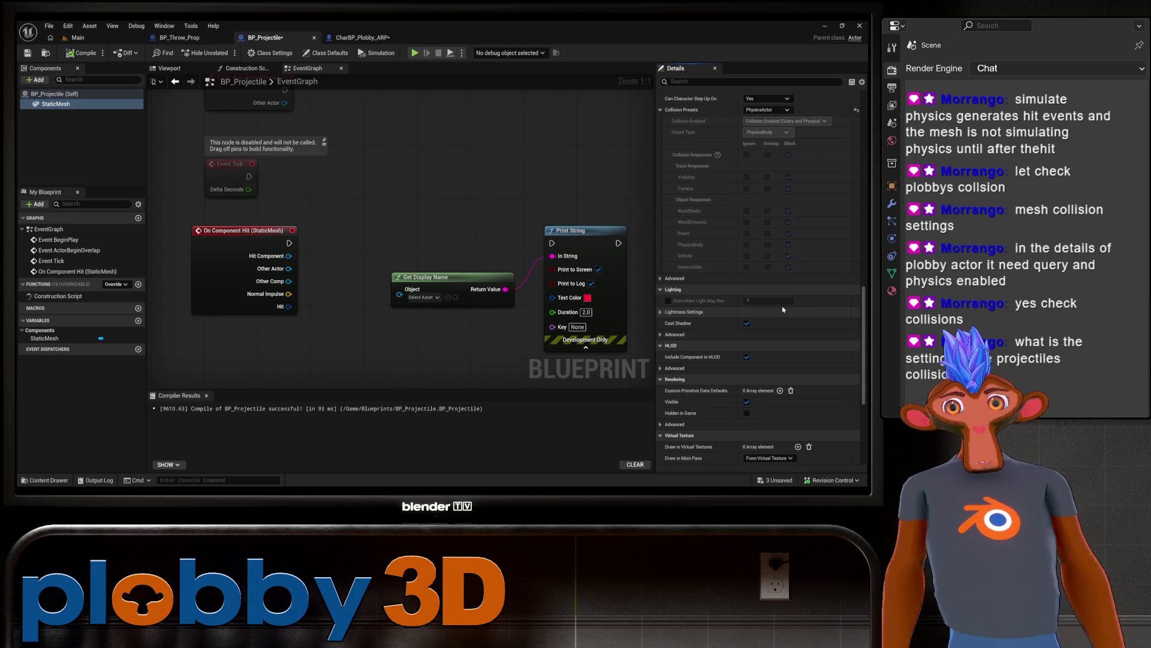
scroll(783, 310, "up", 5)
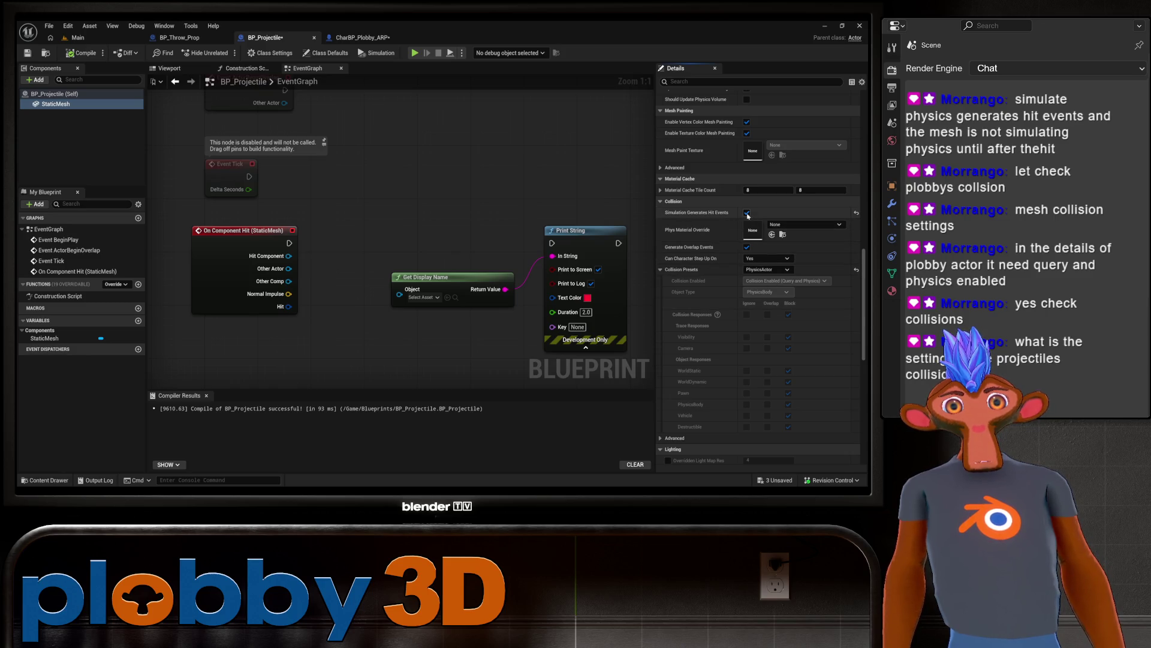
left_click(362, 37)
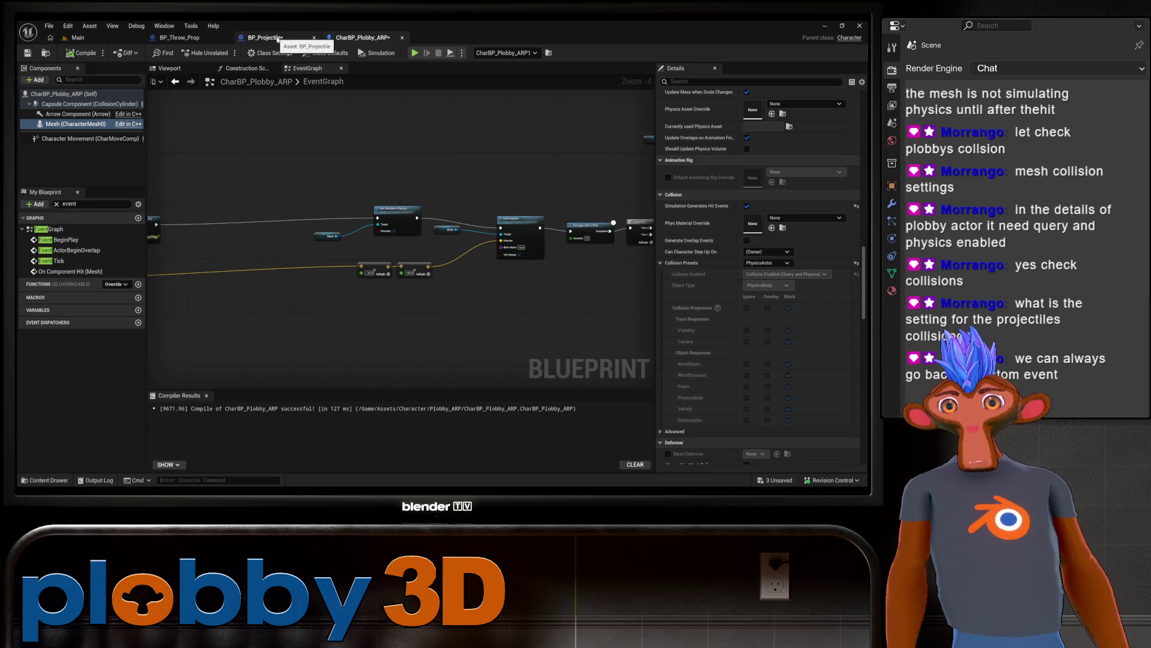
Step: In BP_Projectile, zoom and pan the event graph to the On Component Hit event
mouse_move(225, 306)
left_mouse_down()
mouse_move(510, 304)
mouse_move(180, 303)
left_mouse_up()
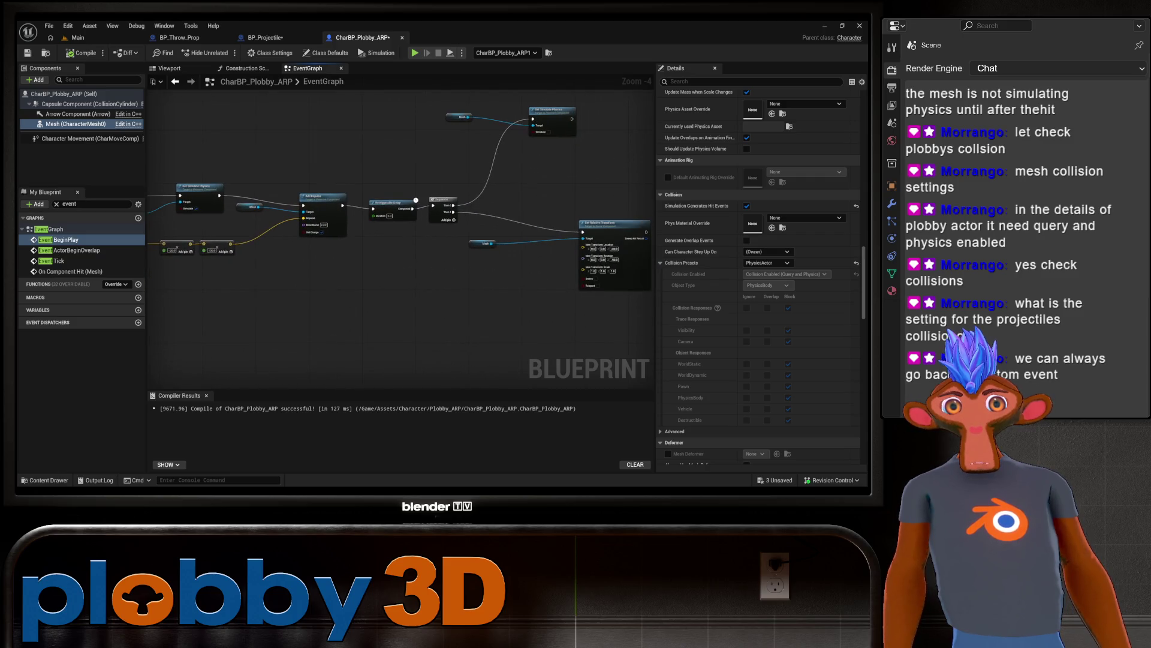
mouse_move(564, 303)
left_mouse_down()
mouse_move(452, 329)
mouse_move(509, 324)
mouse_move(540, 352)
left_mouse_up()
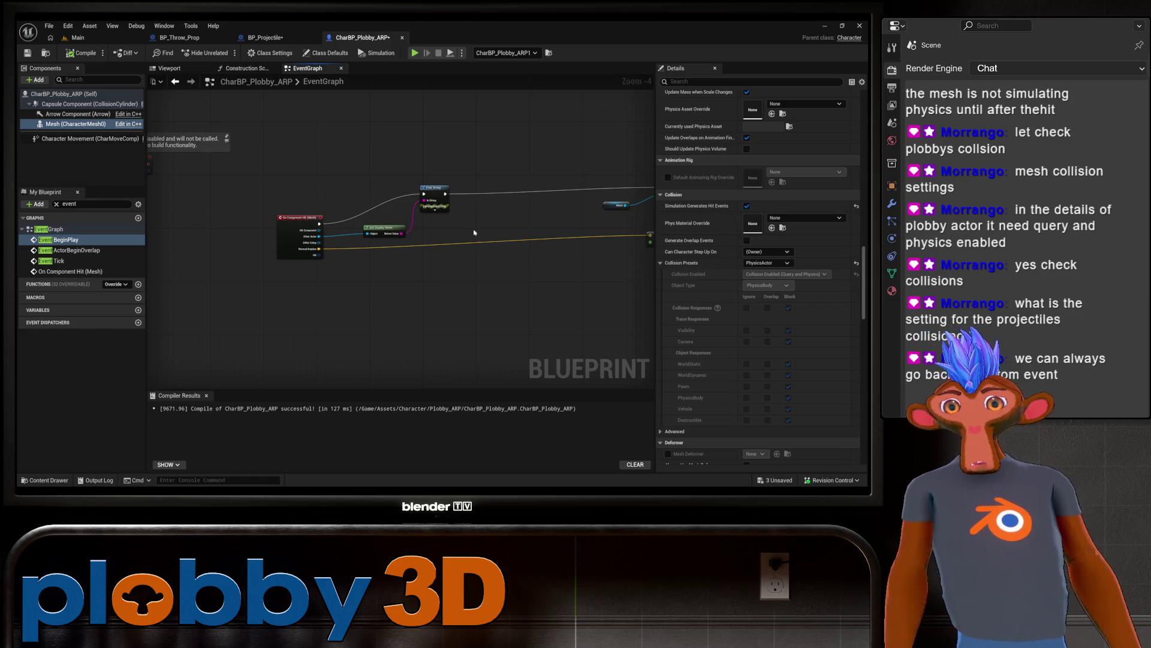
left_click(264, 37)
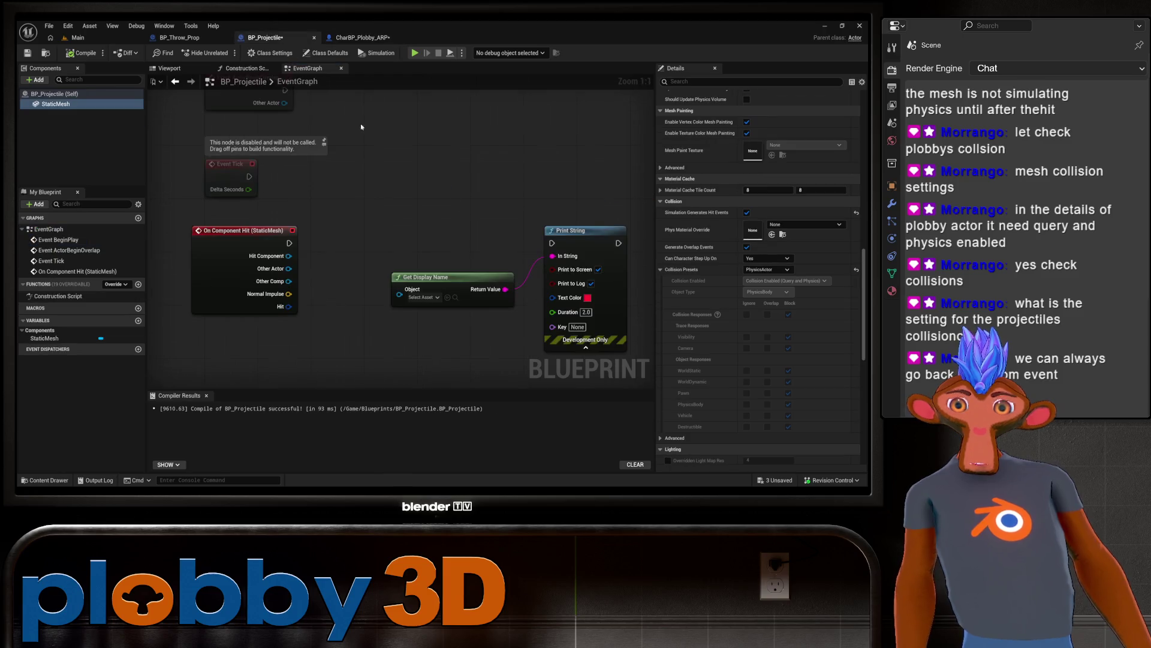
scroll(416, 177, "up", 2)
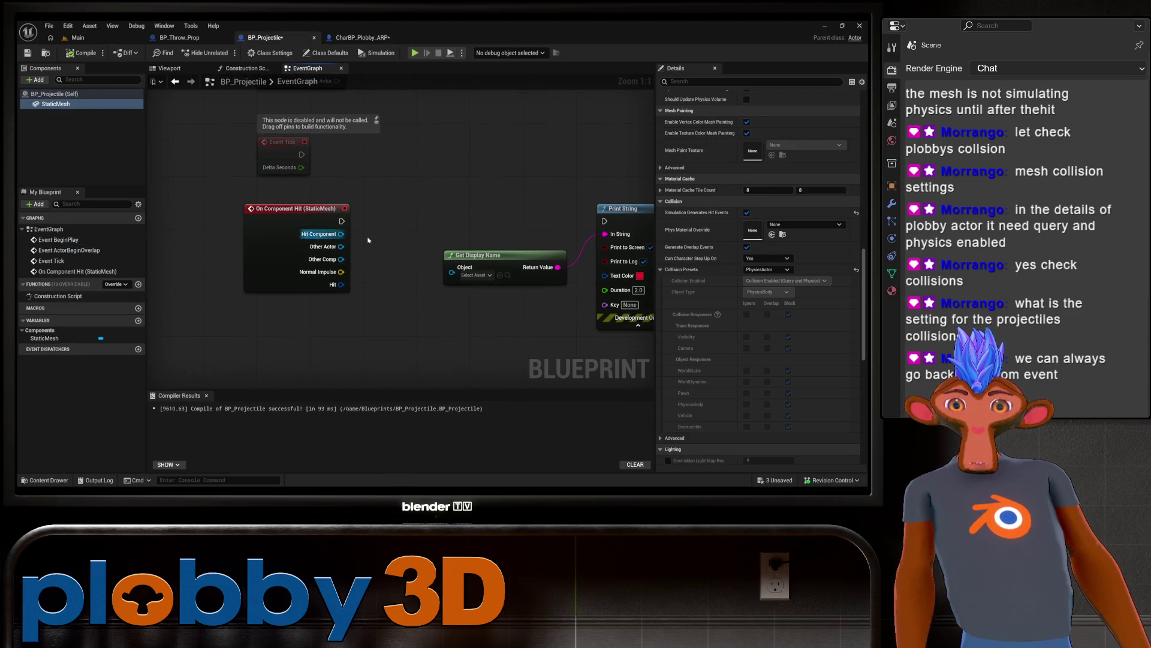
scroll(472, 196, "down", 2)
scroll(539, 240, "up", 2)
scroll(340, 328, "down", 4)
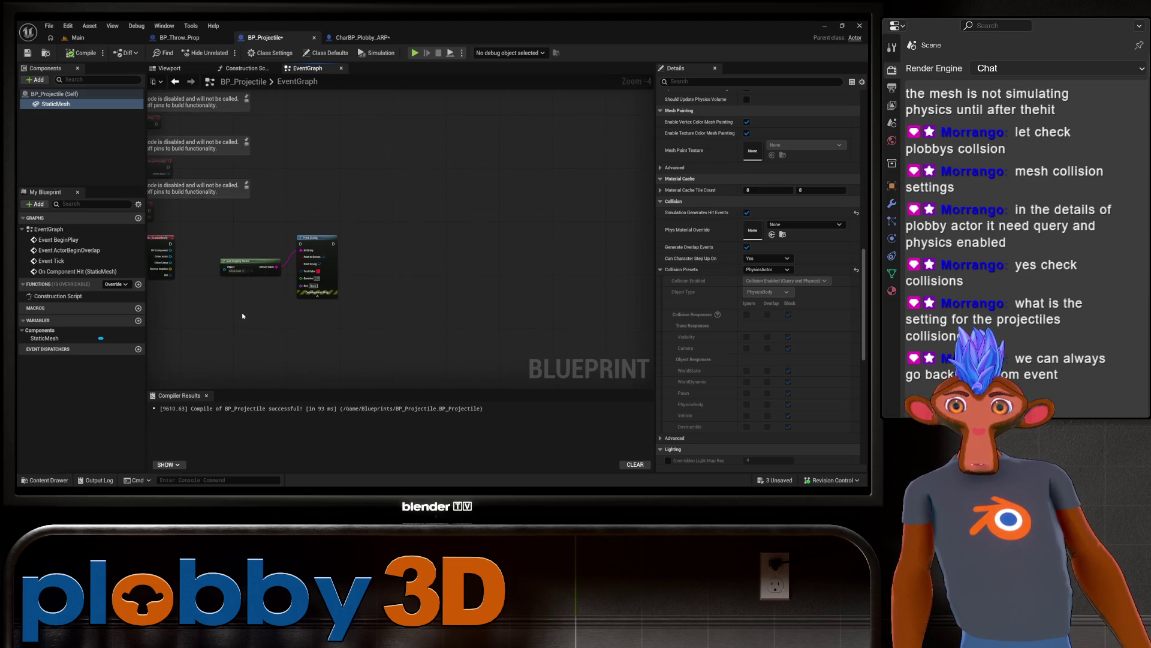
left_click_drag(242, 316, 375, 300)
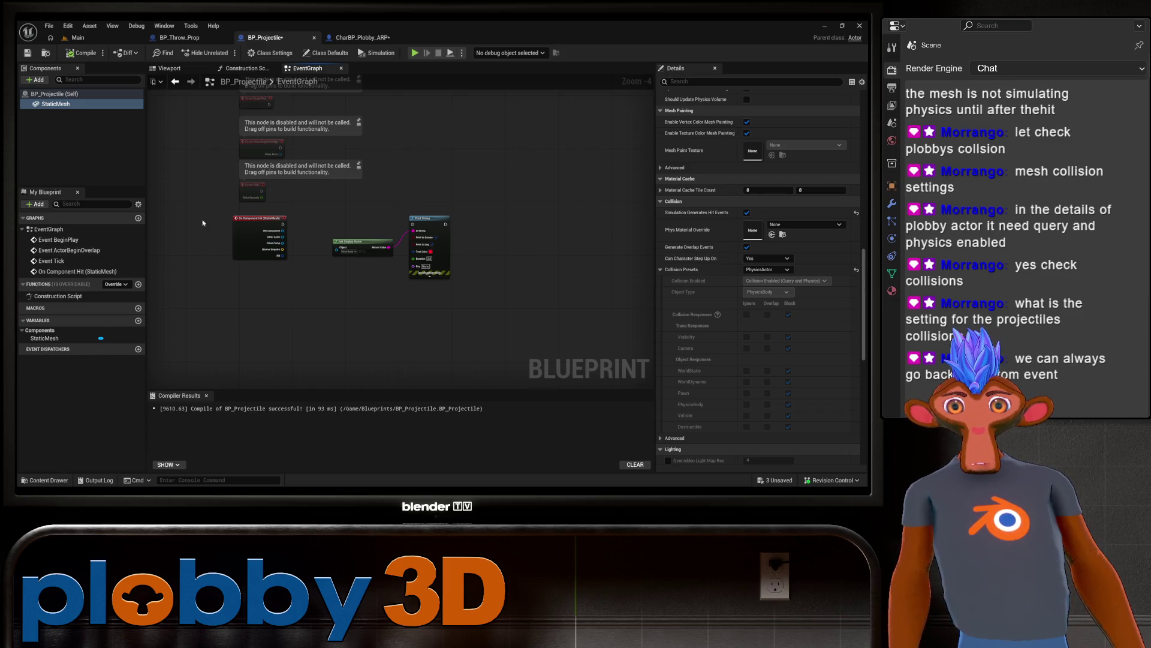
Step: Use StaticMesh's Add Event > OnComponentHit to jump to the existing hit event
left_click(274, 237)
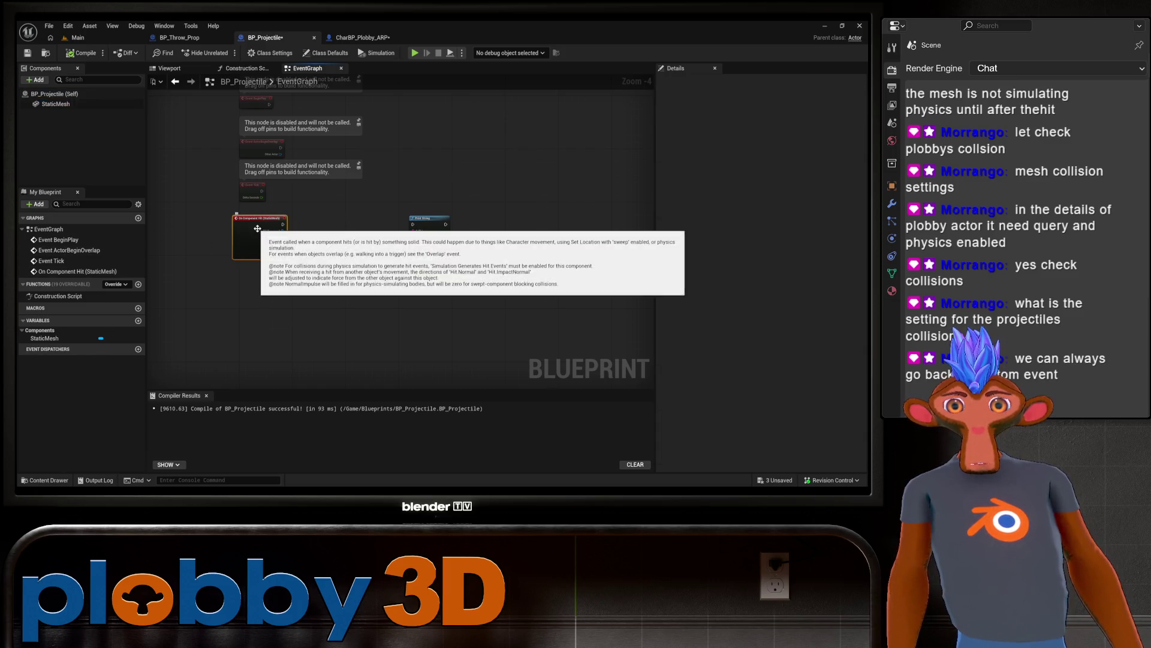
left_click(55, 105)
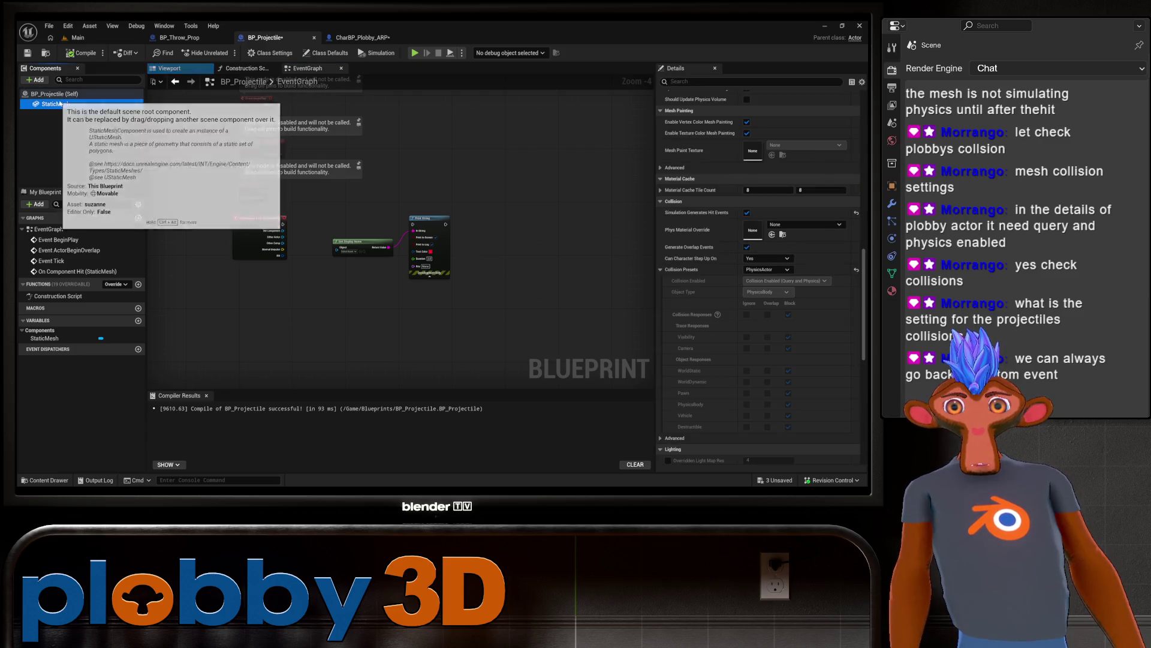
right_click(57, 106)
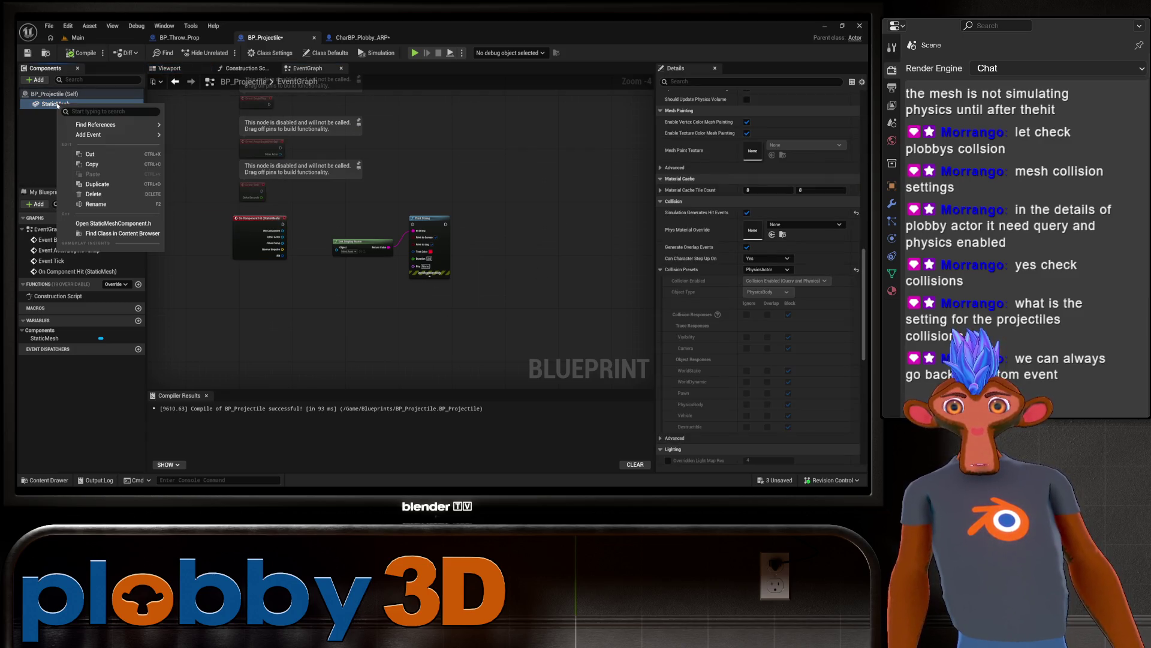
mouse_move(108, 134)
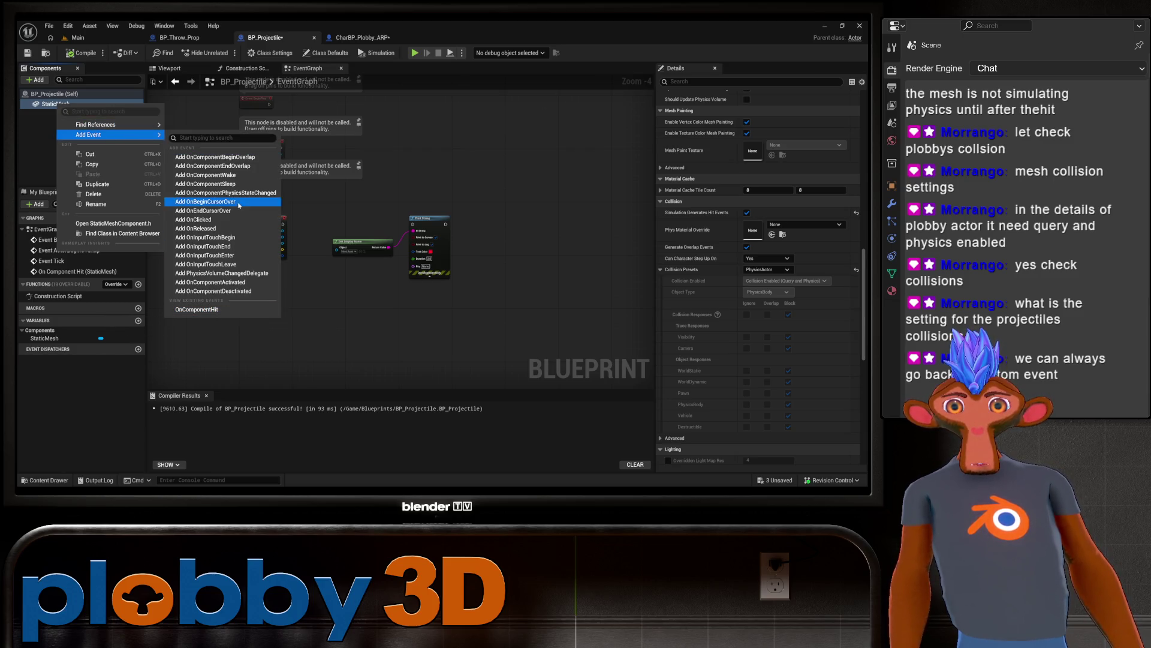
left_click(210, 309)
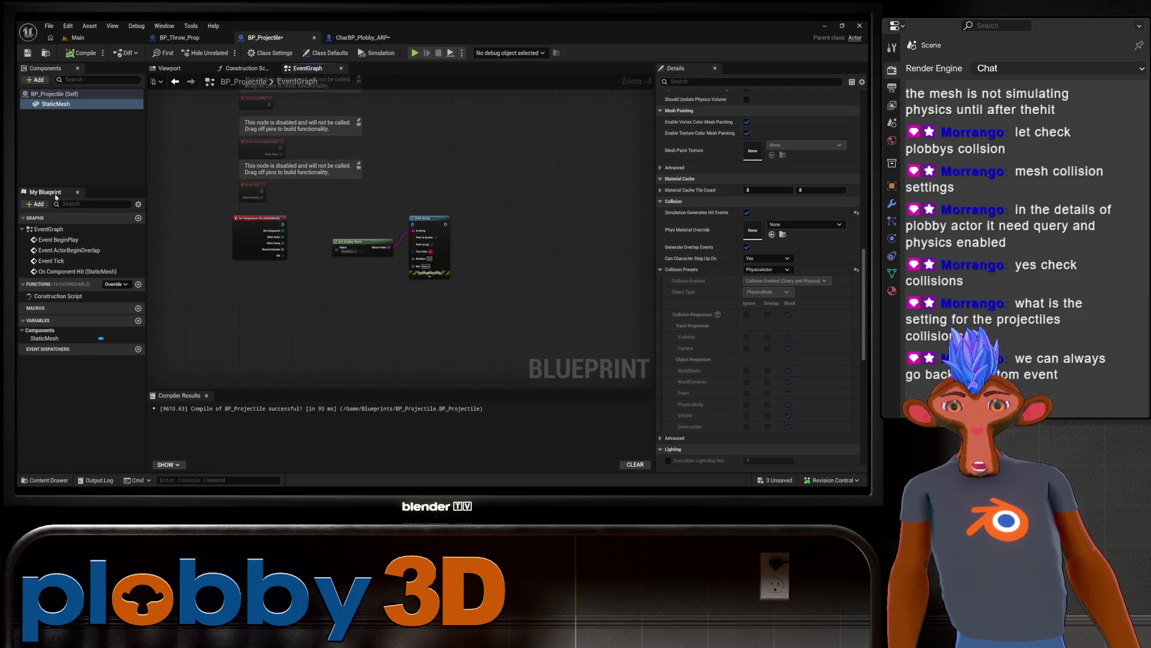
right_click(275, 277)
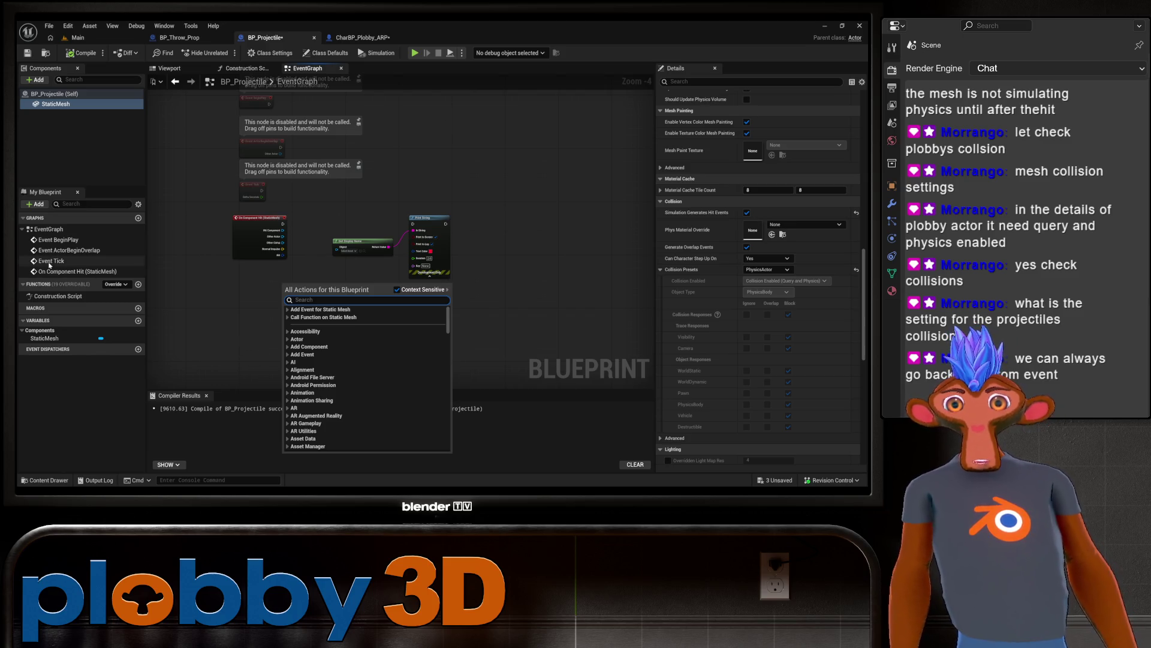
key("Escape")
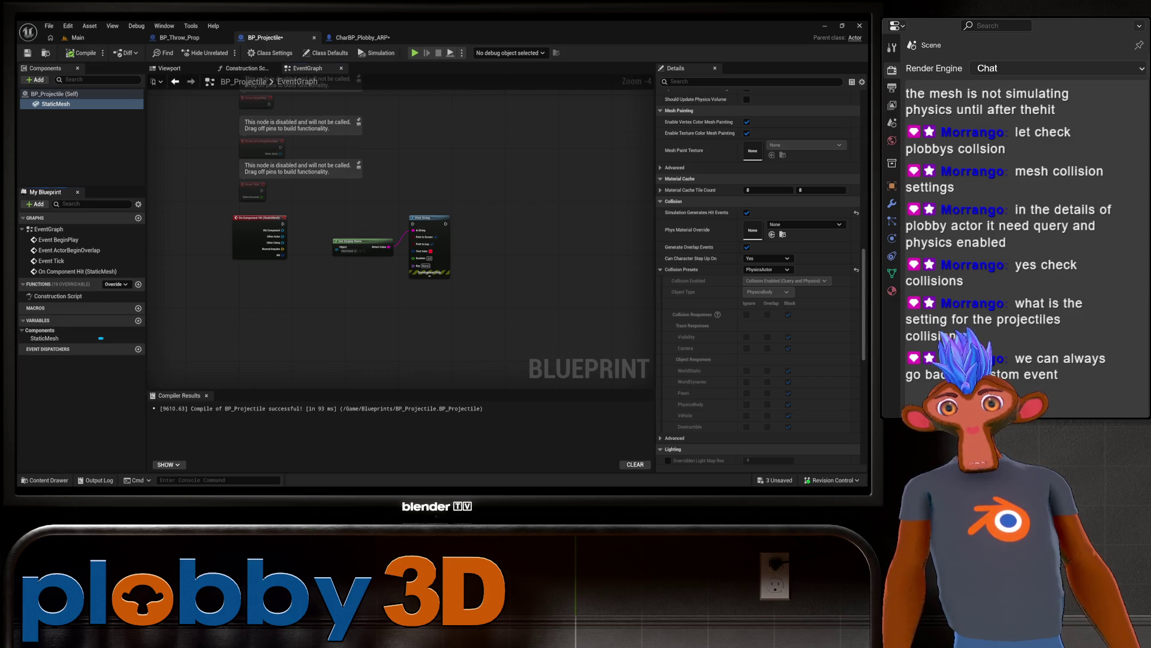
Step: Drag a StaticMesh reference node into the BP_Projectile event graph
left_click_drag(332, 288, 340, 297)
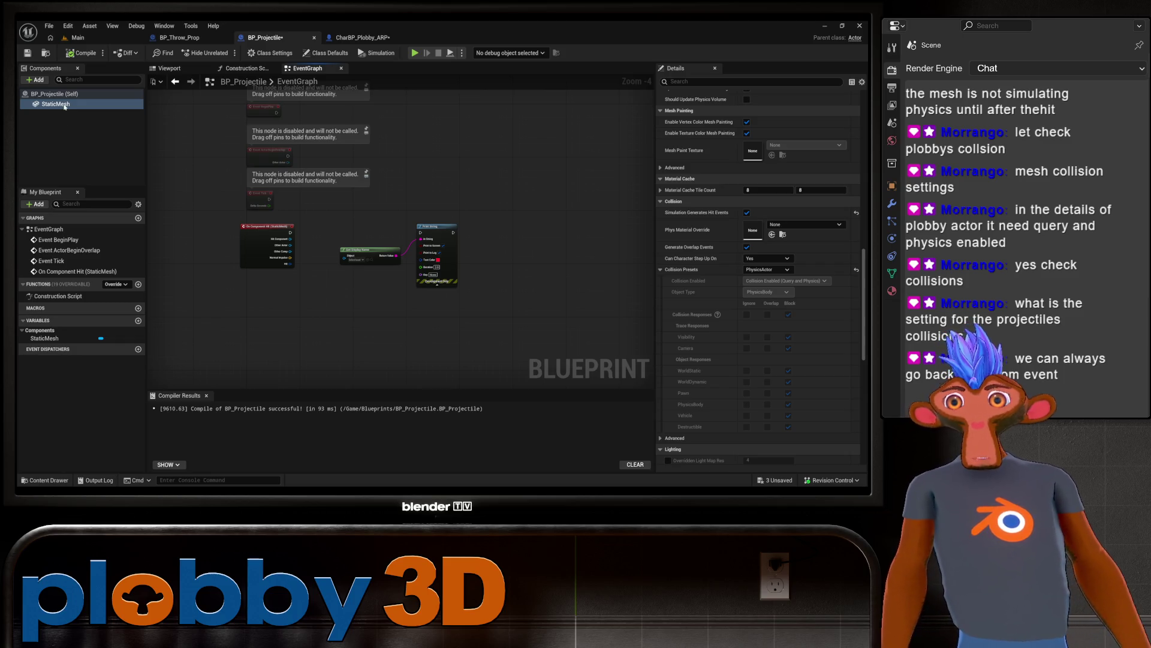
mouse_move(64, 107)
left_mouse_down()
mouse_move(180, 180)
mouse_move(381, 224)
mouse_move(281, 235)
mouse_move(374, 224)
left_mouse_up()
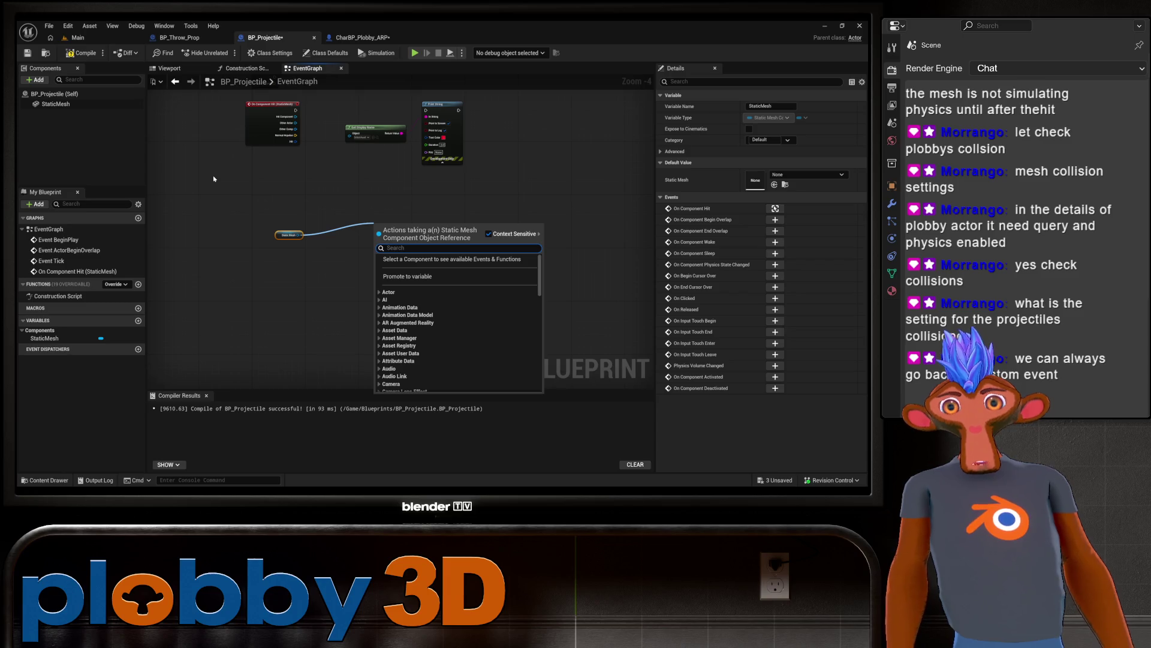
left_click(215, 178)
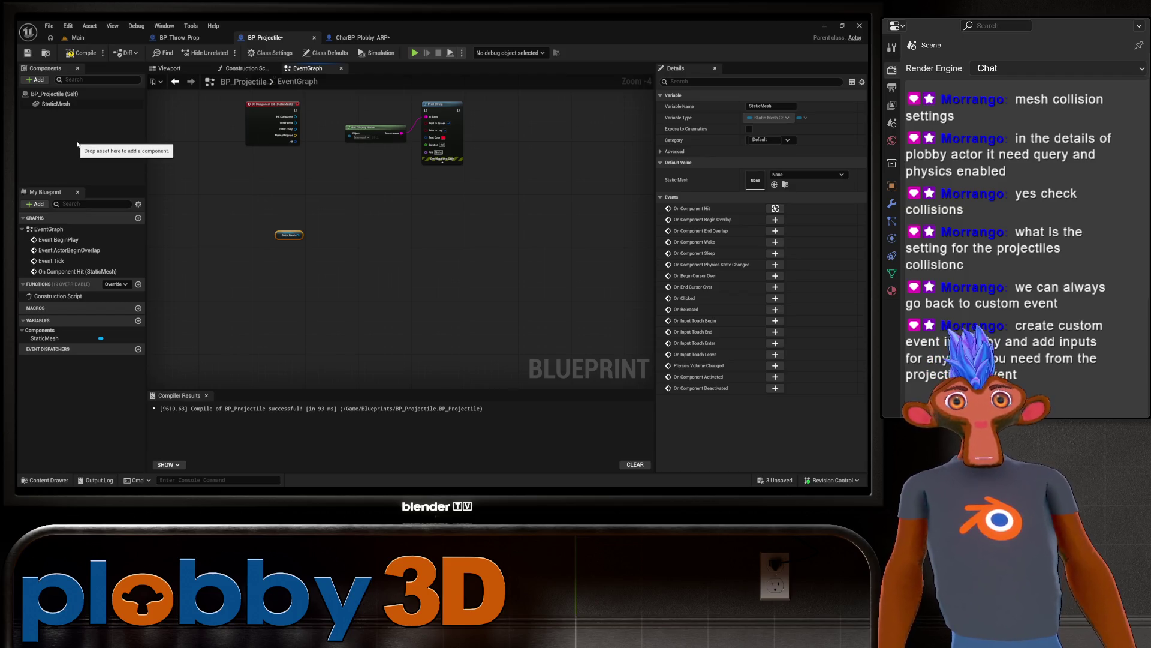
key("ctrl+Tab")
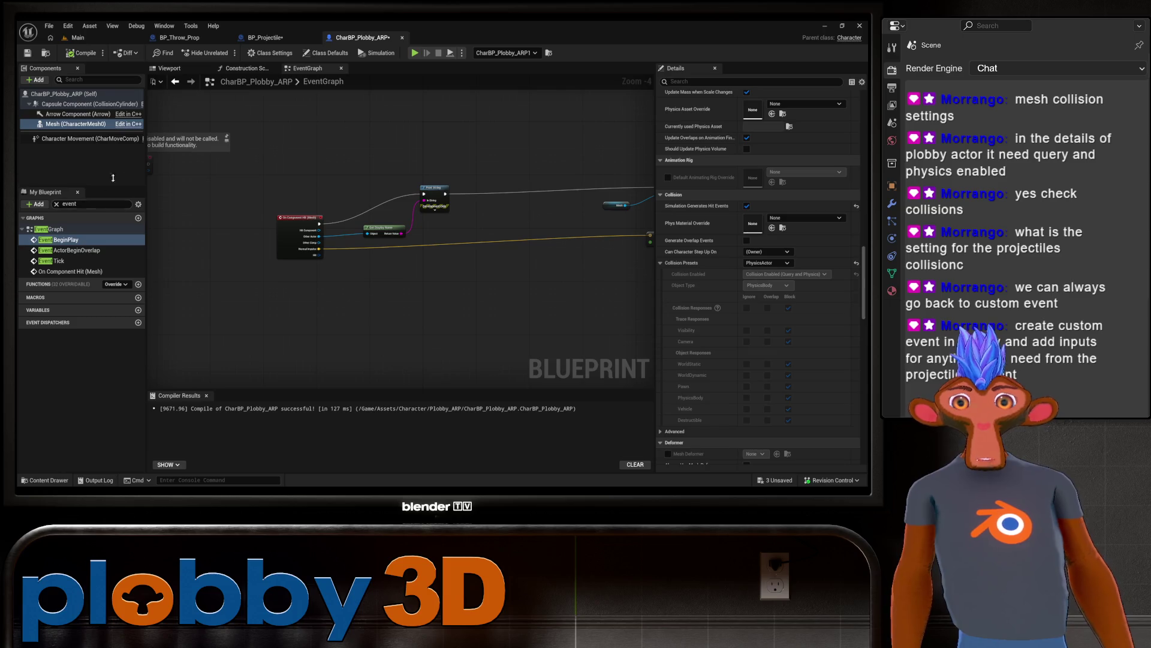
Step: Search the character graph's actions for 'create cus' without adding anything
mouse_move(324, 310)
left_mouse_down()
mouse_move(188, 286)
mouse_move(382, 293)
mouse_move(290, 249)
mouse_move(326, 291)
left_mouse_up()
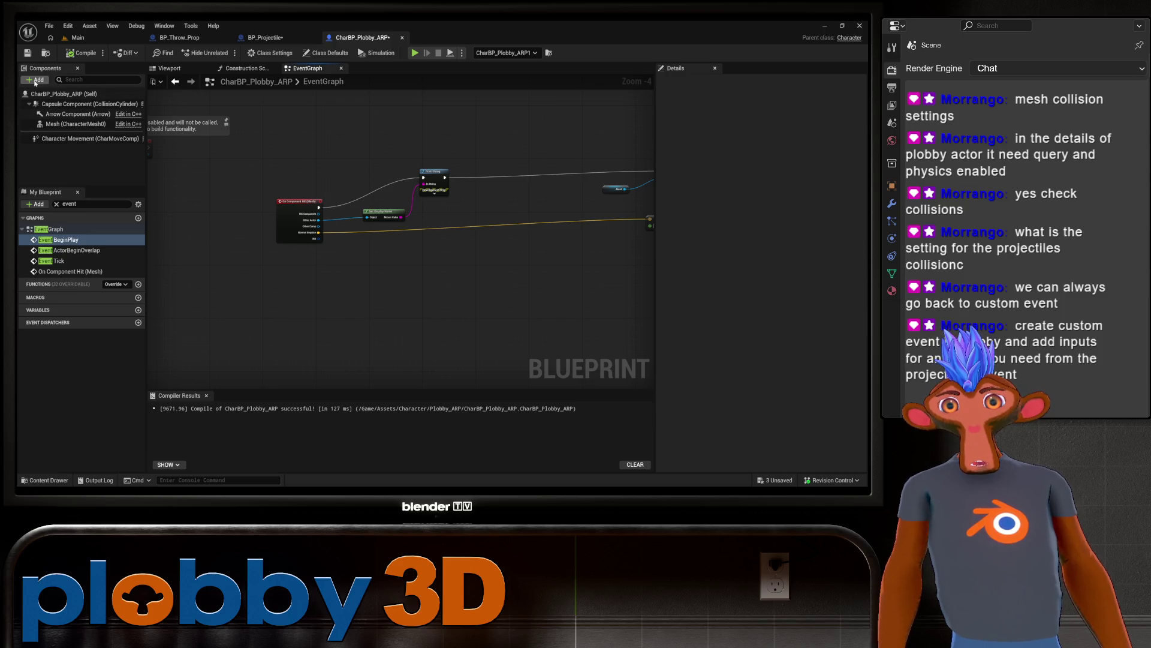
right_click(309, 274)
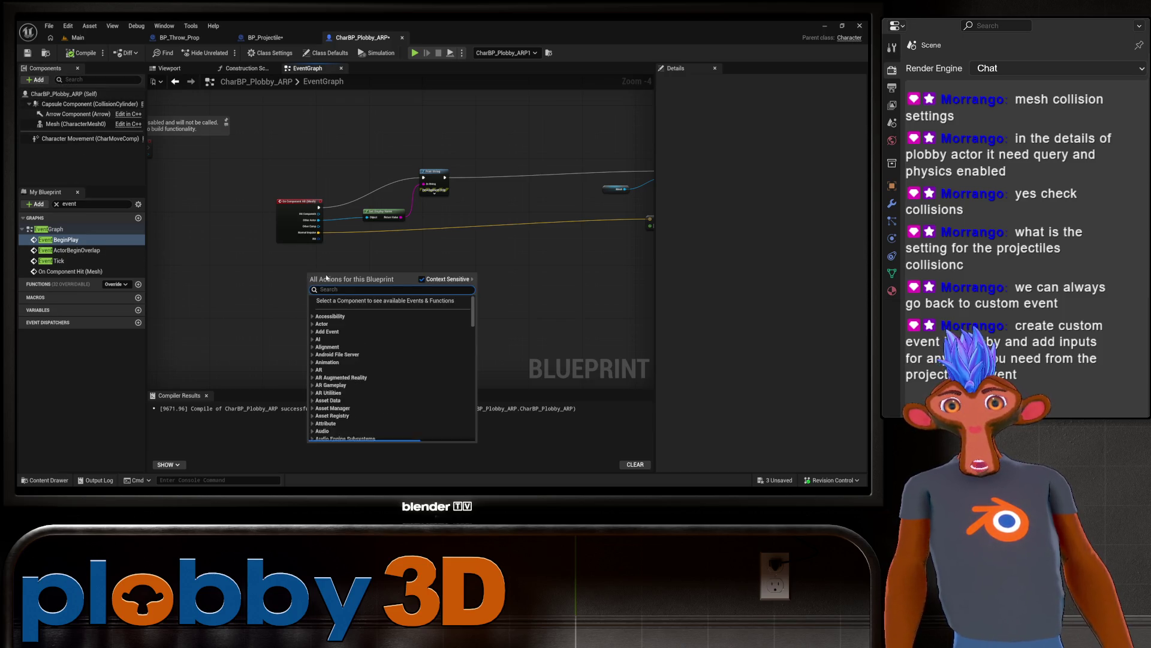
type("create")
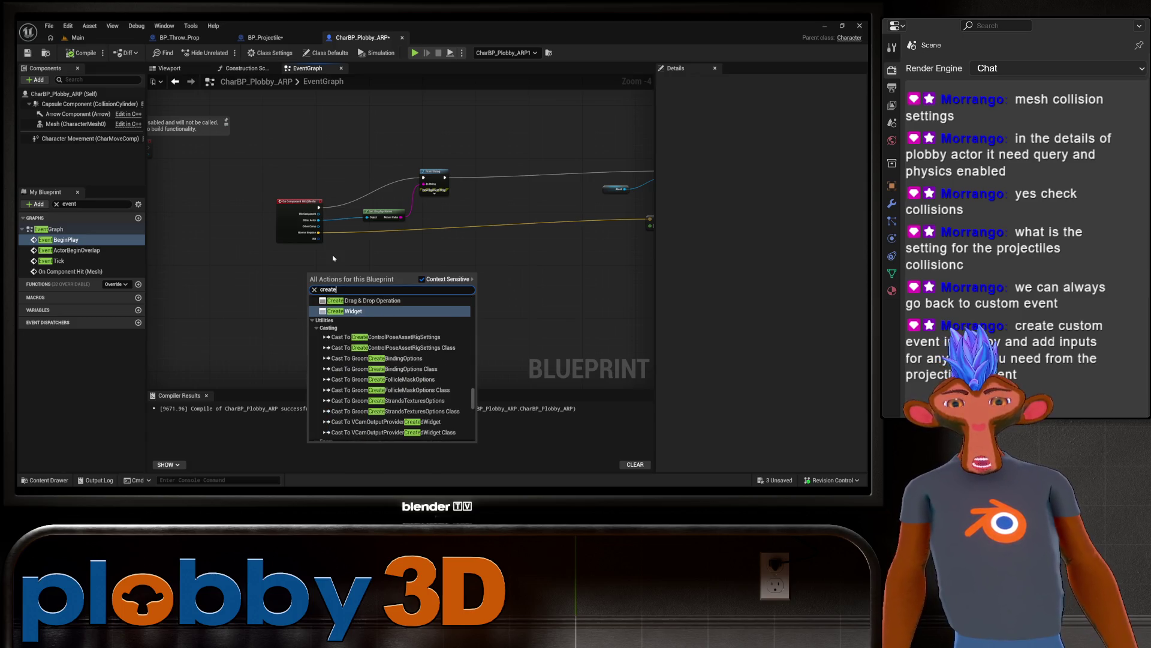
type(" cust")
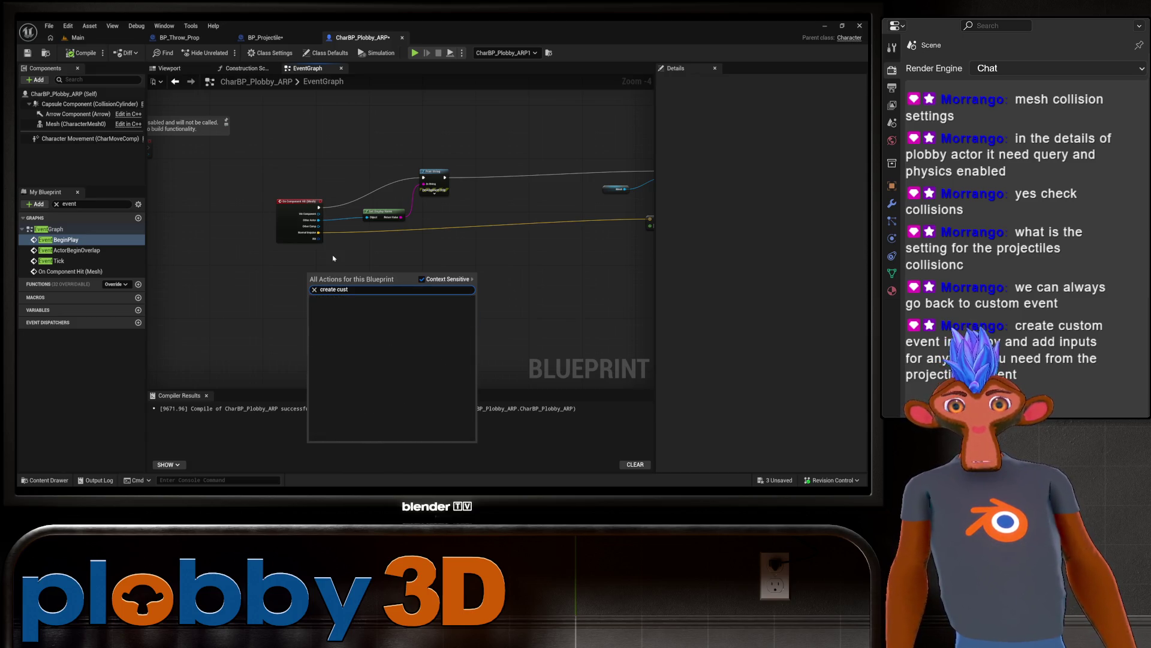
key("Escape")
Step: Jump to the Mesh's existing OnComponentHit event and drop a Mesh reference node into the graph
left_click(64, 124)
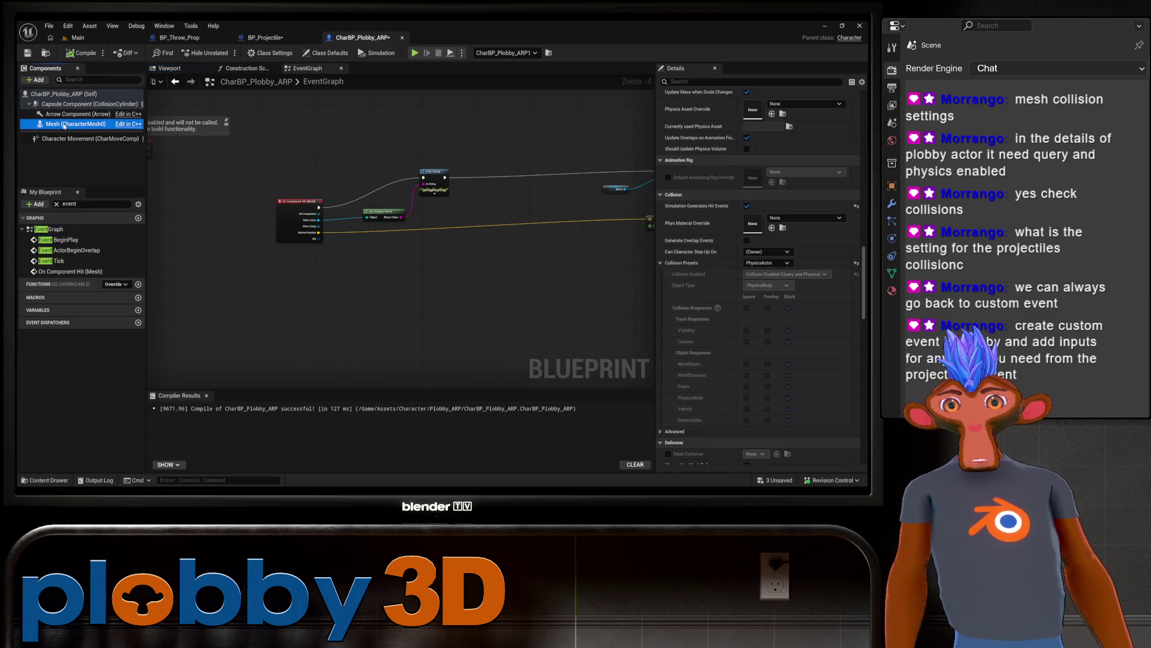
right_click(65, 125)
mouse_move(98, 154)
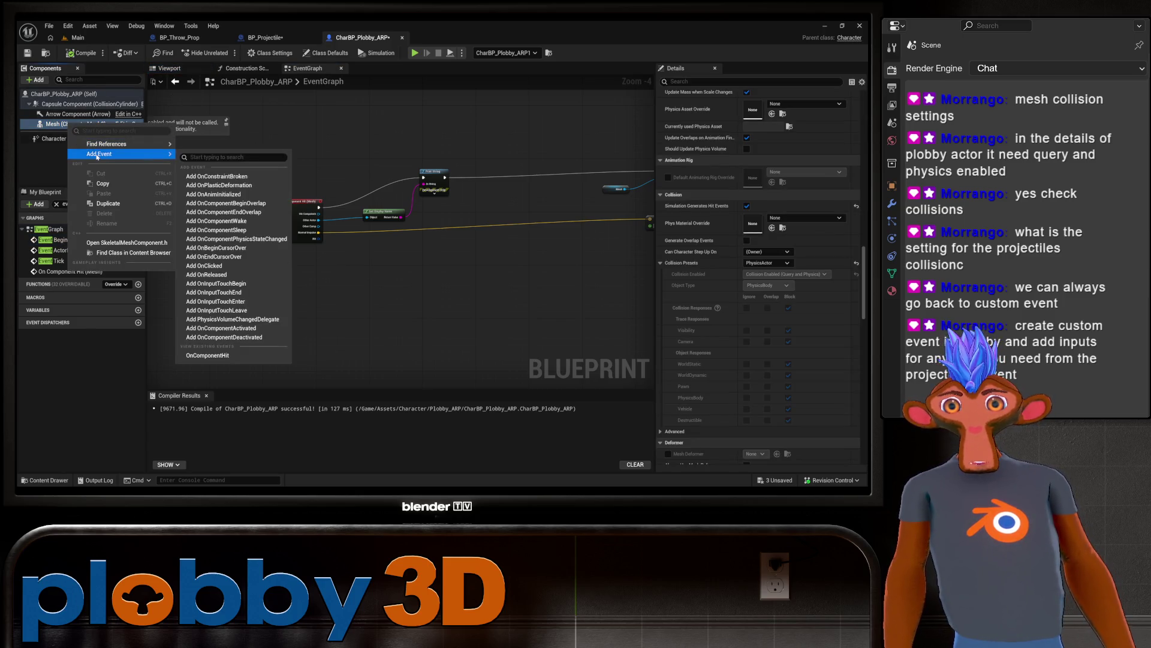
left_click(209, 354)
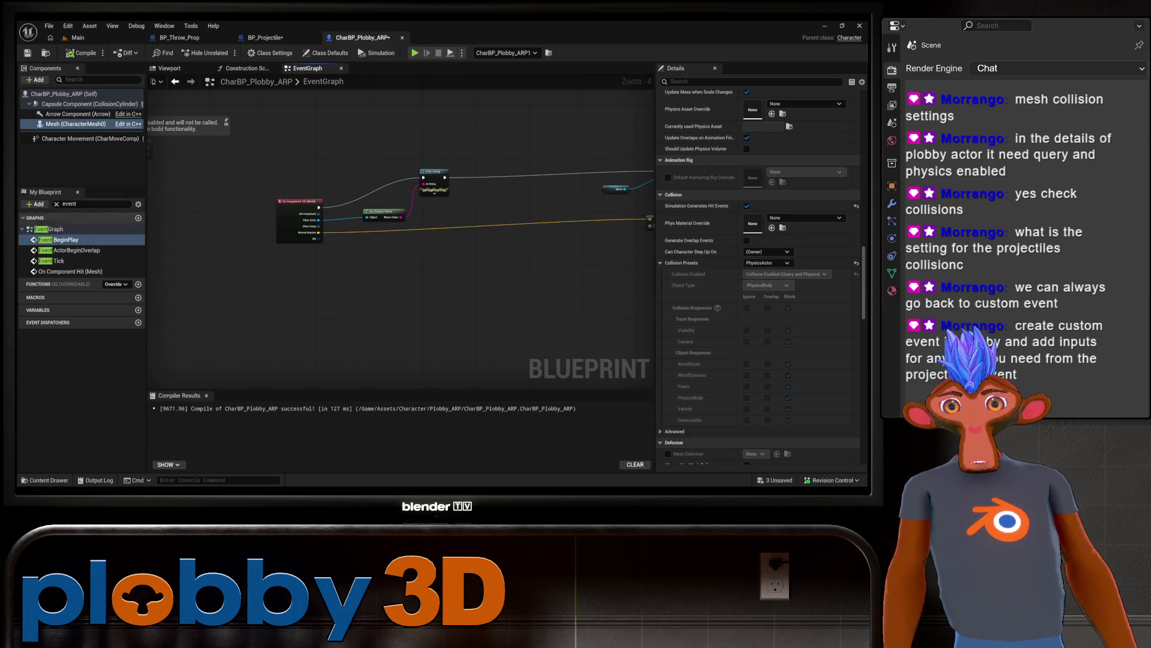
mouse_move(219, 349)
left_mouse_down()
mouse_move(219, 329)
mouse_move(336, 341)
mouse_move(327, 322)
left_mouse_up()
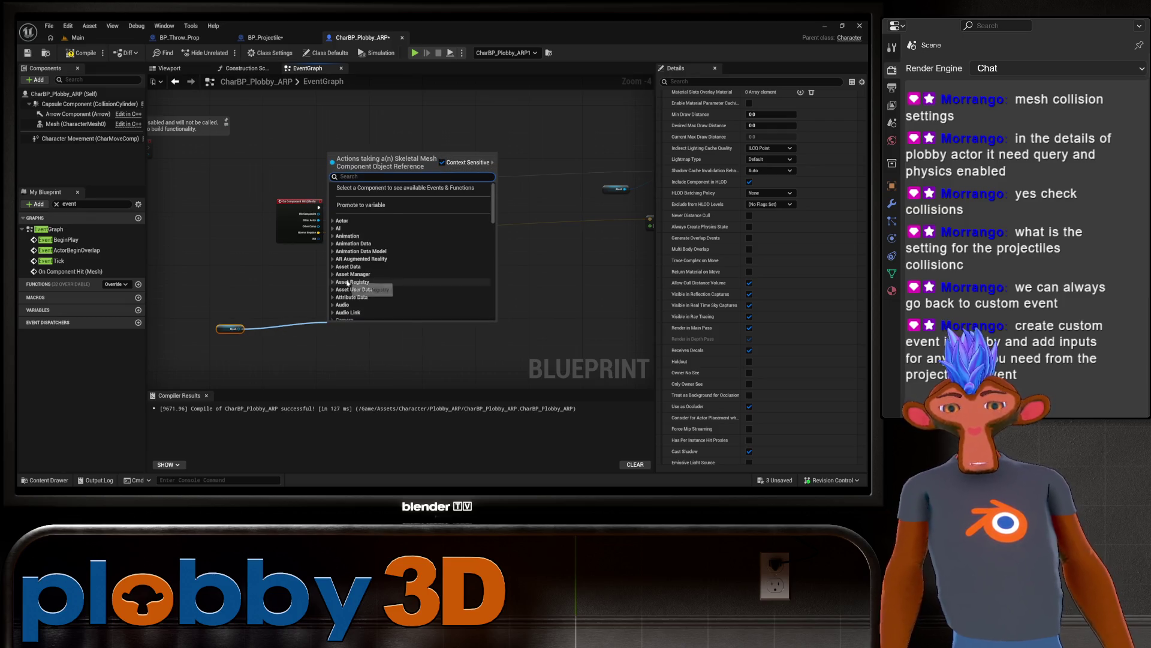
type("create c")
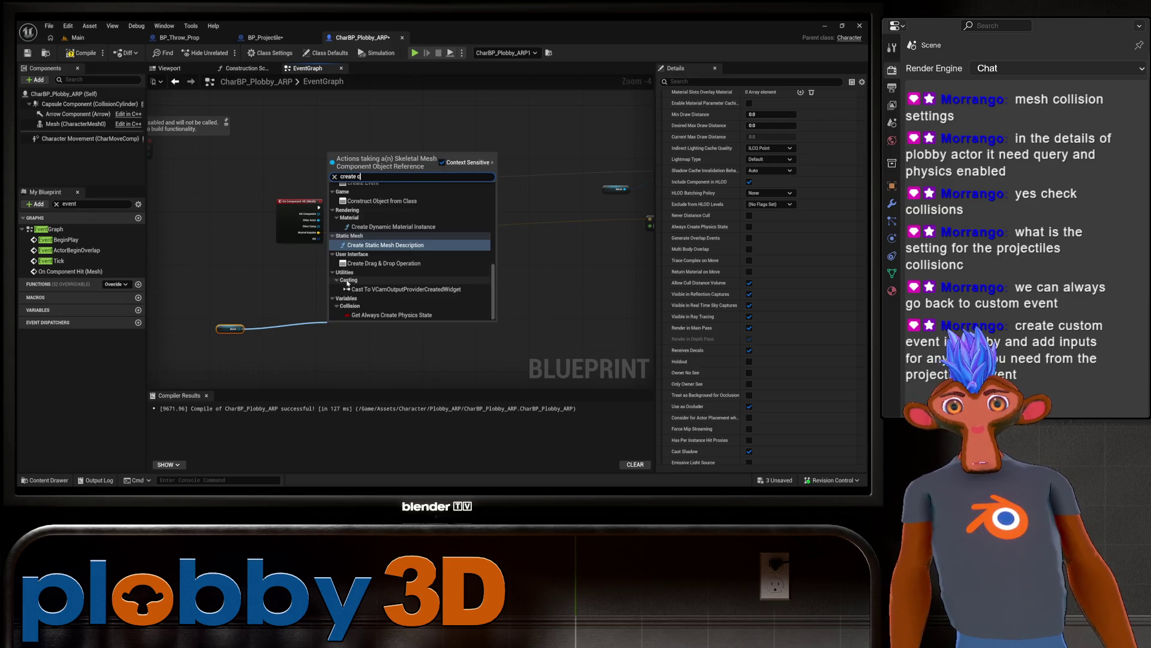
type("ustom")
key("Escape")
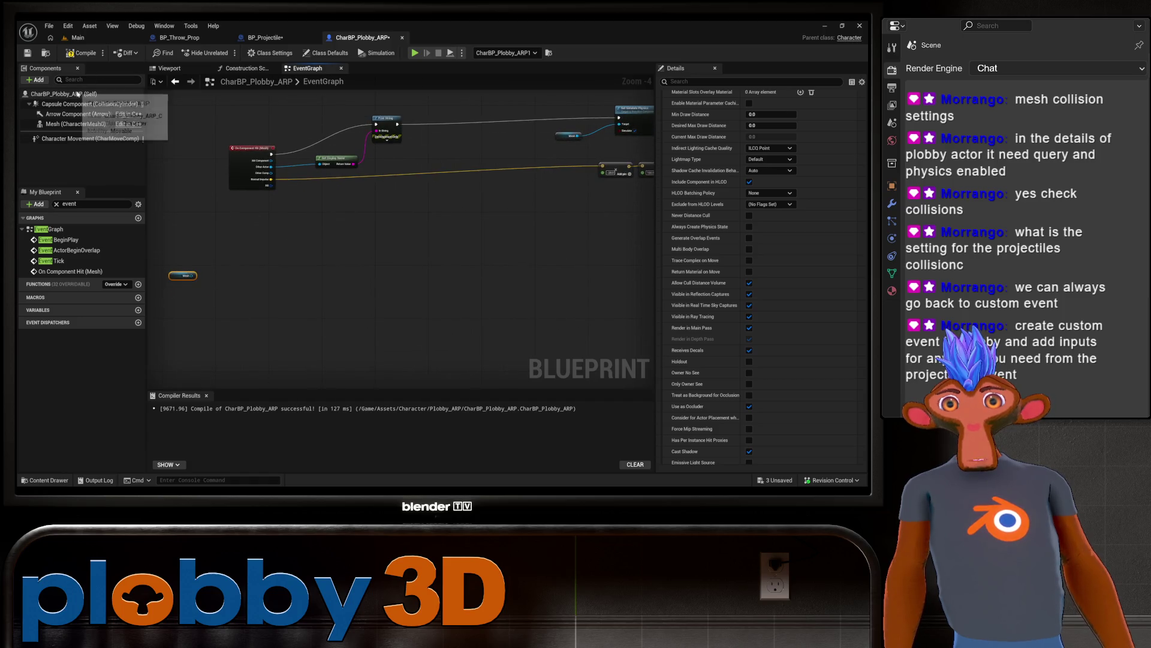
Step: Inspect the Self, Capsule and Mesh components' settings in Details
left_click(78, 95)
right_click(80, 93)
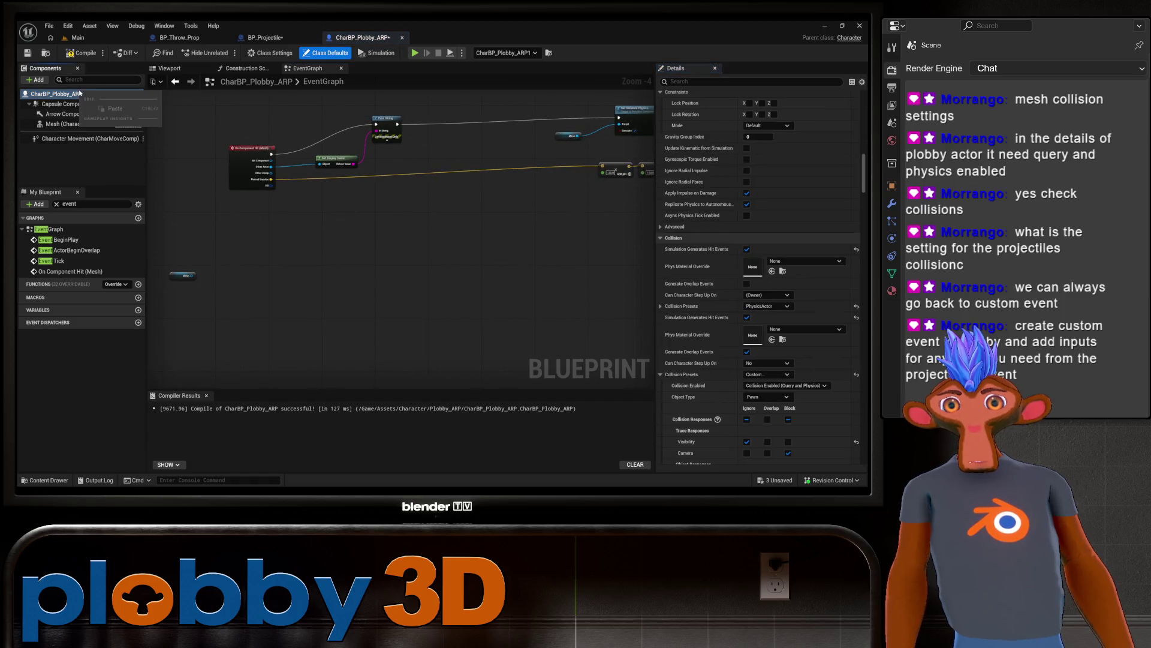
left_click(44, 104)
left_click(69, 124)
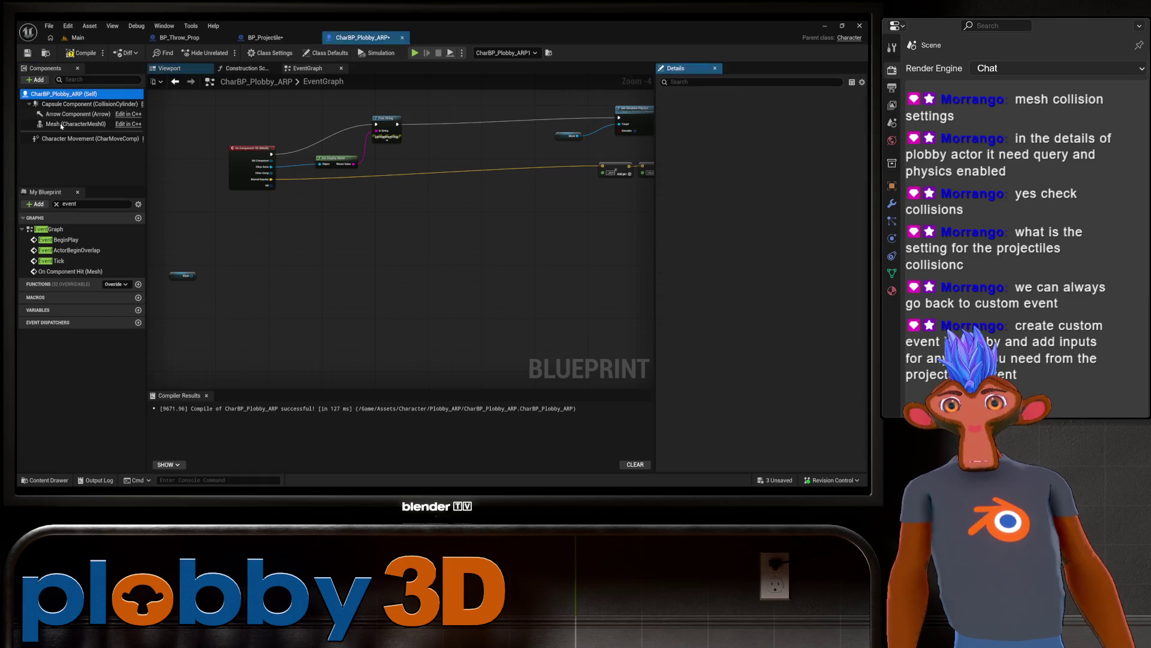
scroll(779, 317, "down", 10)
scroll(779, 317, "down", 10)
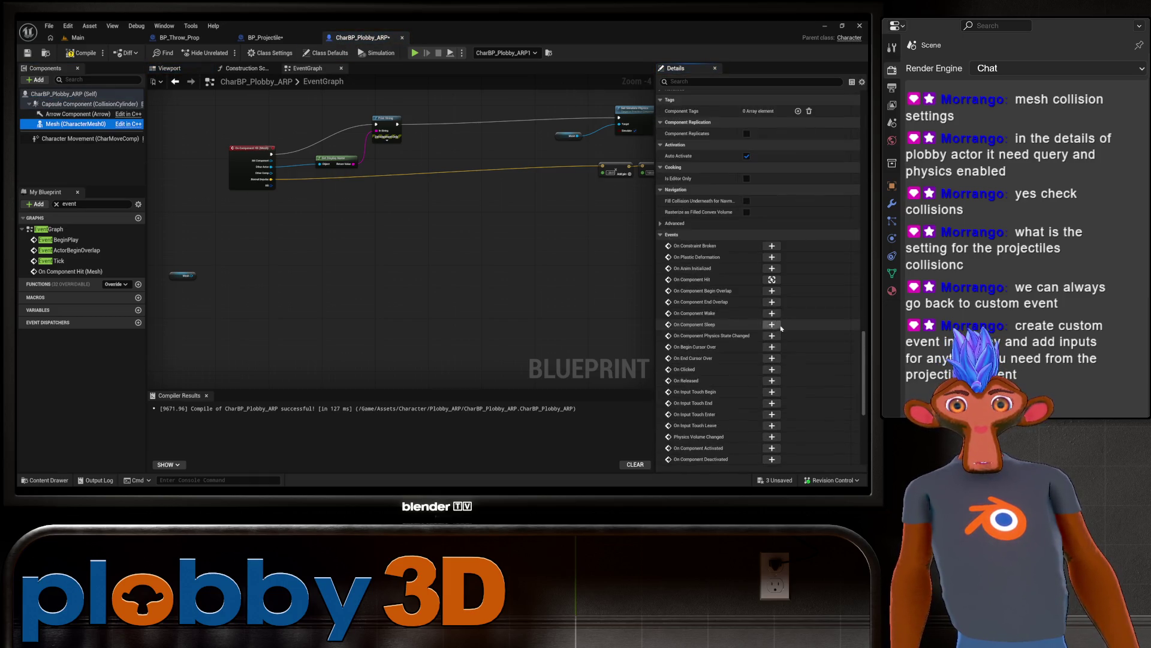
scroll(728, 259, "down", 3)
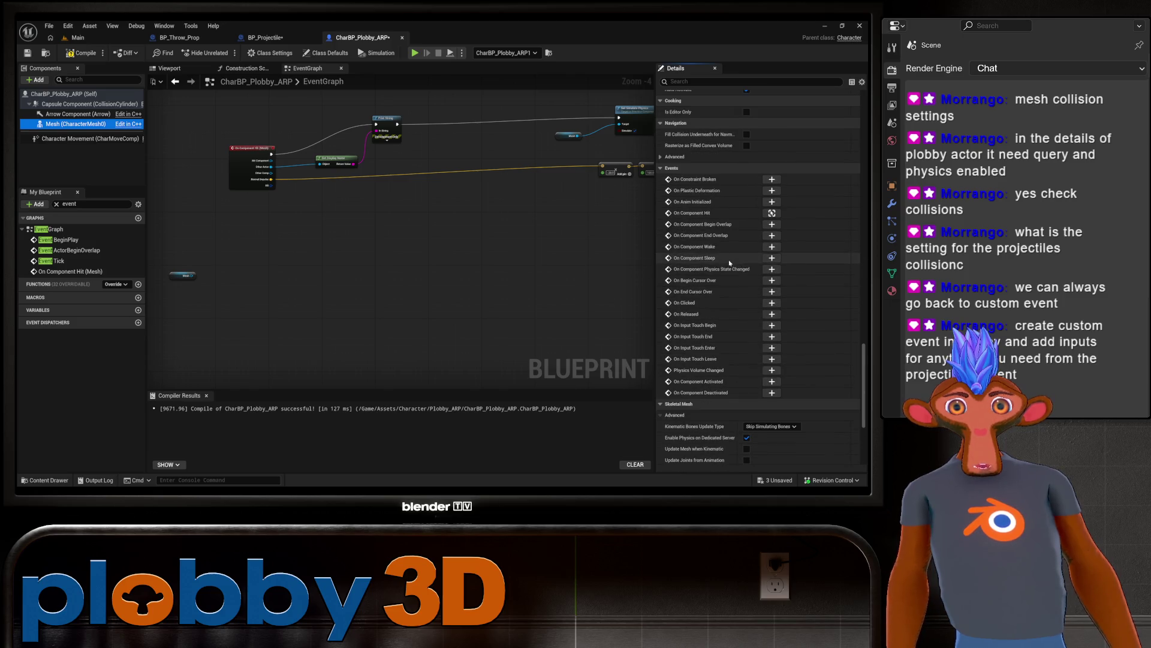
scroll(705, 343, "down", 3)
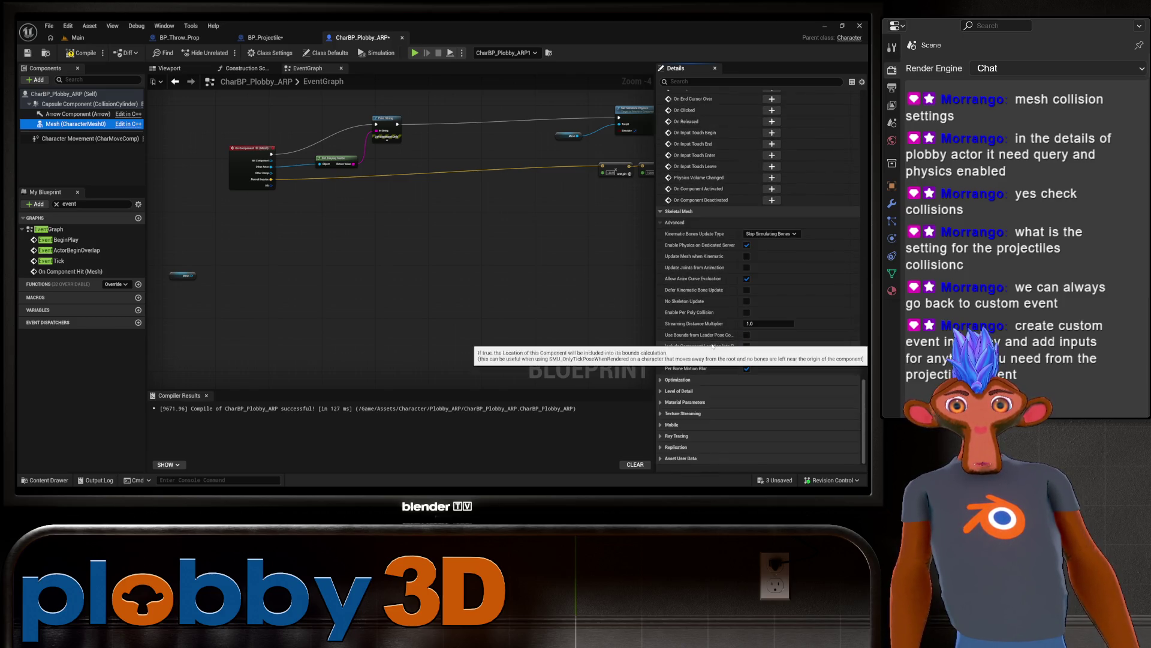
scroll(708, 270, "up", 8)
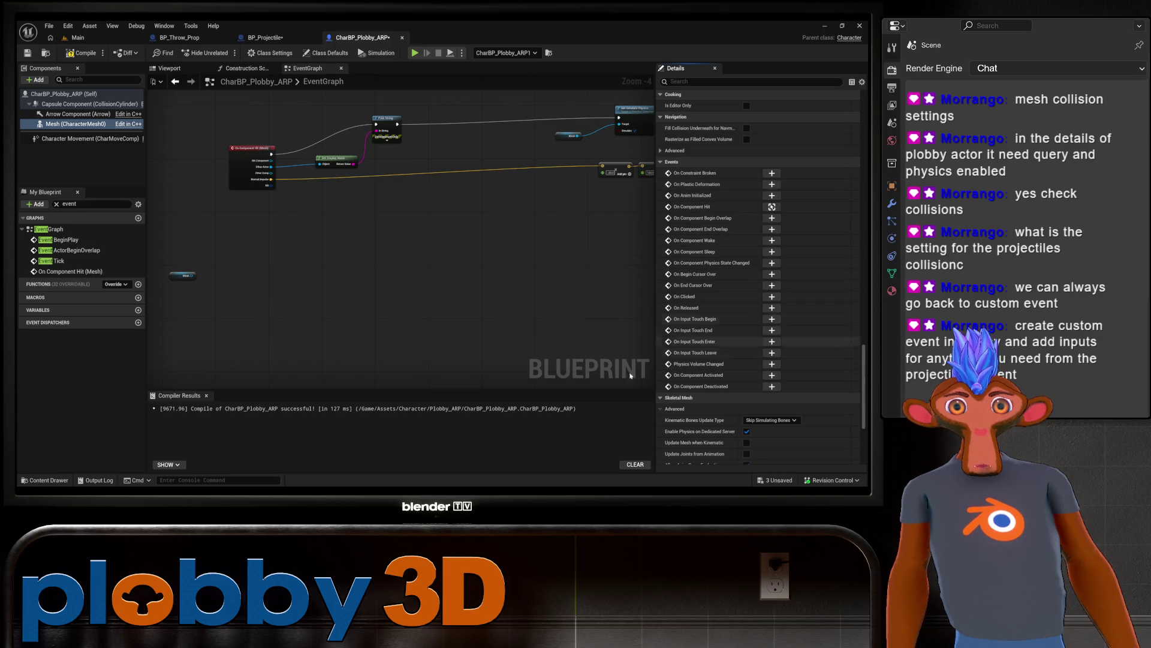
Step: Search actions for 'create cus' again, then pan to the disabled BeginPlay and Tick nodes
right_click(312, 262)
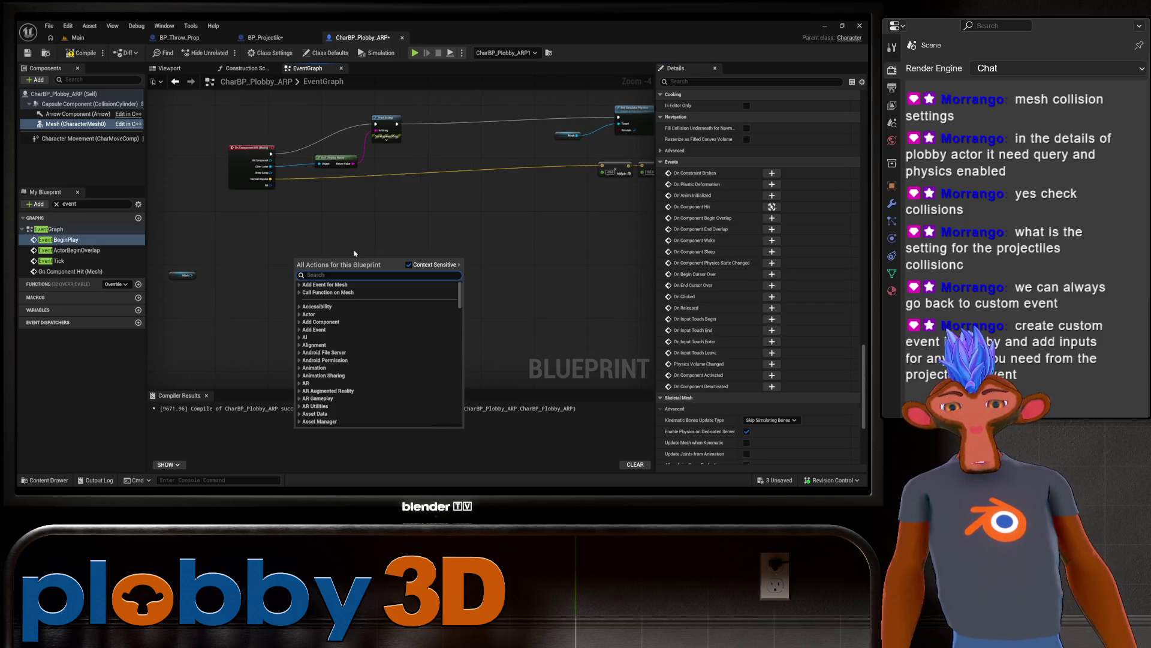
type("create cust")
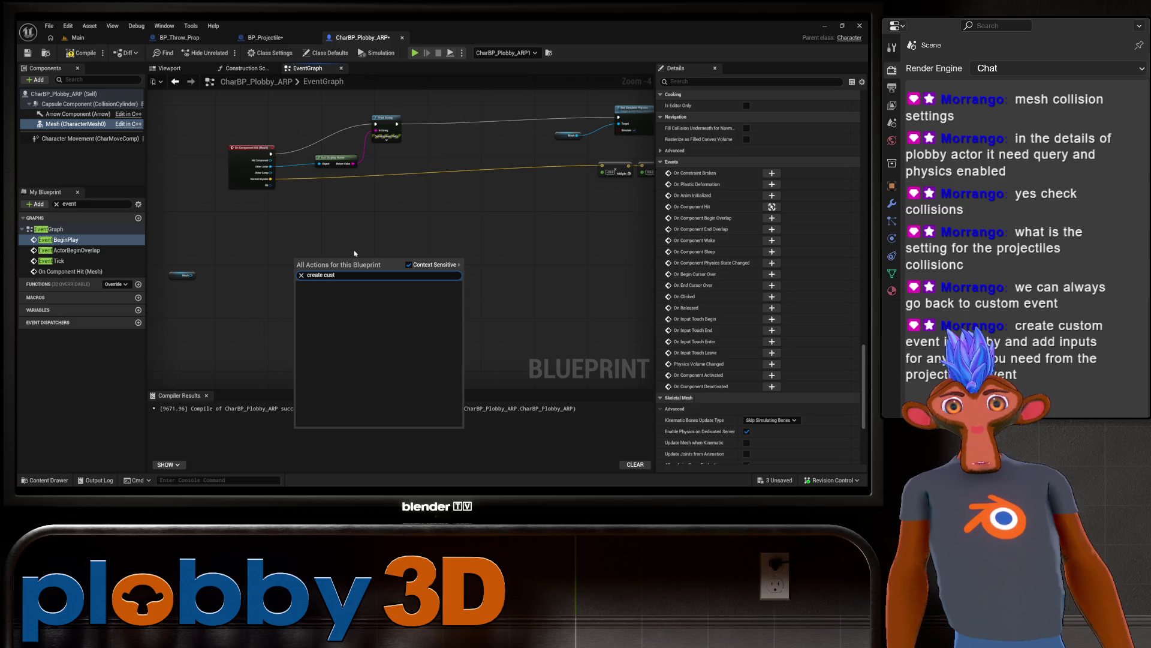
key("Escape")
mouse_move(285, 273)
left_mouse_down()
mouse_move(180, 295)
mouse_move(304, 313)
mouse_move(183, 289)
left_mouse_up()
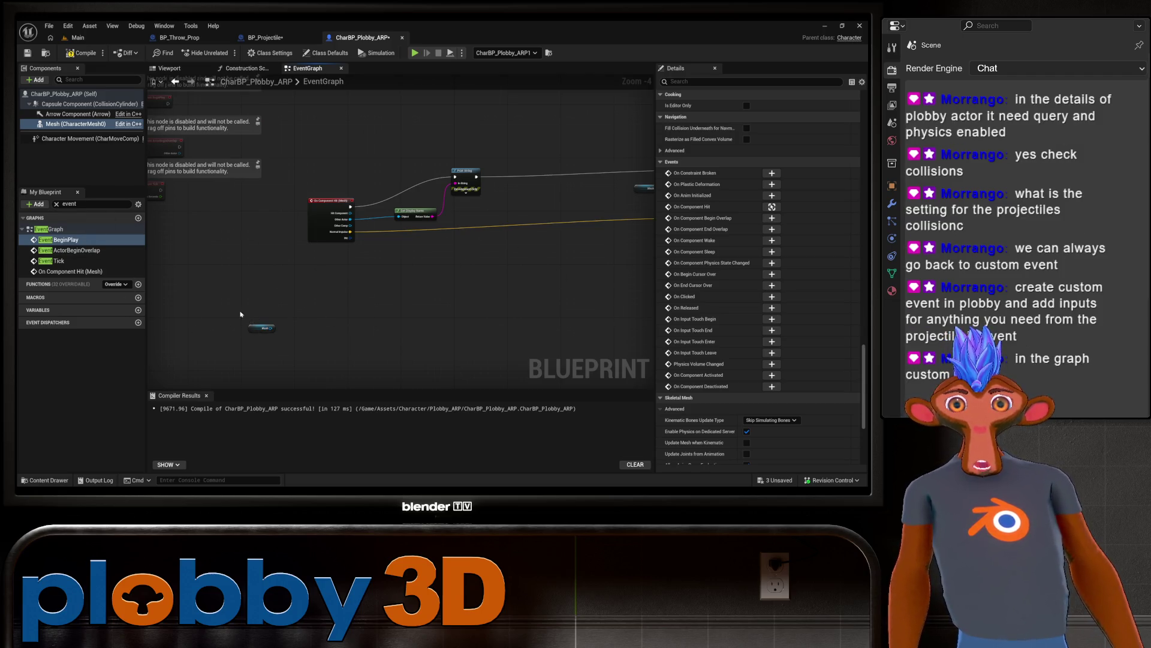
Step: Box-select the stray Mesh node and delete it from the event graph
left_click_drag(180, 362, 324, 282)
key("Delete")
right_click(324, 281)
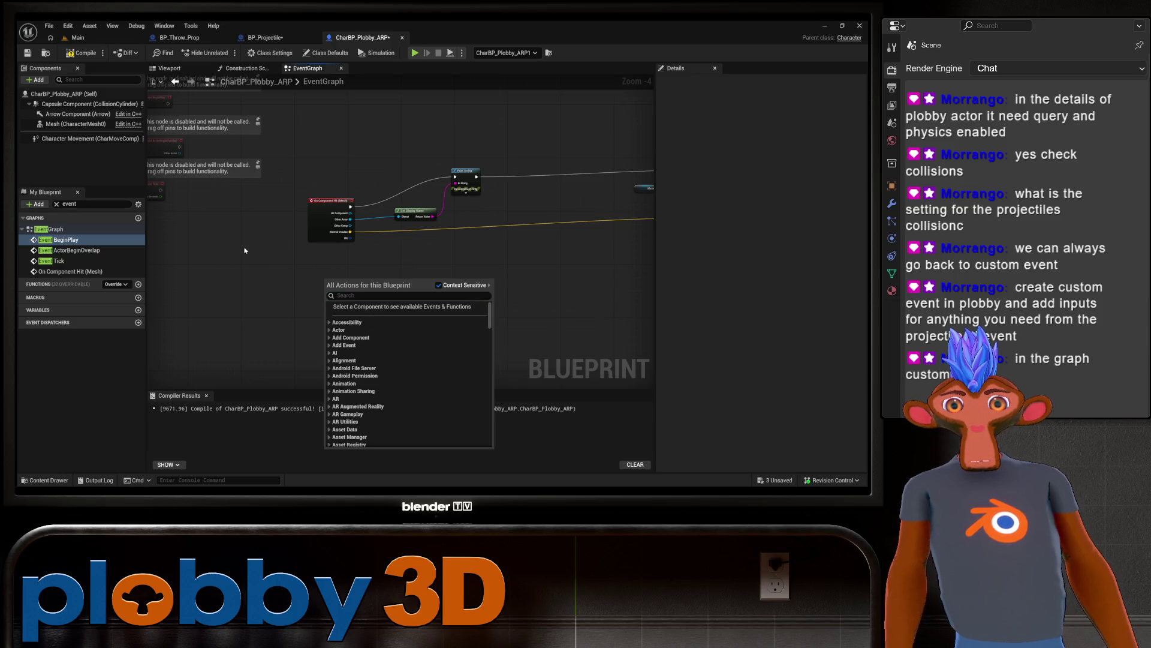
left_click(120, 94)
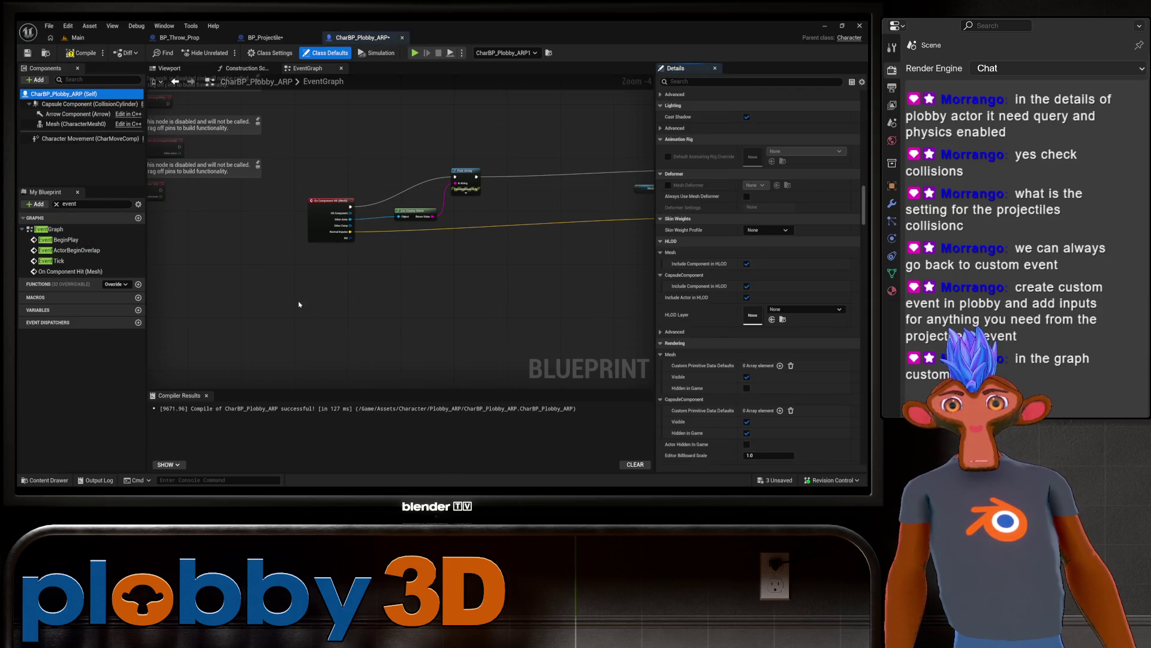
left_click(121, 124)
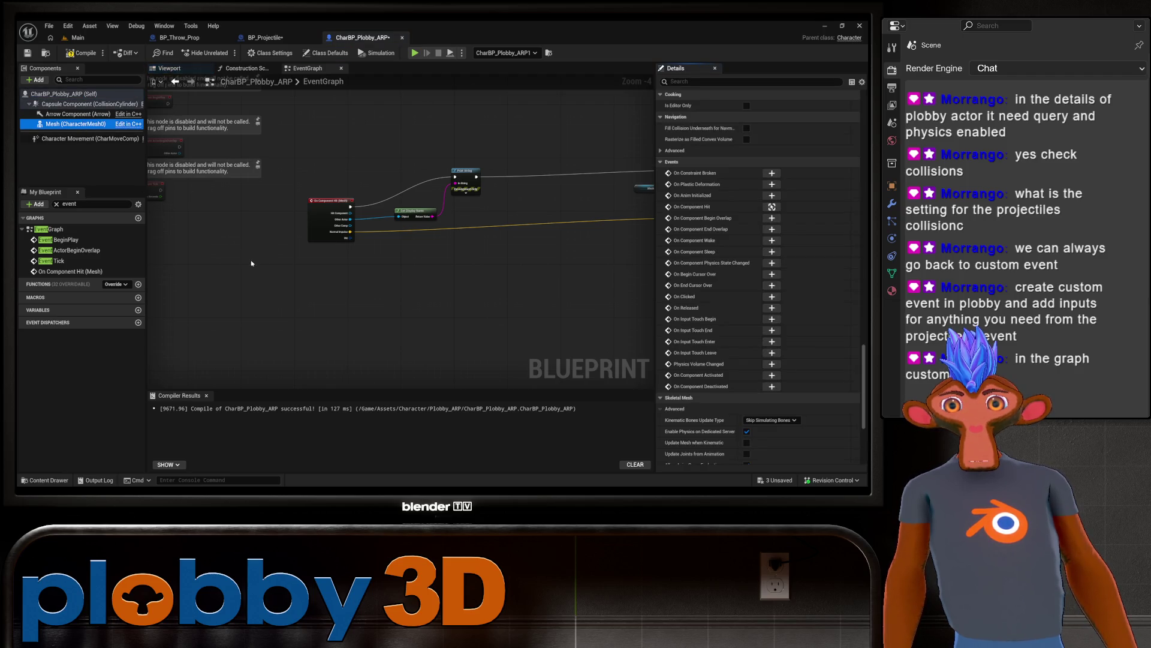
Step: Add a Custom Event named 'On Prop Hit' to the character's Event Graph and select it
right_click(273, 277)
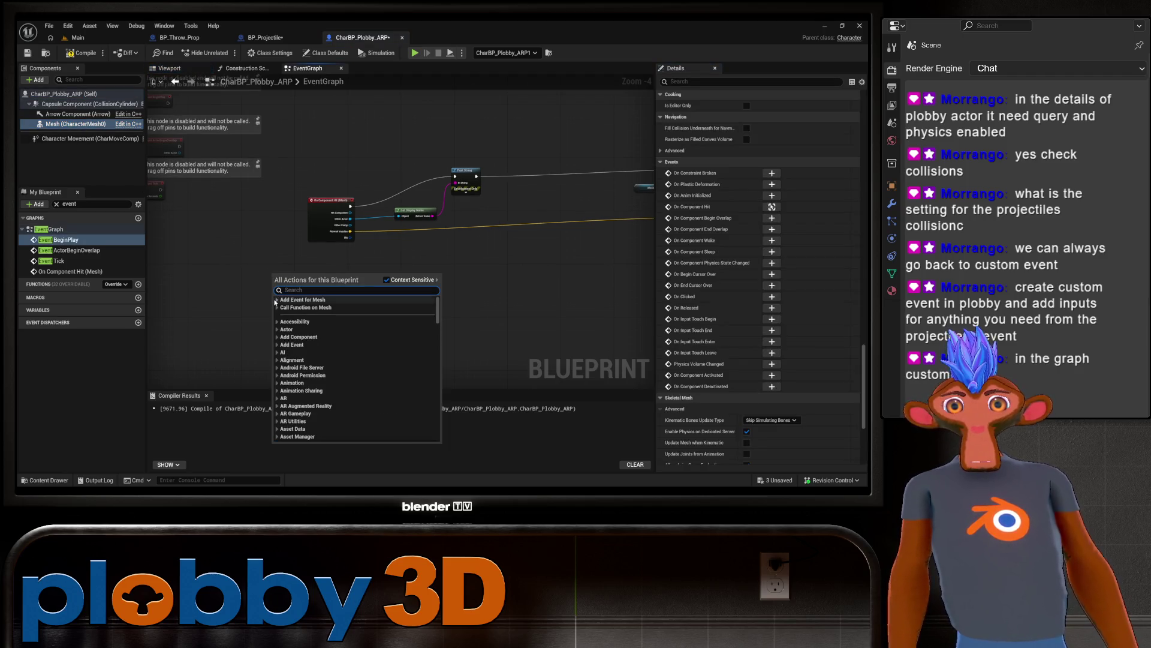
left_click(276, 300)
left_click(308, 299)
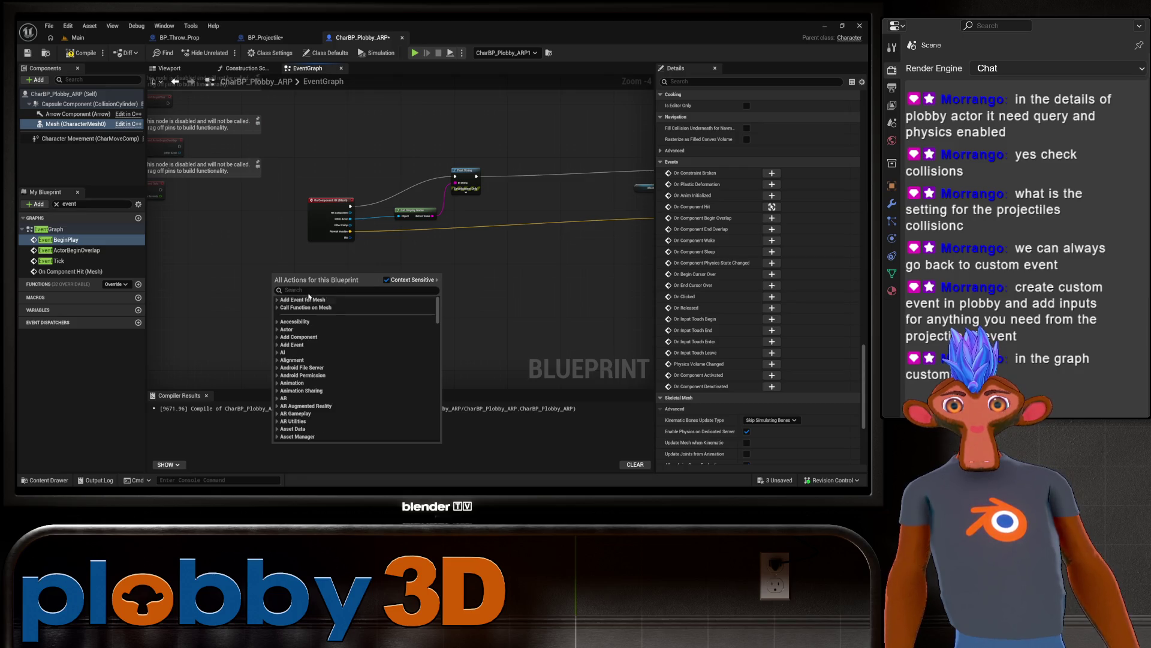
type("custom")
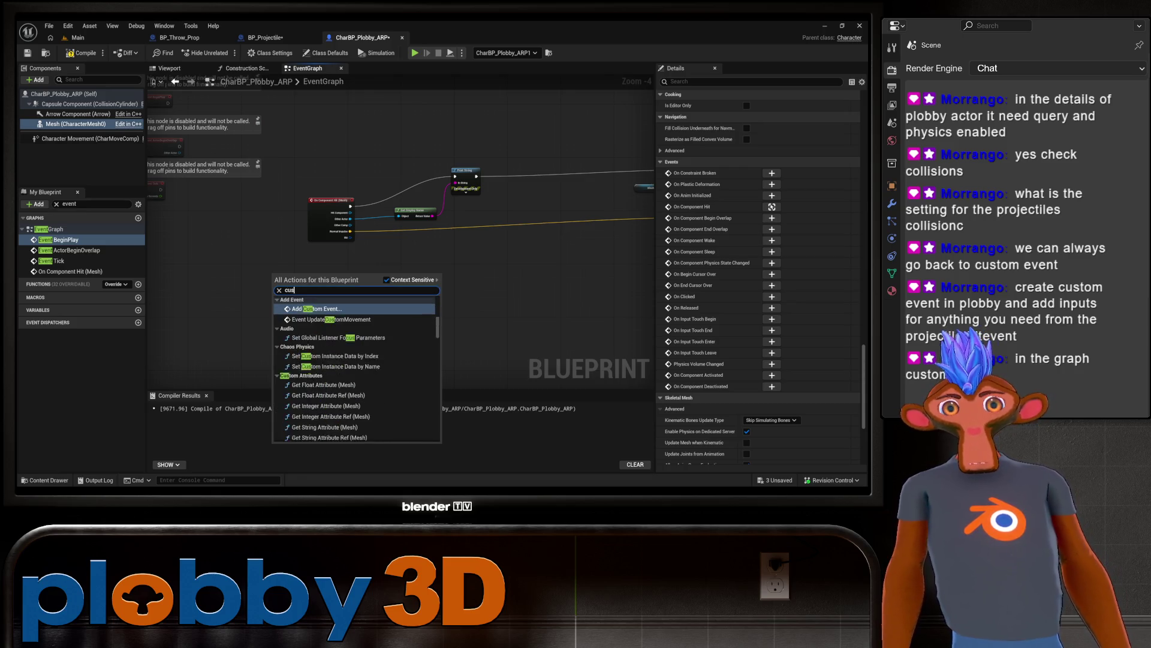
left_click(317, 308)
scroll(266, 302, "up", 4)
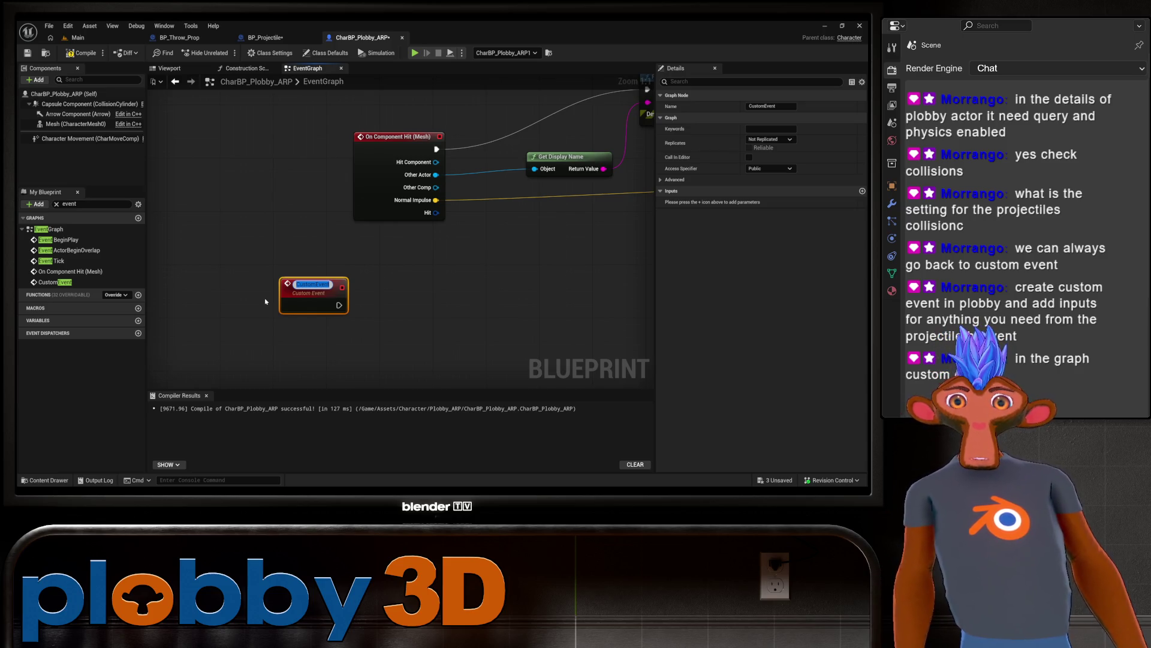
type("On Prop Hit")
key("Return")
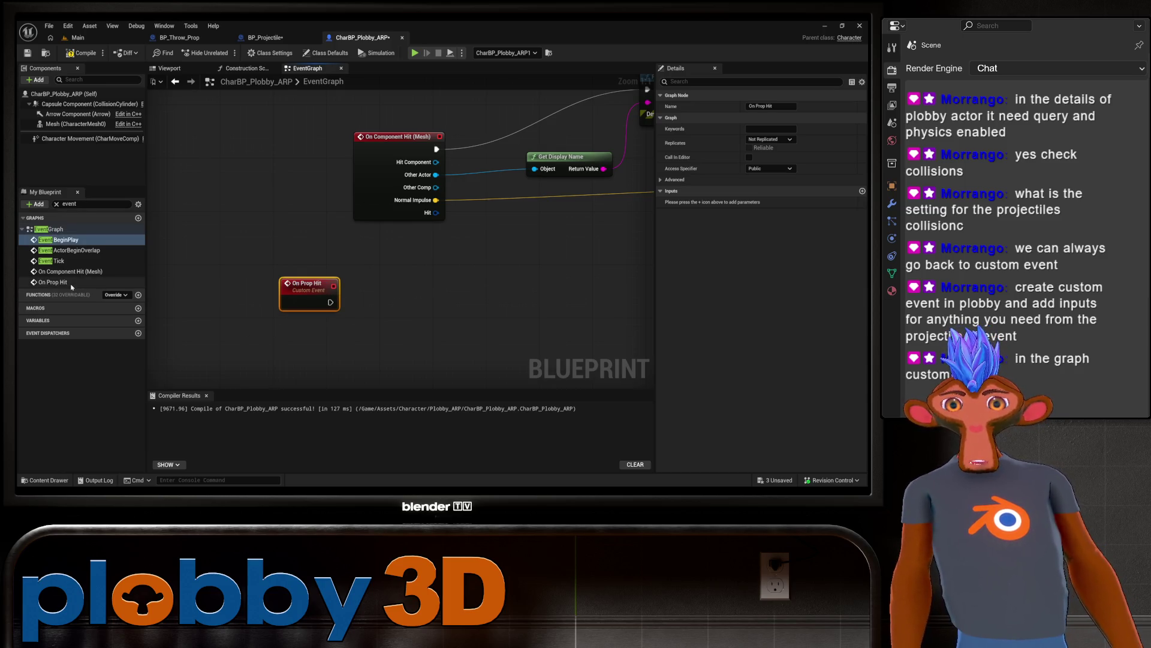
left_click(53, 282)
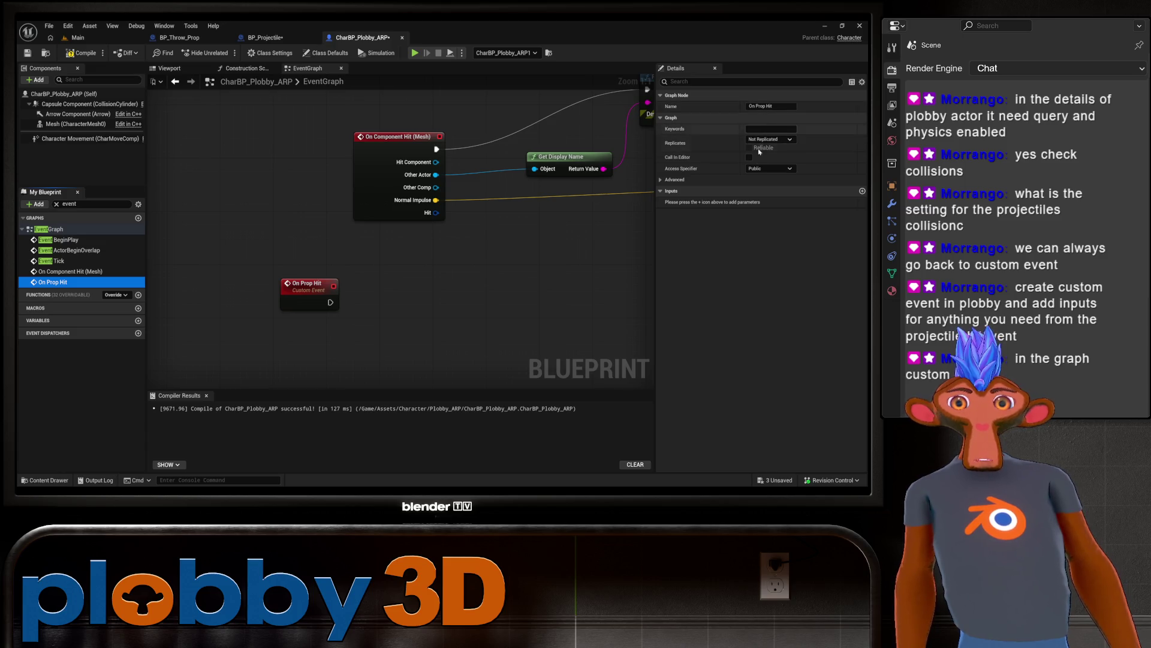
Step: Add an input parameter to On Prop Hit, initially typed as Hit Result
left_click(863, 191)
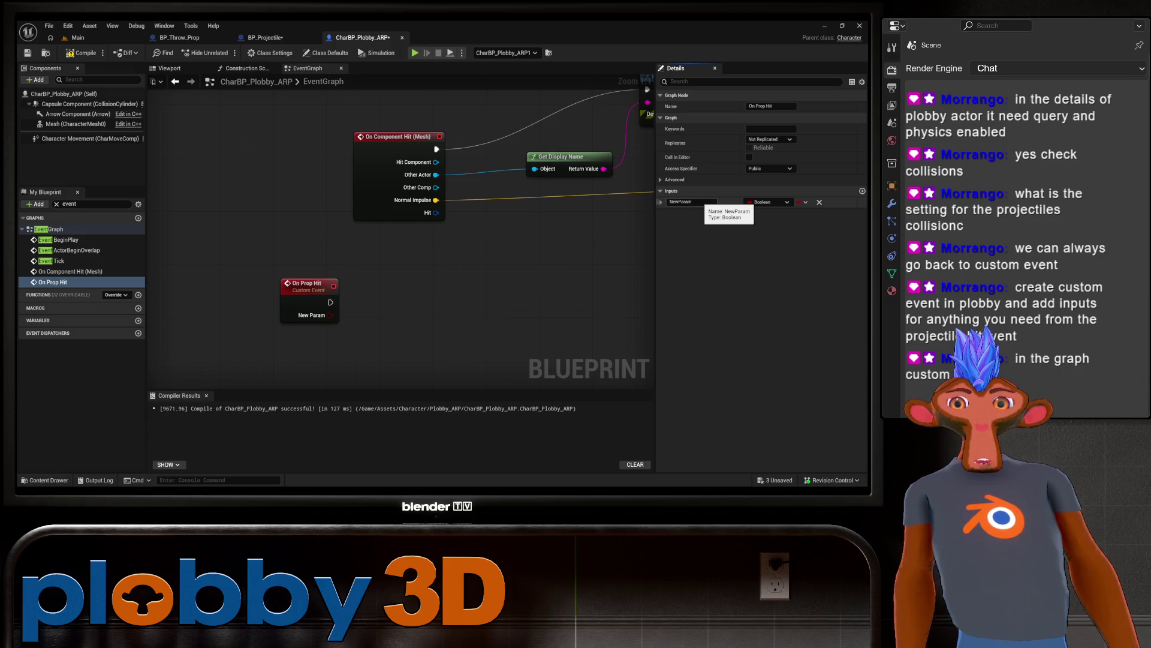
left_click(693, 201)
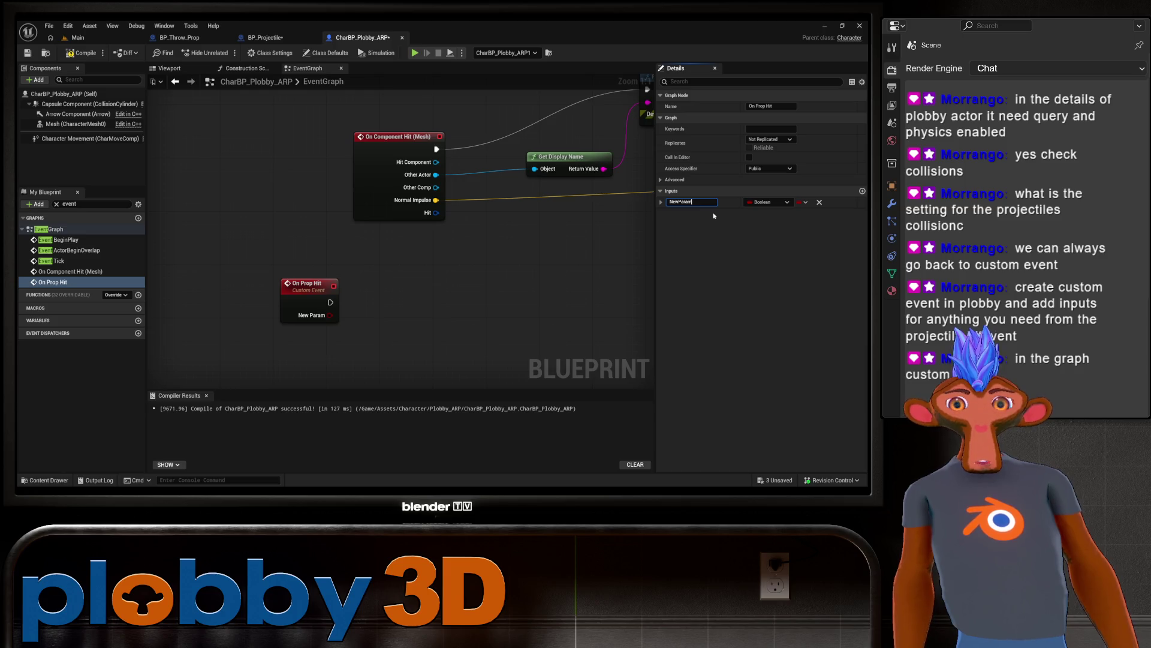
left_click(758, 202)
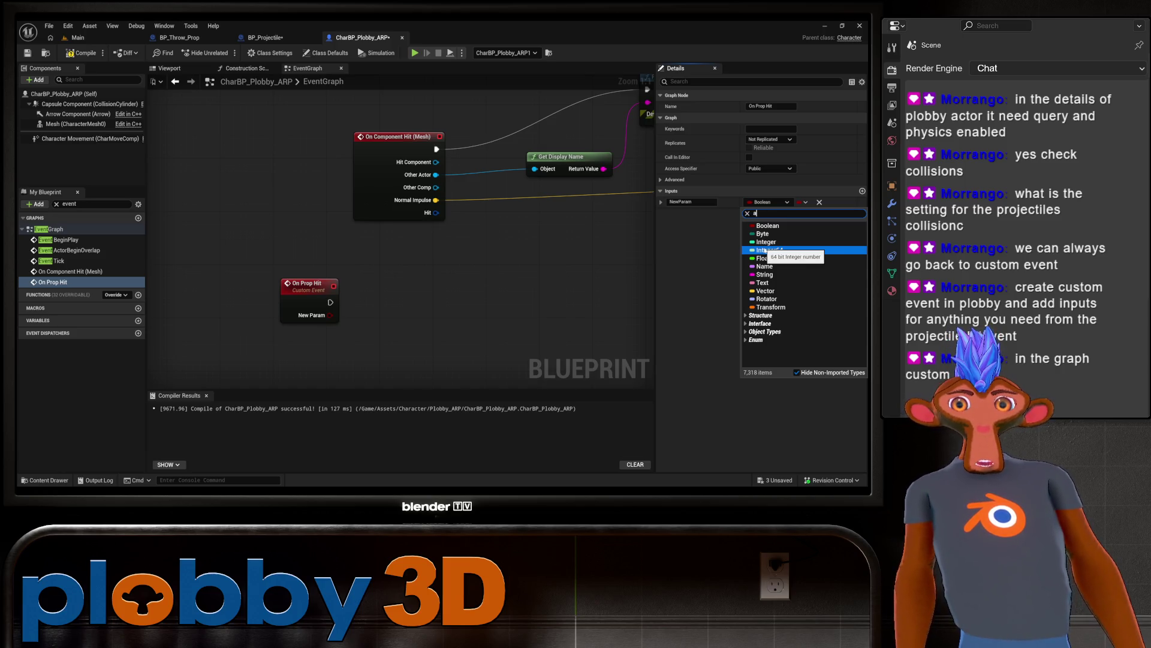
type("hit")
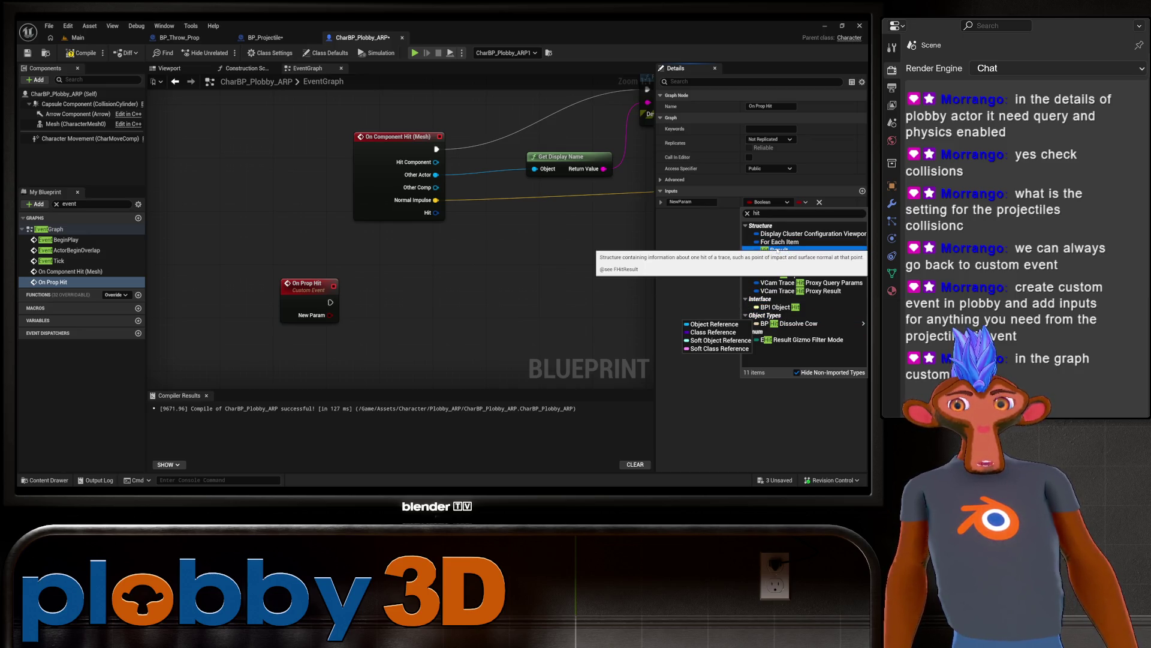
left_click(778, 250)
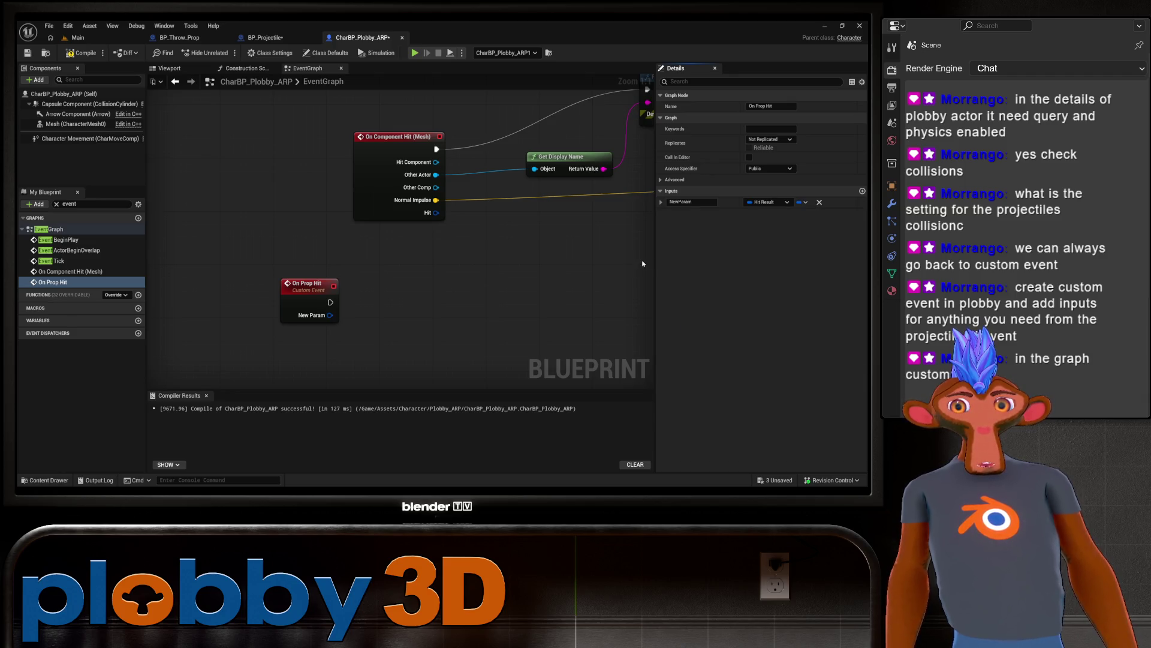
left_click(680, 202)
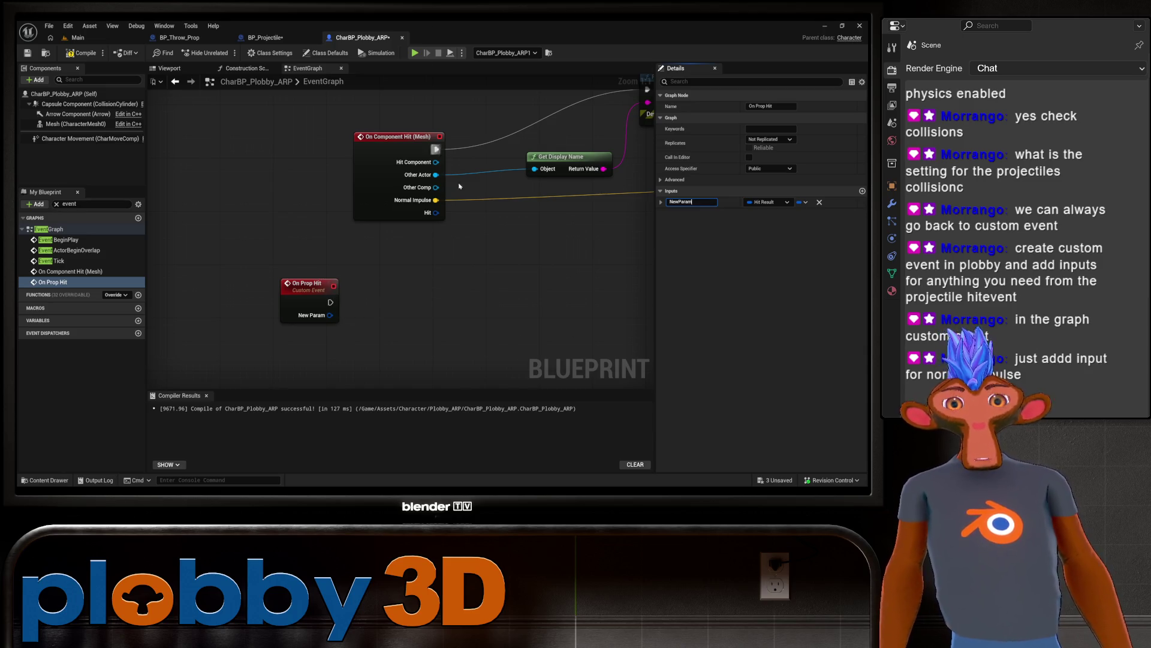
left_click_drag(460, 187, 395, 163)
Step: Change the new input's type from Hit Result to Vector
left_click(769, 203)
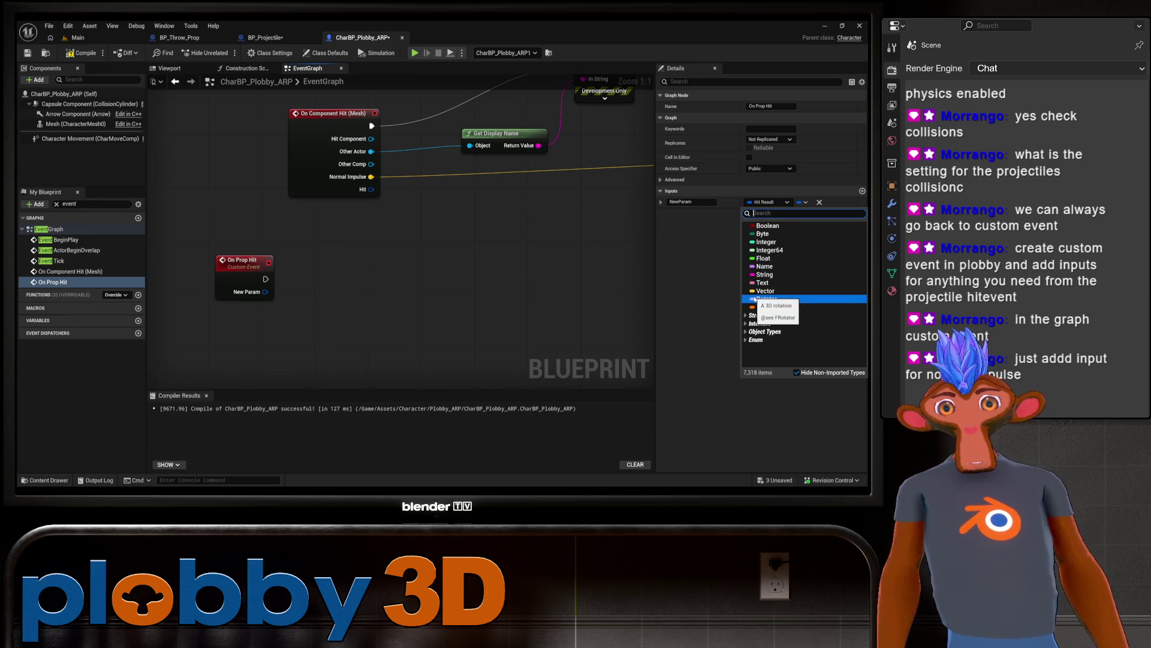
type("nor")
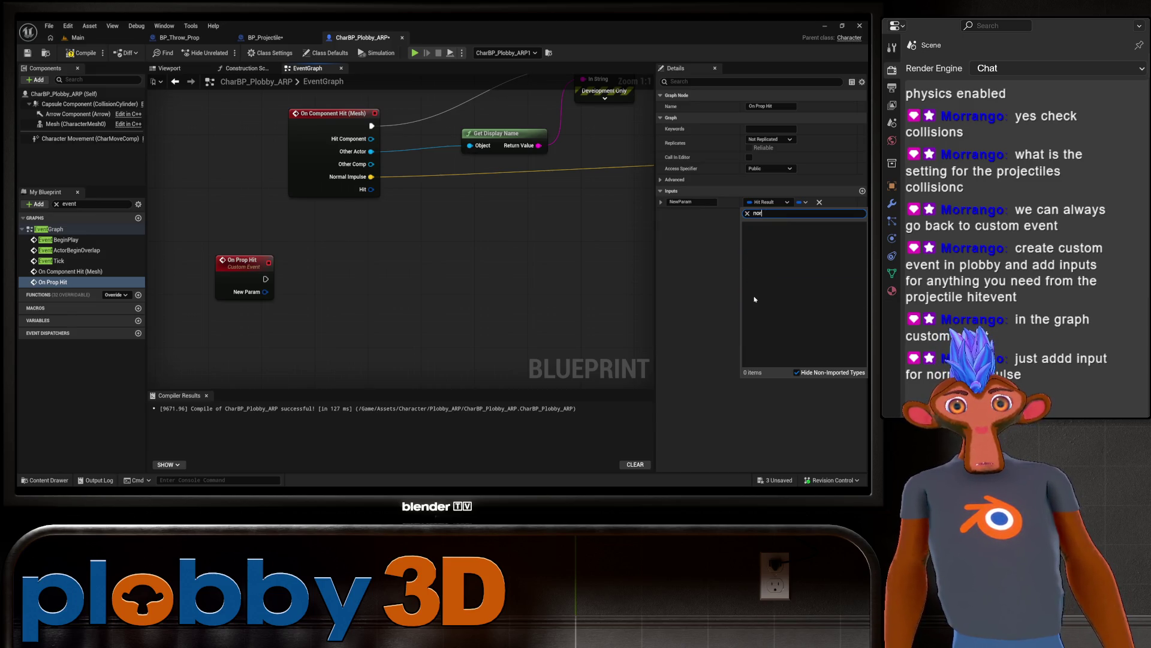
type("mal")
mouse_move(755, 298)
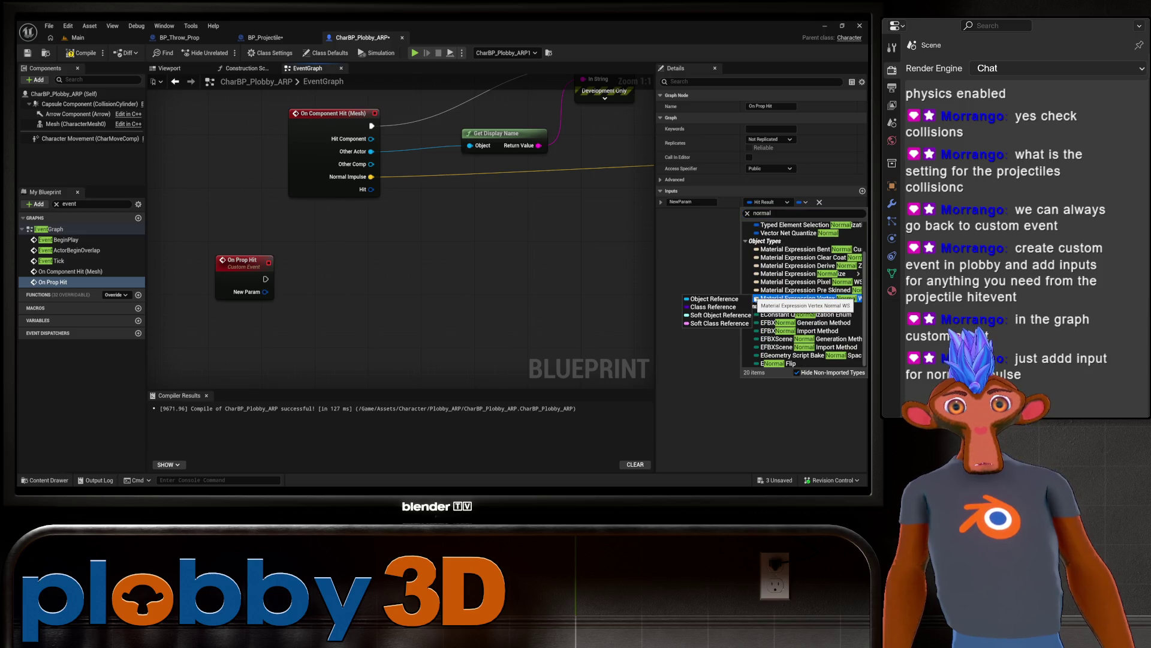
mouse_move(756, 258)
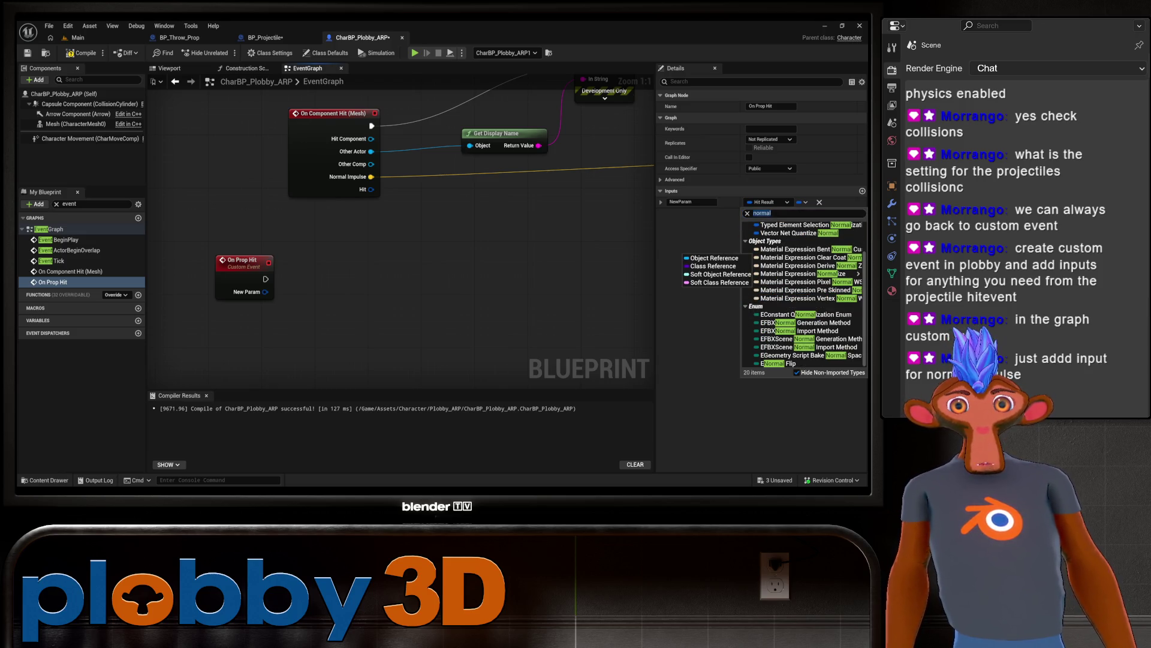
type(" im")
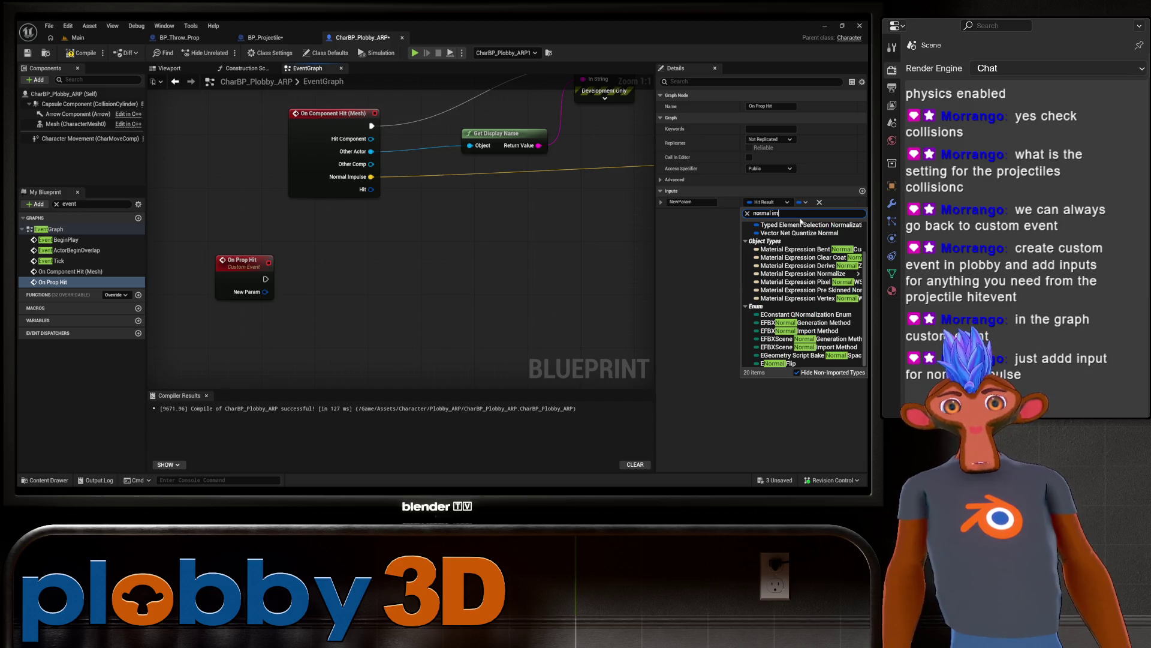
key("BackSpace")
key("BackSpace")
key("BackSpace")
type("im")
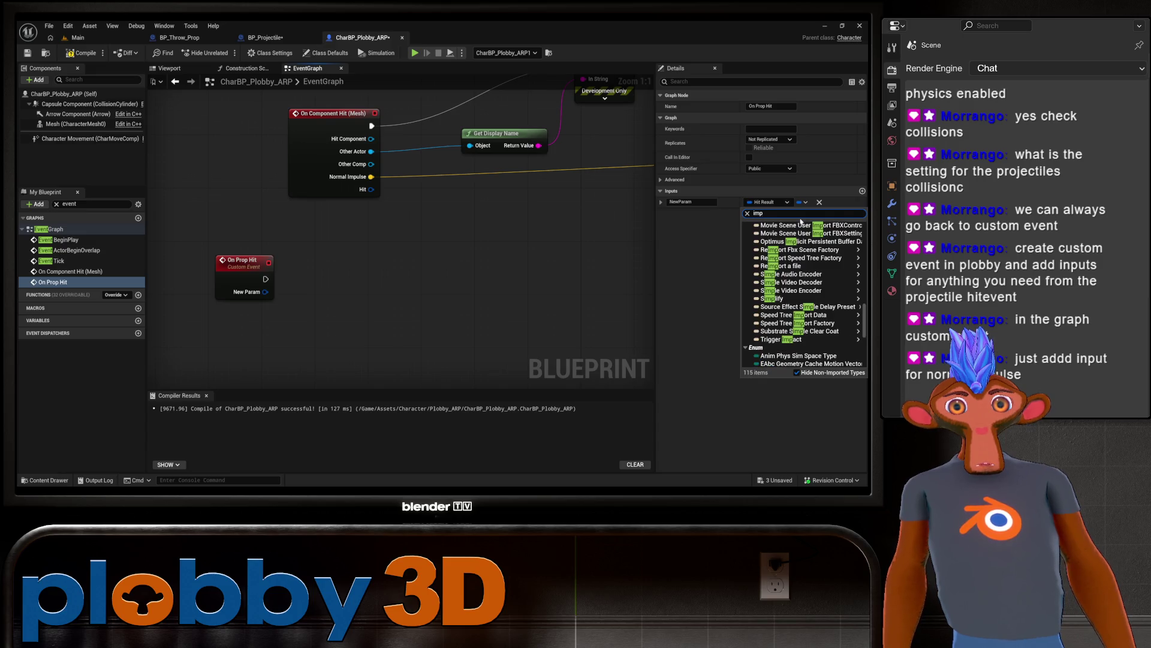
type("pui")
key("BackSpace")
type("l")
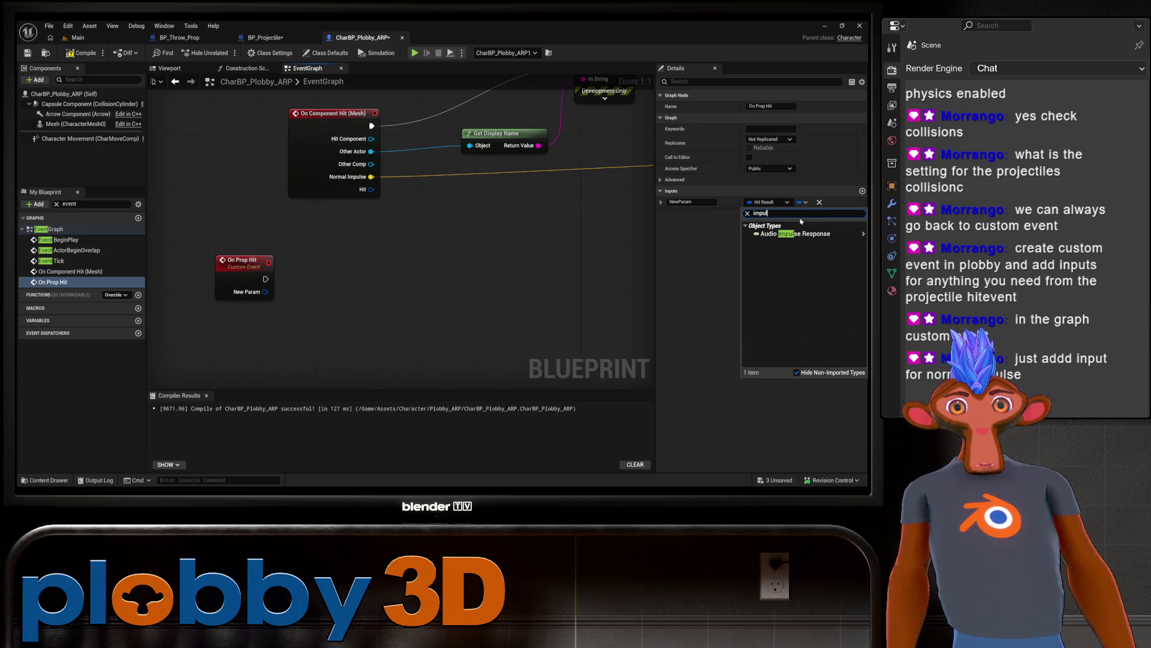
key("BackSpace")
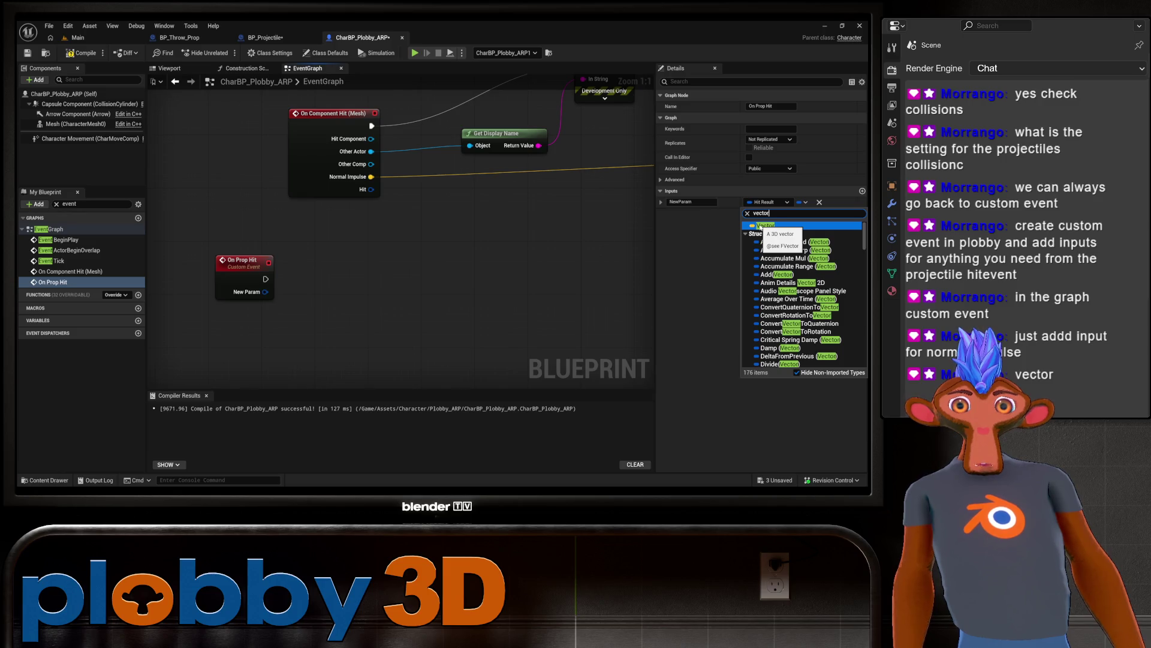
scroll(804, 273, "down", 5)
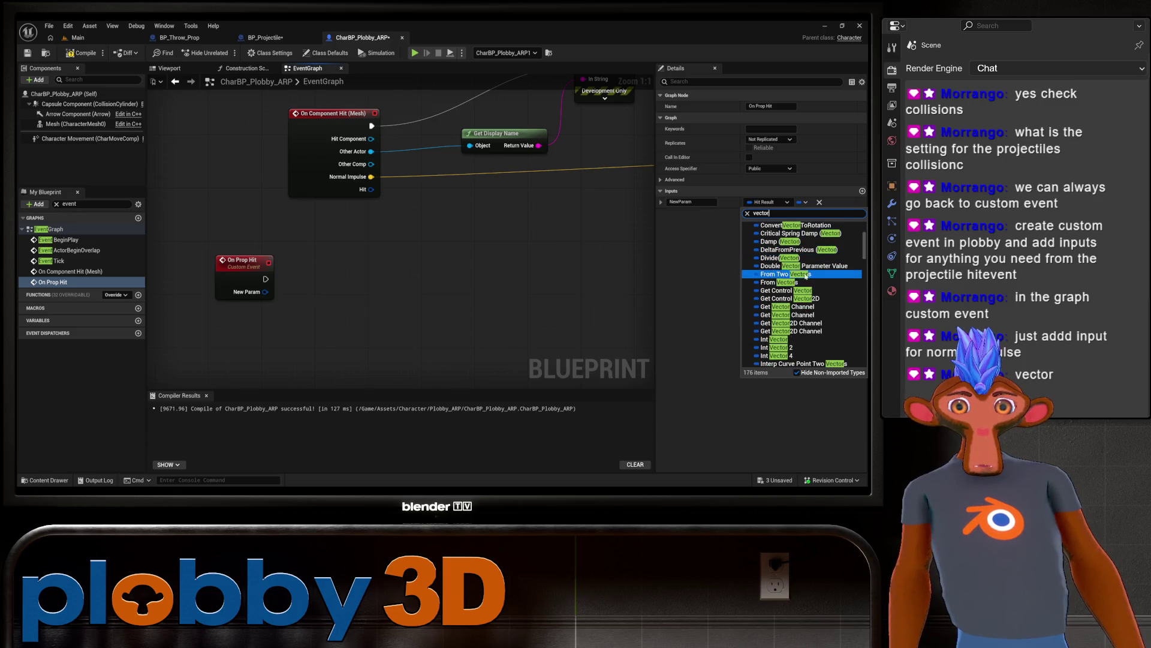
scroll(806, 276, "up", 5)
left_click(777, 226)
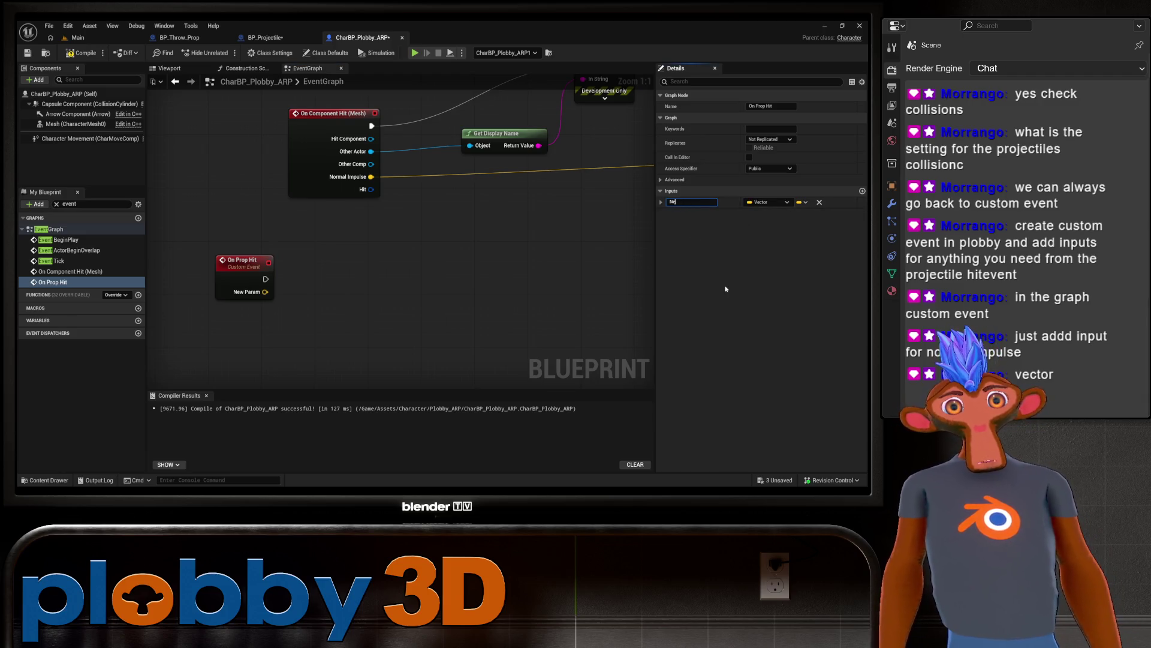
Step: Name the Vector input 'Normal Impulse'
key("BackSpace")
type("rmal Impuls")
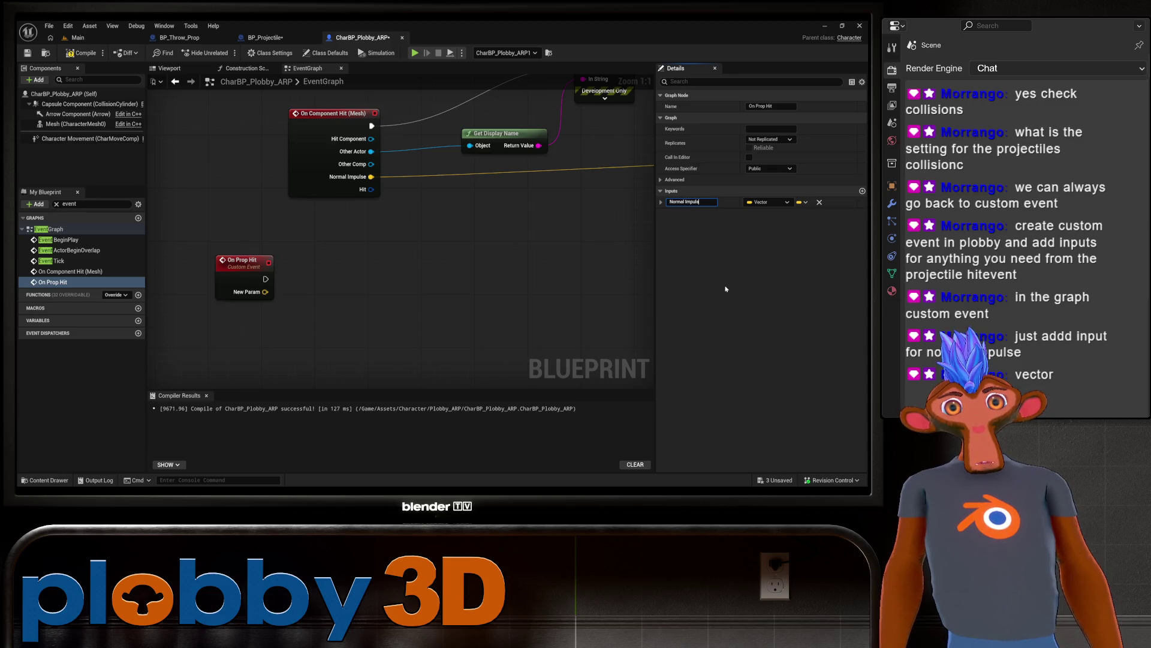
type("e")
key("Return")
scroll(345, 275, "down", 3)
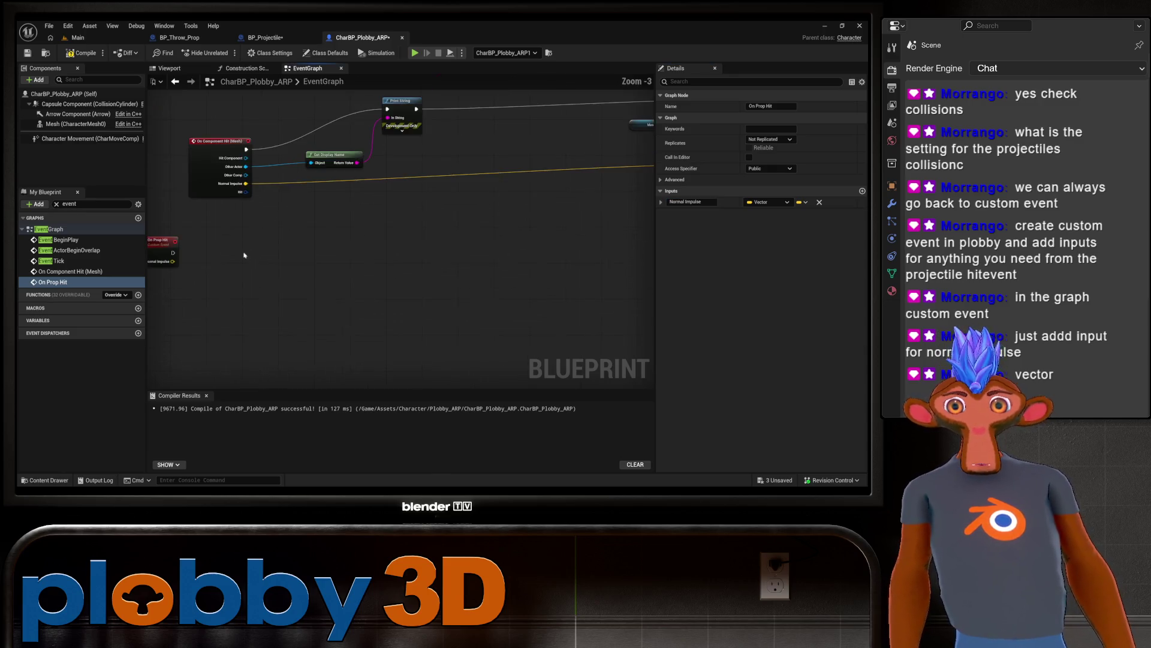
Step: Shift On Prop Hit right, then view BP_Projectile's hit event nodes
left_click_drag(246, 222, 303, 227)
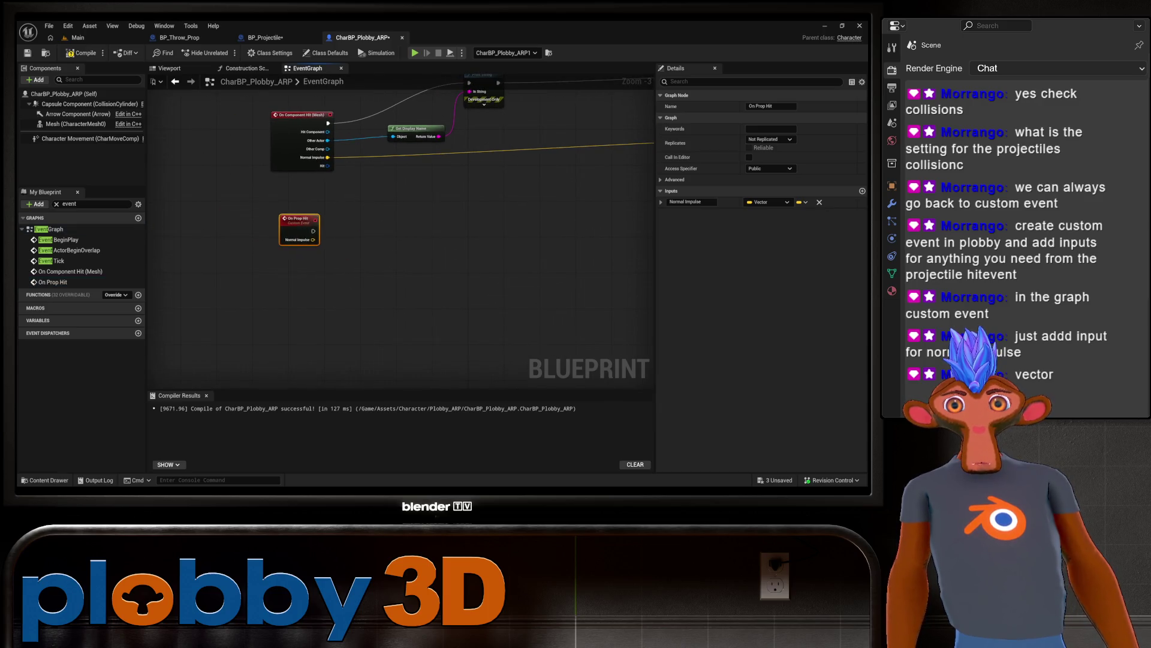
left_click(262, 38)
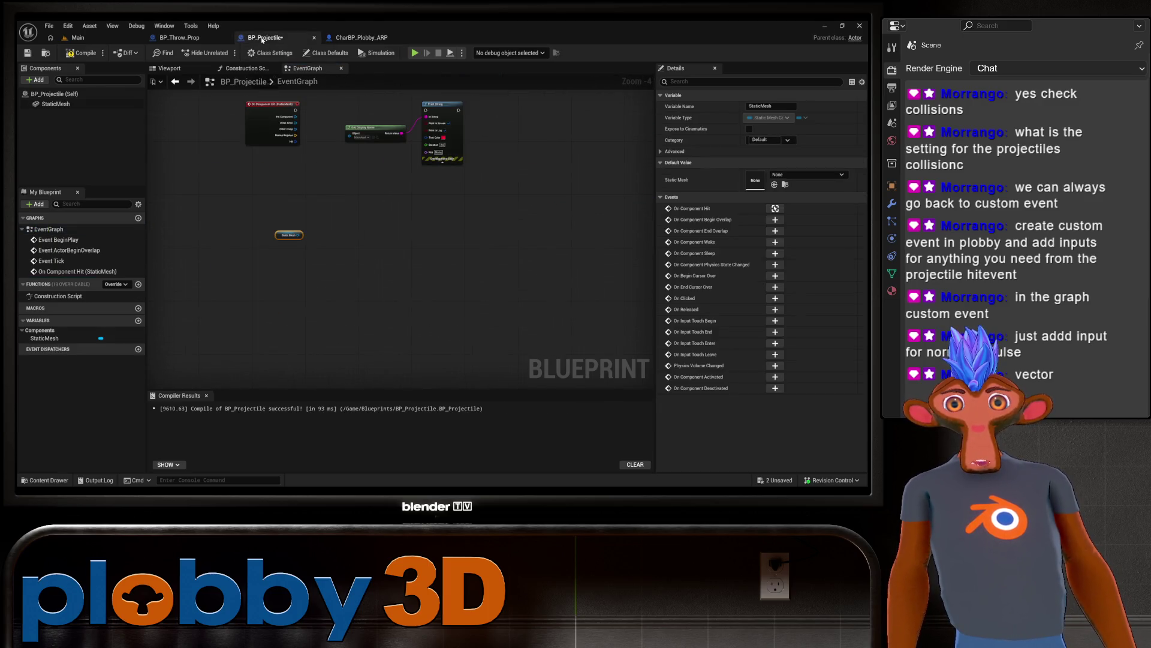
scroll(290, 221, "up", 3)
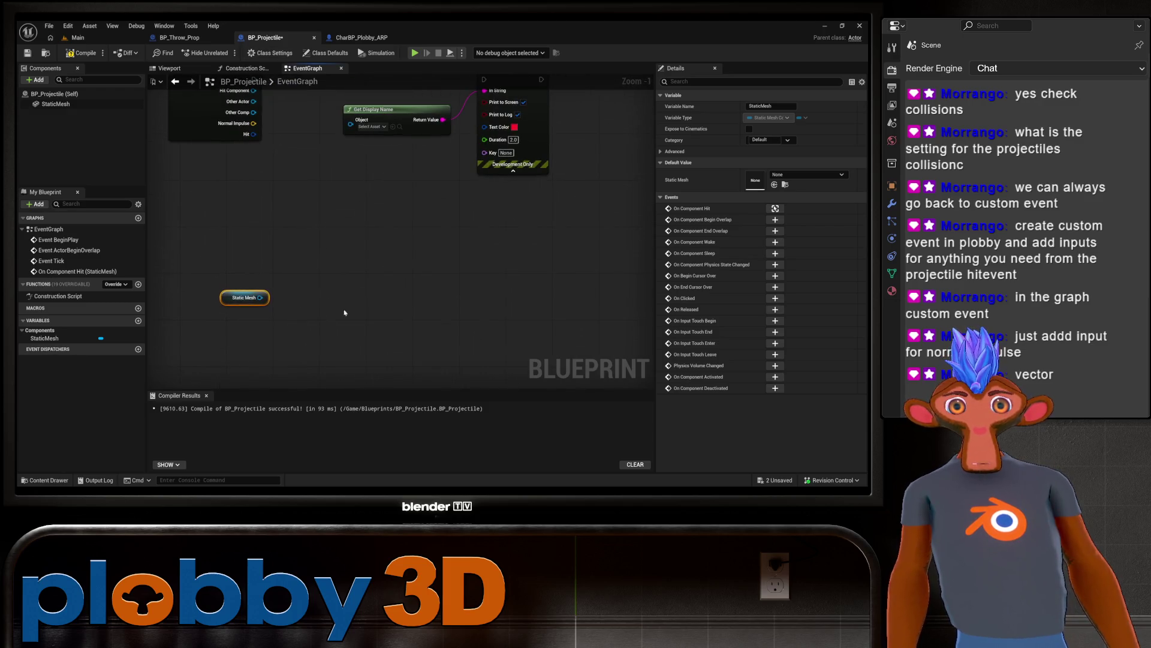
scroll(359, 327, "down", 1)
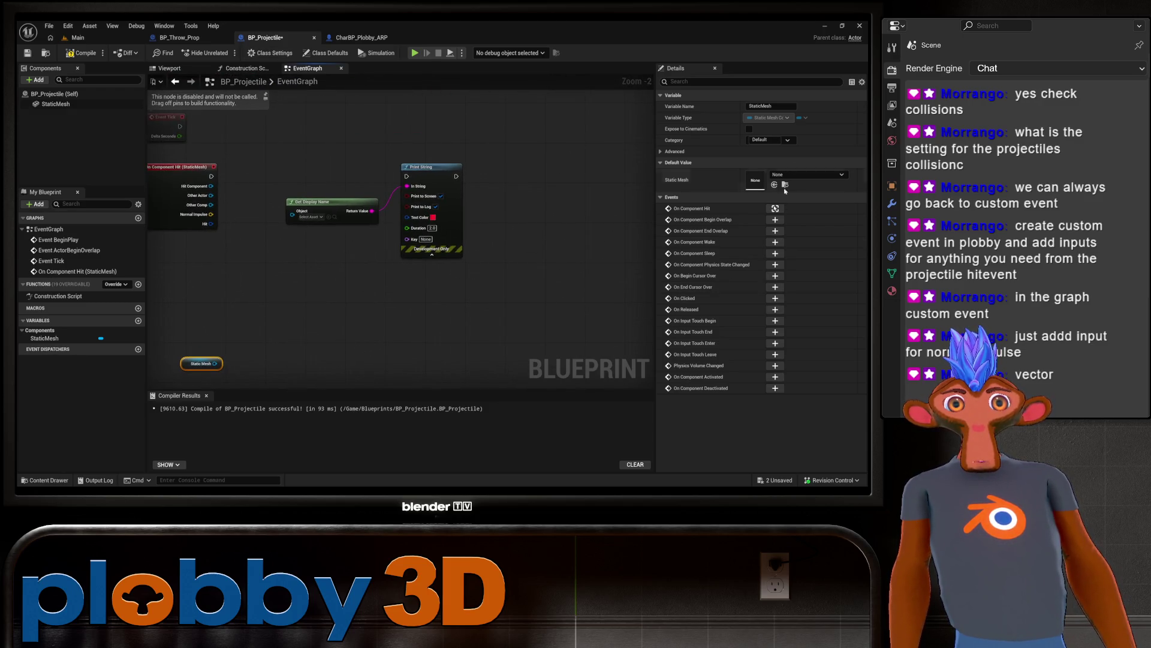
mouse_move(414, 356)
left_mouse_down()
mouse_move(580, 354)
mouse_move(412, 364)
mouse_move(515, 348)
left_mouse_up()
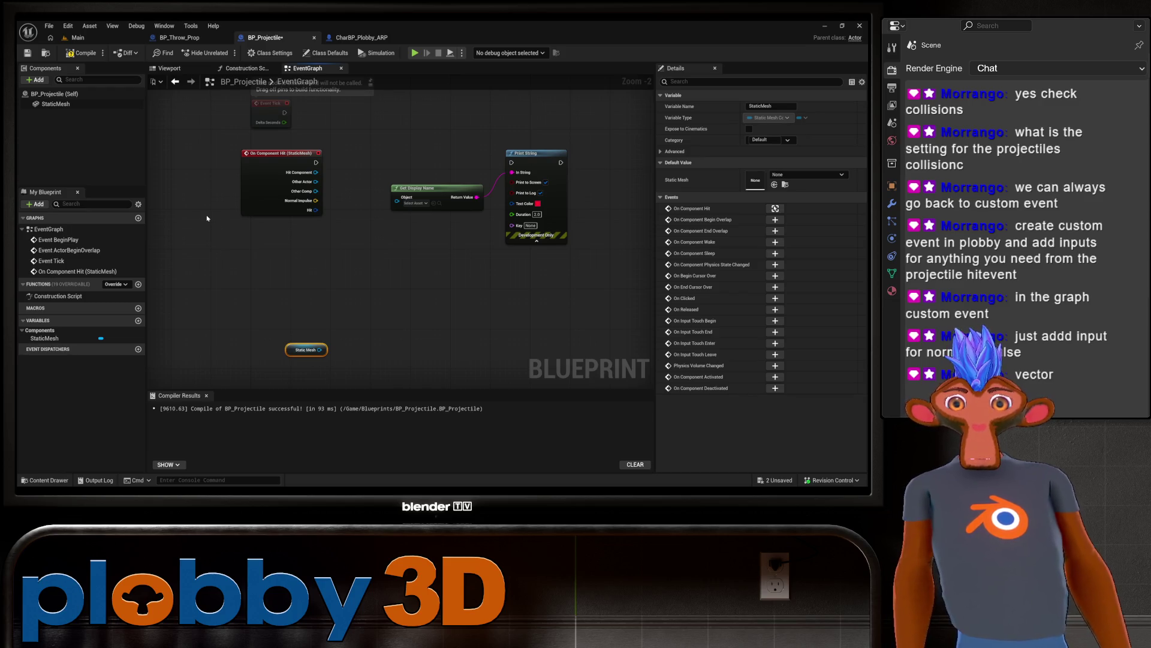
Step: Flip to CharBP_Plobby_ARP and back, then compile BP_Projectile
left_click(362, 37)
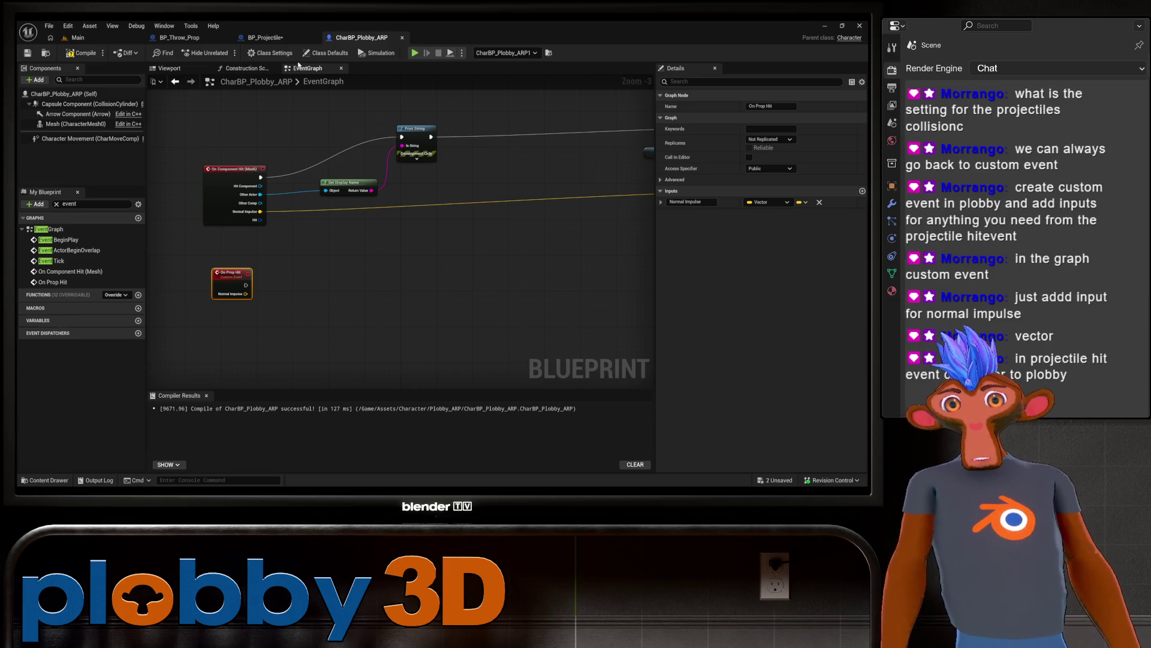
left_click(266, 37)
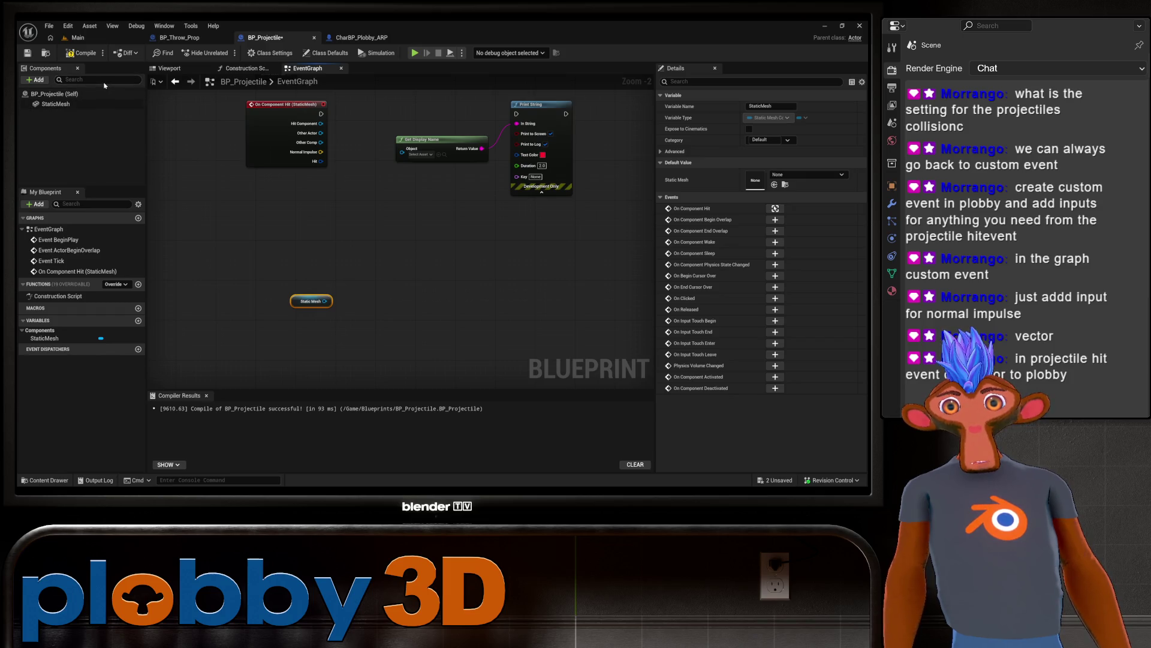
left_click(81, 53)
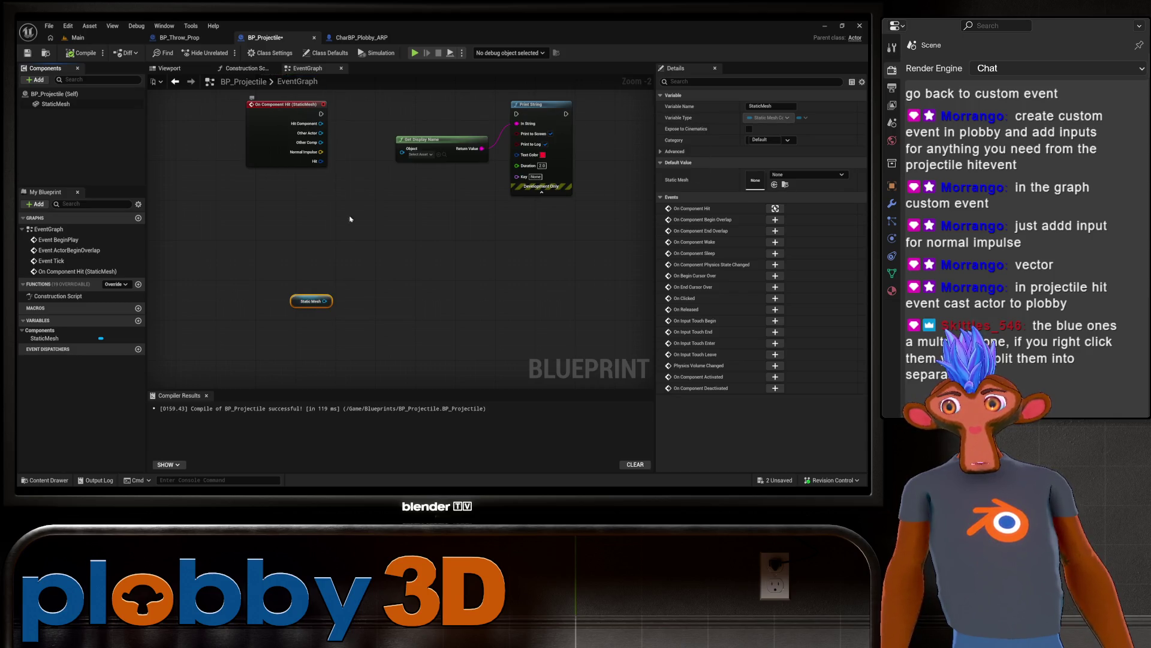
Step: Reposition On Component Hit and try a 'cast to charb' action search
left_click_drag(350, 219, 308, 252)
mouse_move(229, 141)
left_mouse_down()
mouse_move(217, 175)
mouse_move(289, 202)
mouse_move(417, 320)
mouse_move(348, 317)
mouse_move(343, 293)
left_mouse_up()
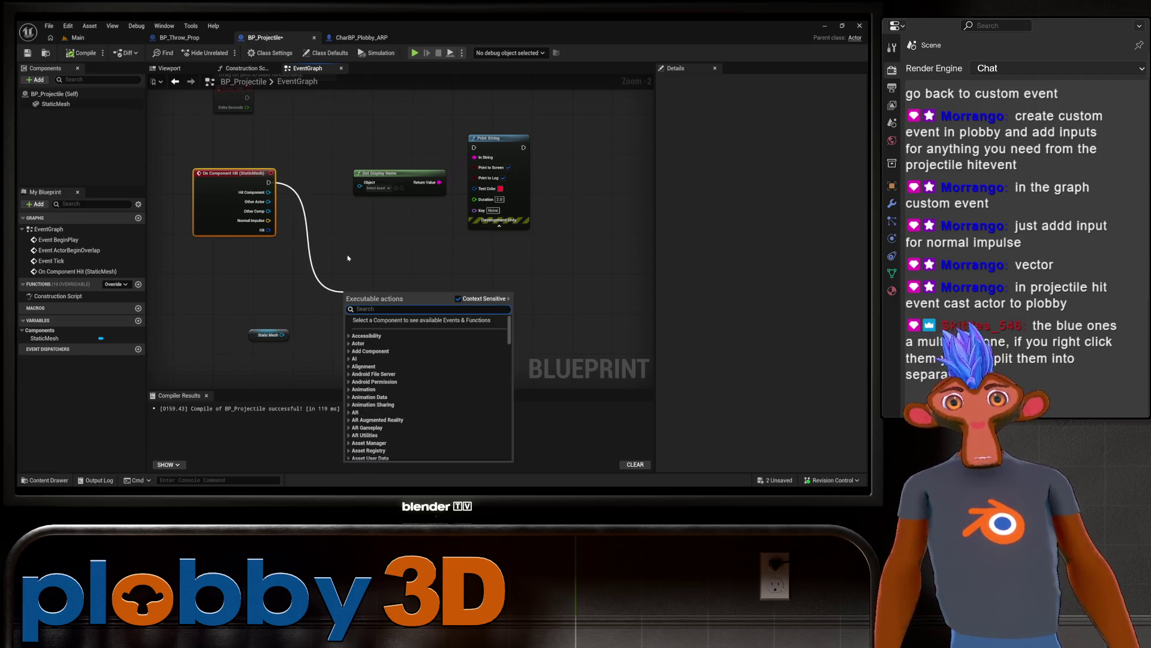
type("cast")
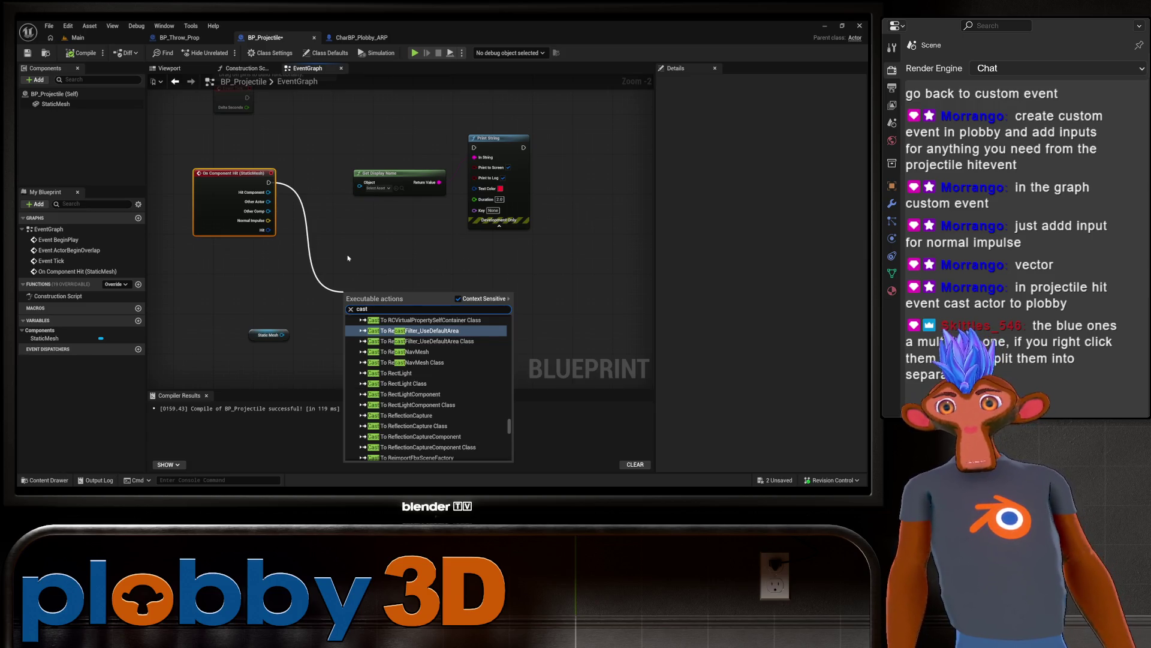
type(" to ")
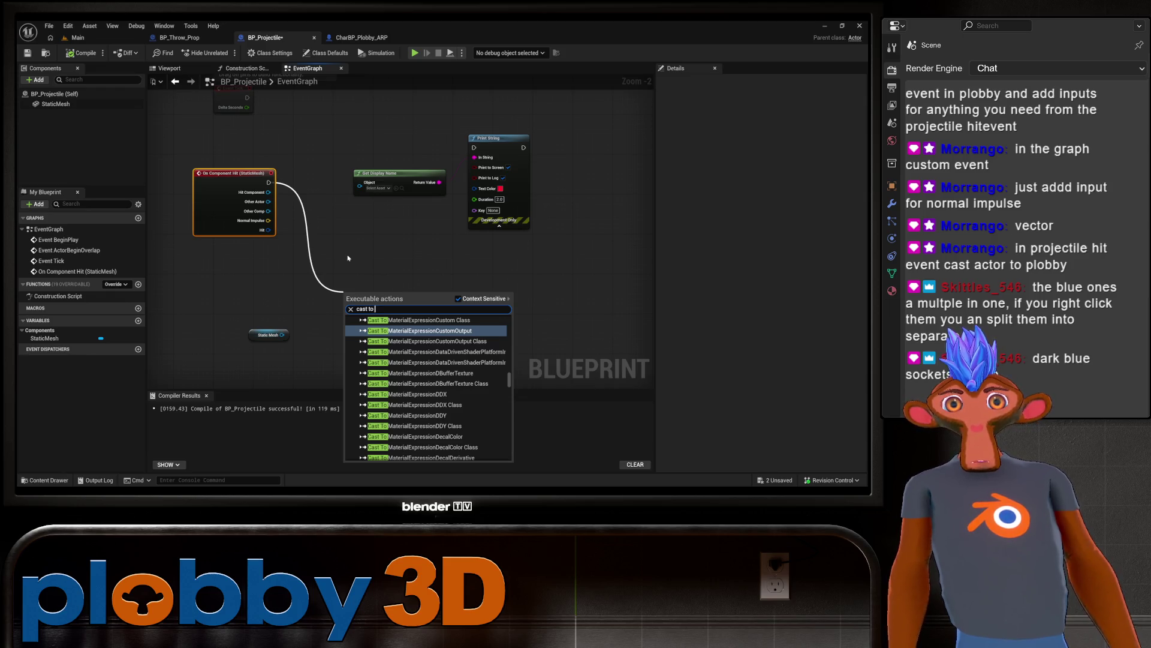
type("charb")
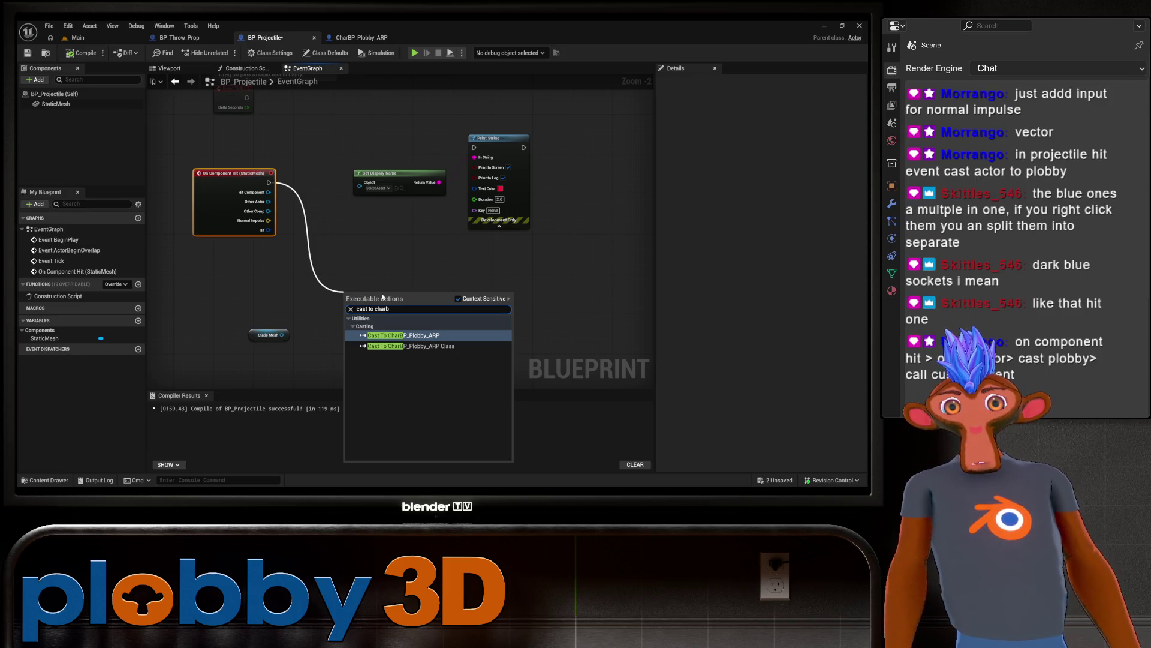
left_click(384, 258)
right_click(384, 257)
Step: Add a Cast To CharBP_Plobby_ARP node from On Component Hit via 'cast plobby'
left_click(210, 183)
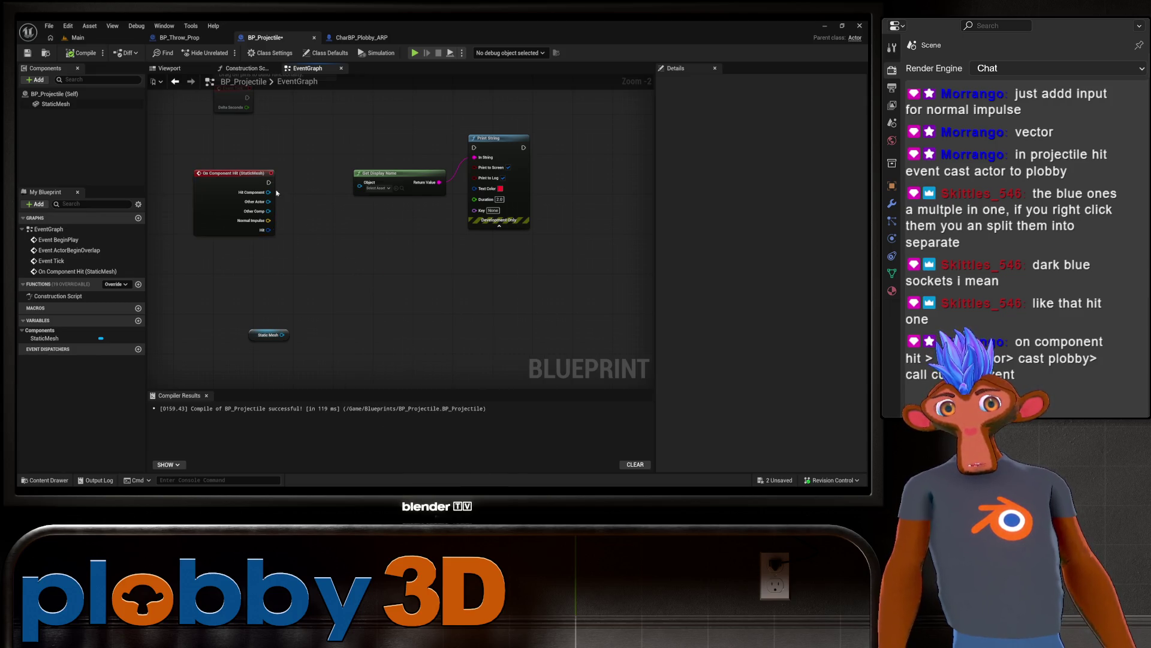
mouse_move(210, 184)
left_mouse_down()
mouse_move(184, 193)
mouse_move(303, 233)
mouse_move(312, 257)
left_mouse_up()
type("cas")
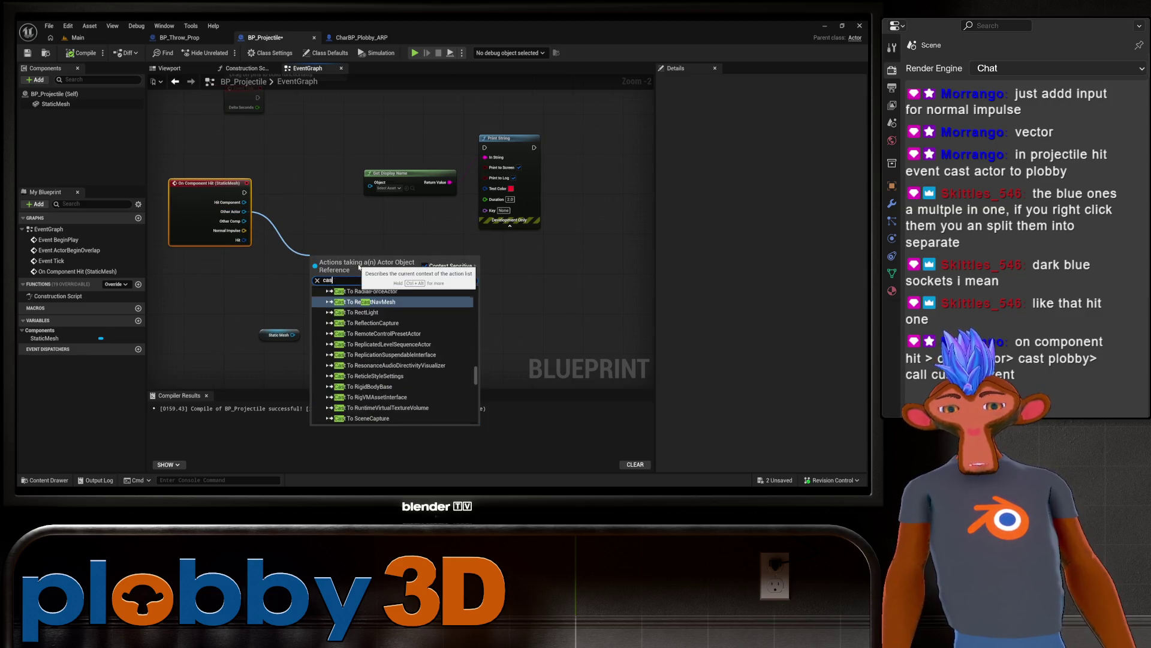
type("t plobby")
key("Return")
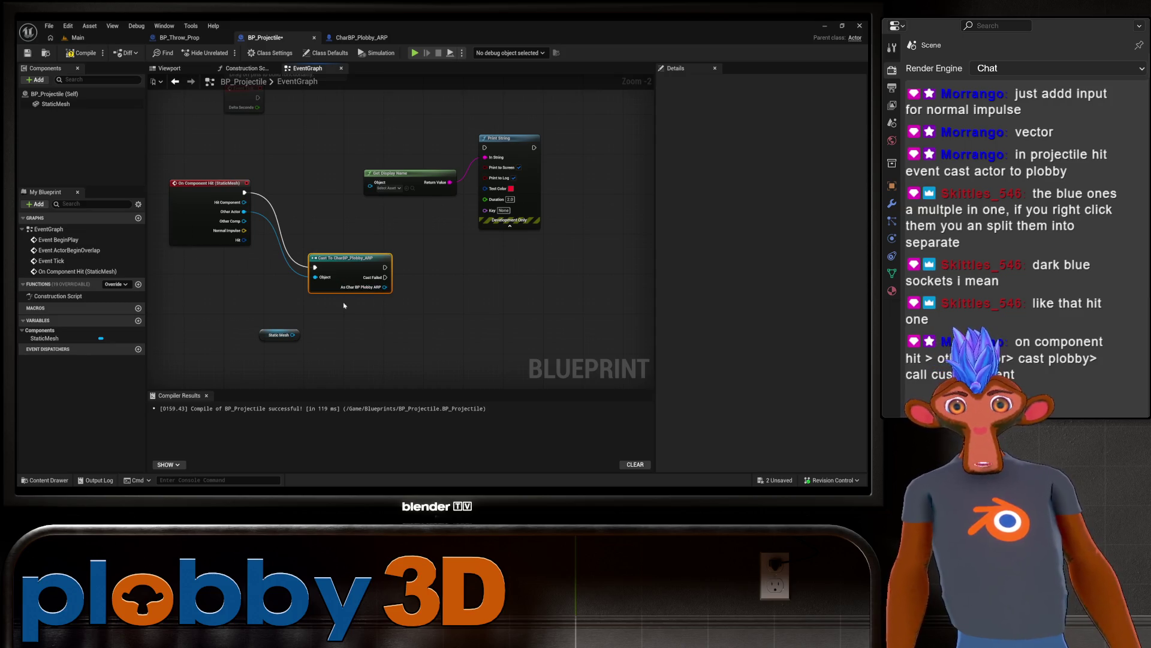
left_click_drag(343, 306, 328, 314)
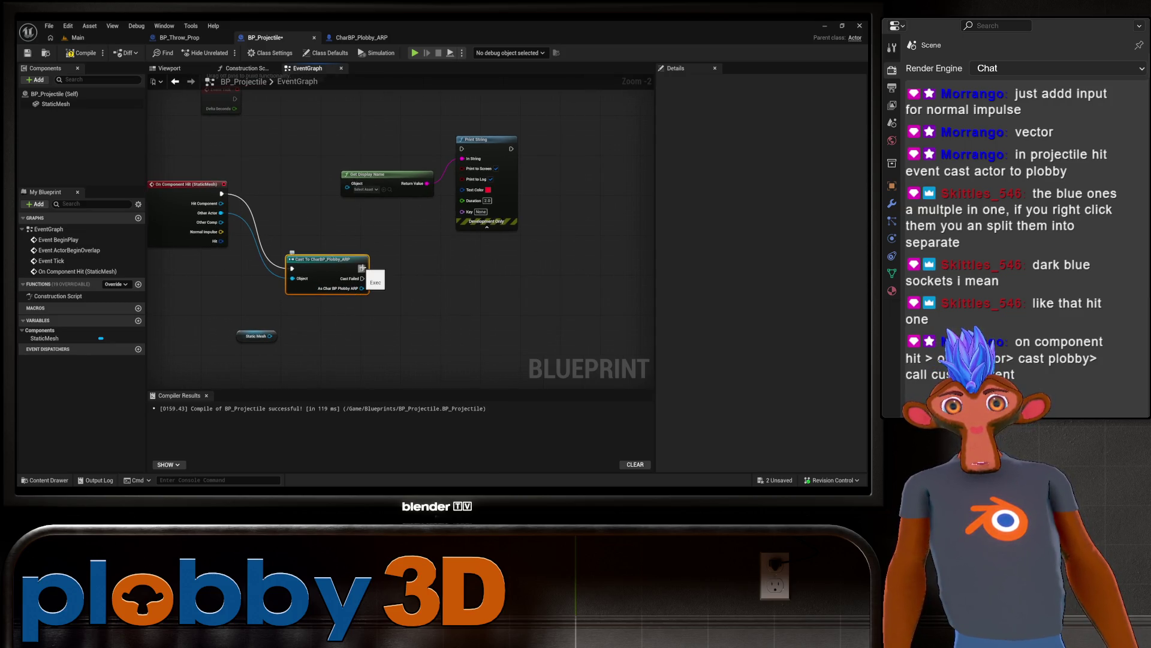
Step: Search the cast node's actions for a custom event call, cancelling without adding one
mouse_move(410, 241)
left_mouse_down()
mouse_move(372, 291)
mouse_move(420, 287)
left_mouse_up()
type("call ")
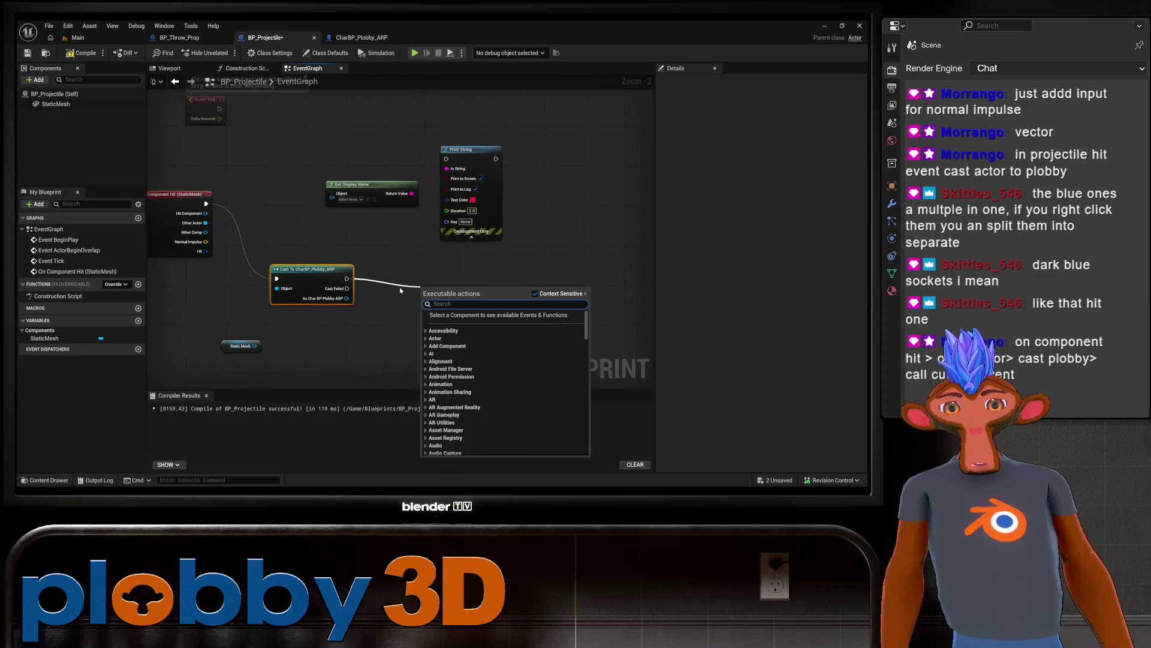
type("custo")
key("Escape")
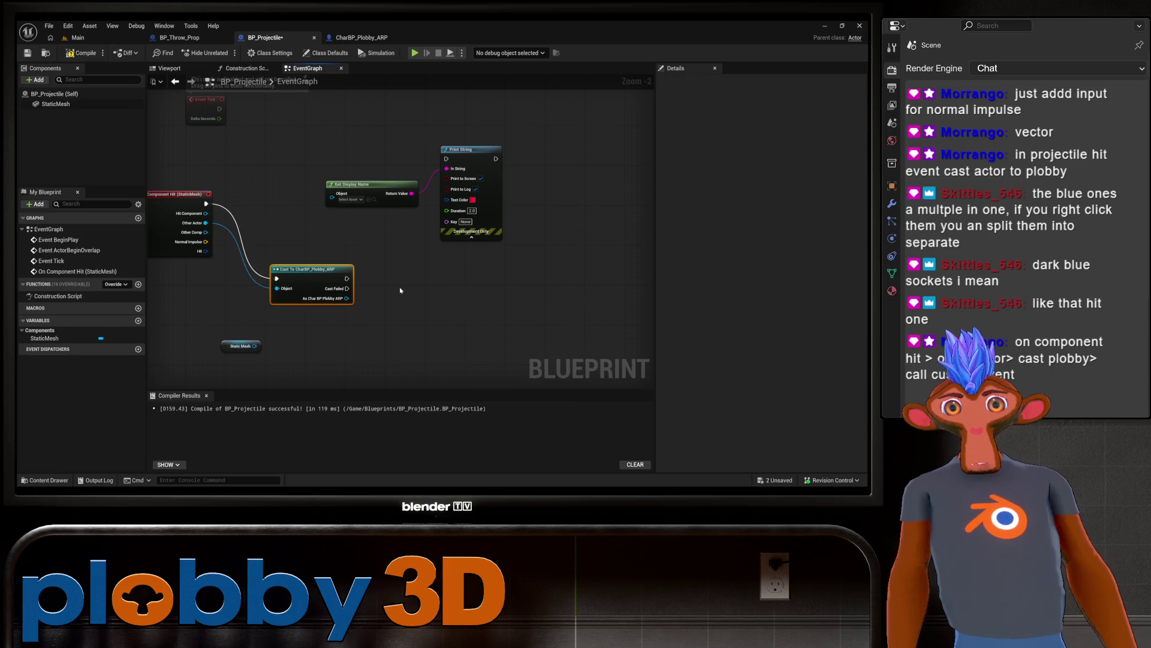
mouse_move(347, 299)
left_mouse_down()
mouse_move(379, 304)
mouse_move(367, 305)
left_mouse_up()
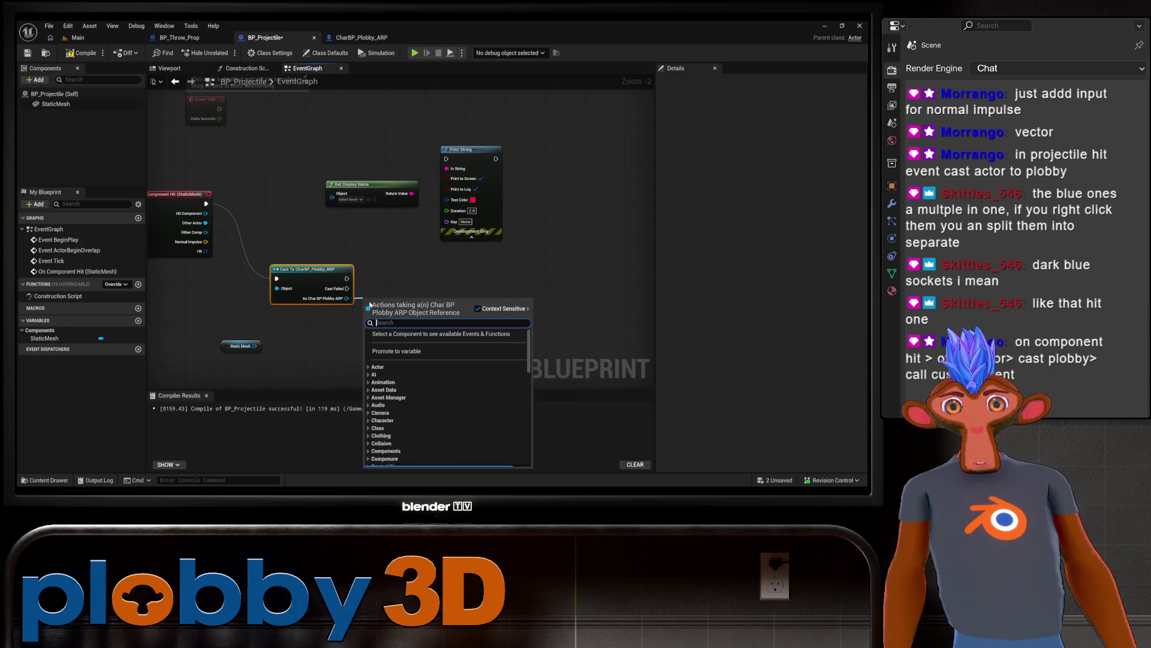
type("call custo")
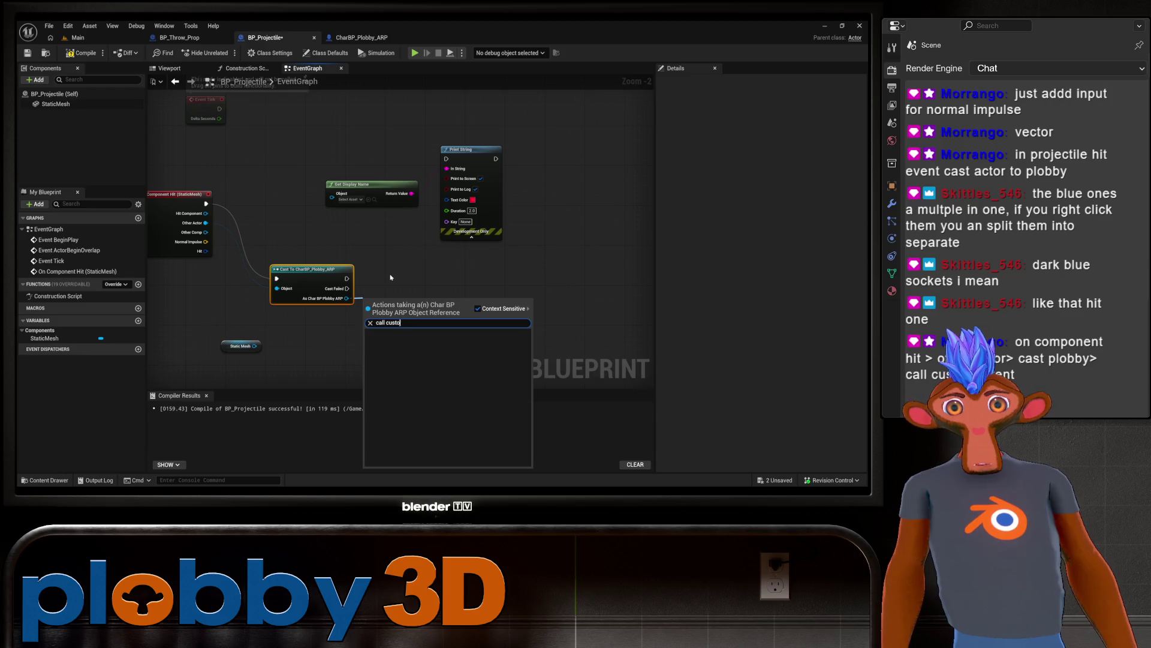
key("BackSpace")
key("BackSpace")
key("BackSpace")
type("cu")
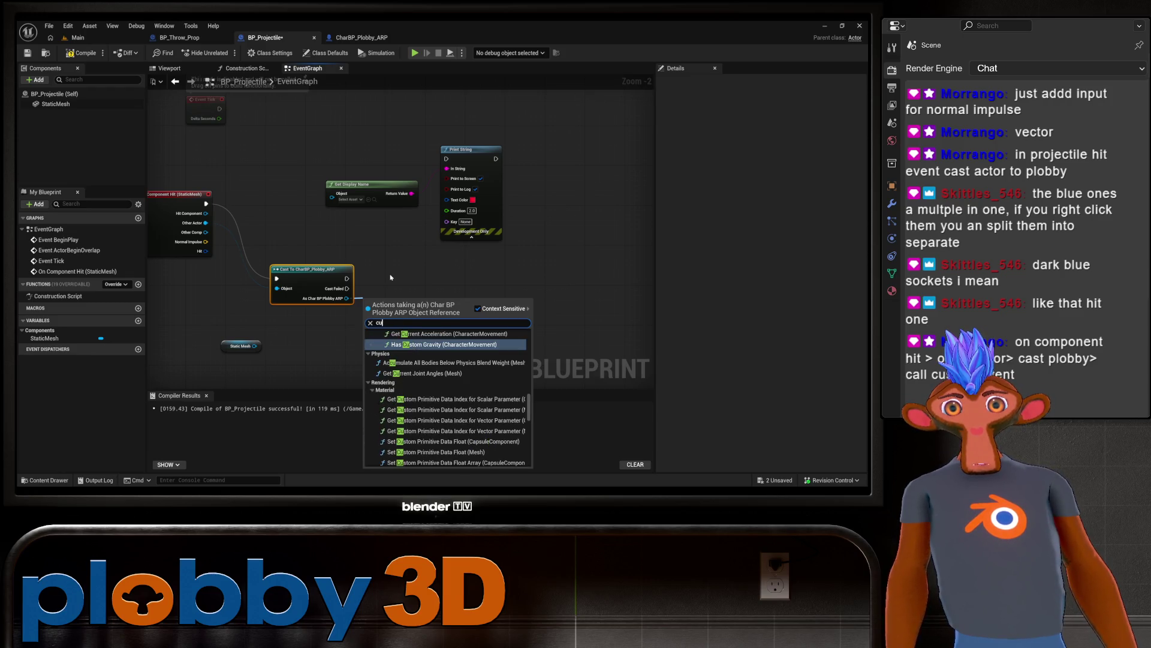
type("stom eve")
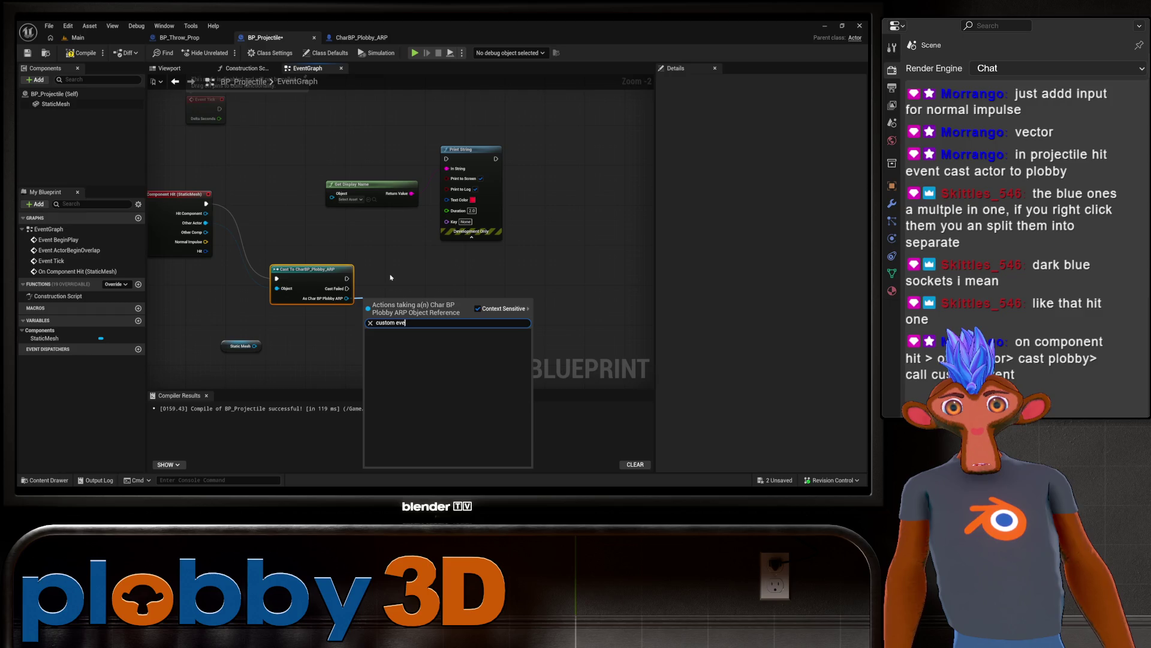
key("Escape")
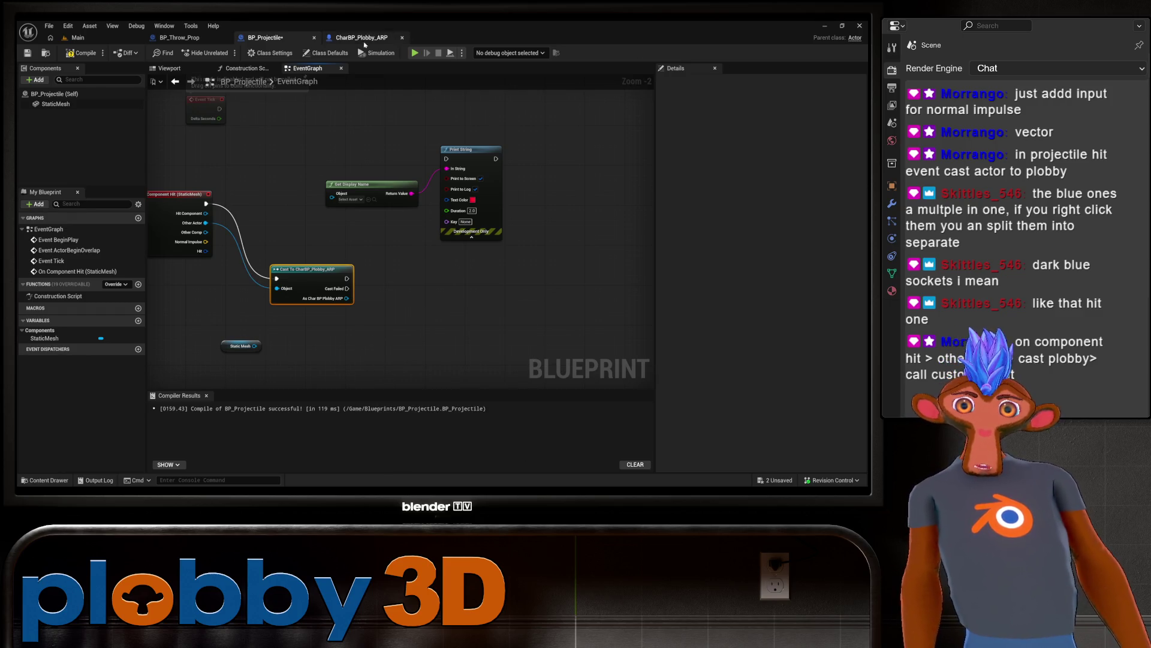
Step: Check On Prop Hit in CharBP_Plobby_ARP and reposition the Cast To node
left_click(362, 38)
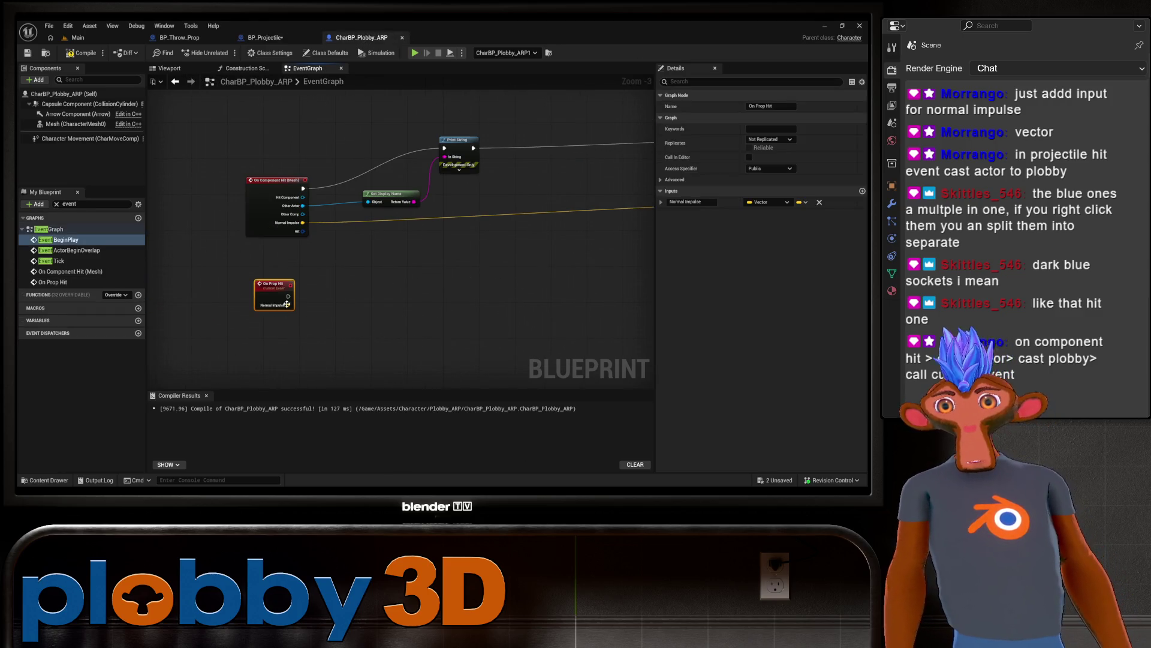
left_click(266, 38)
mouse_move(345, 303)
left_mouse_down()
mouse_move(450, 291)
mouse_move(356, 321)
mouse_move(431, 301)
left_mouse_up()
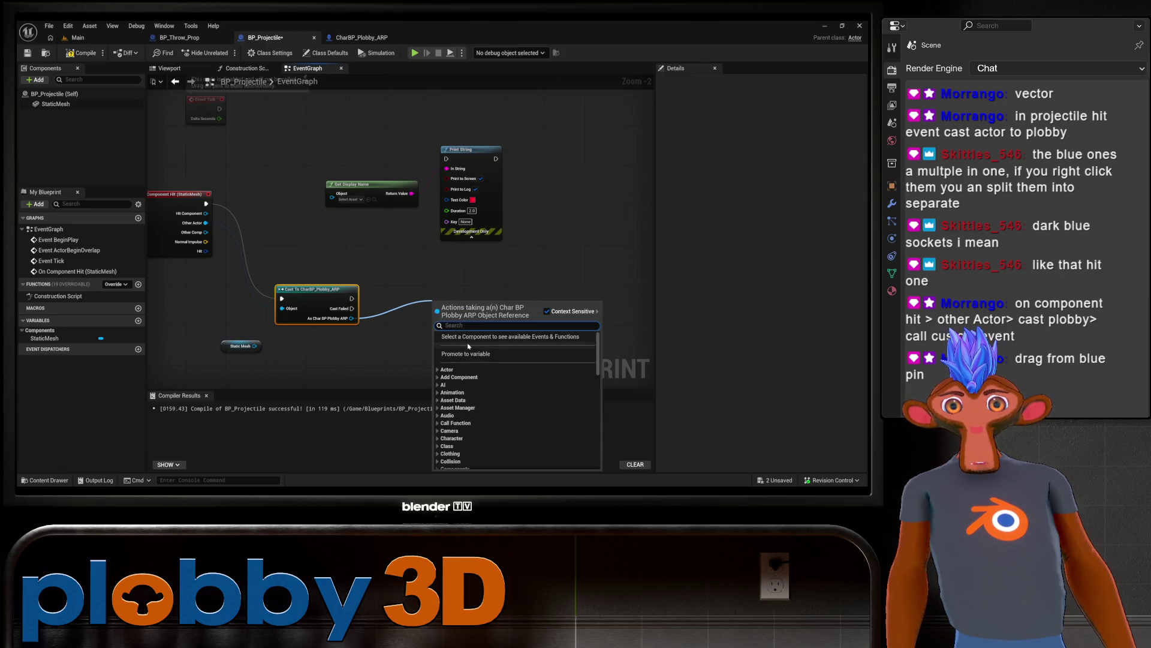
scroll(485, 375, "down", 4)
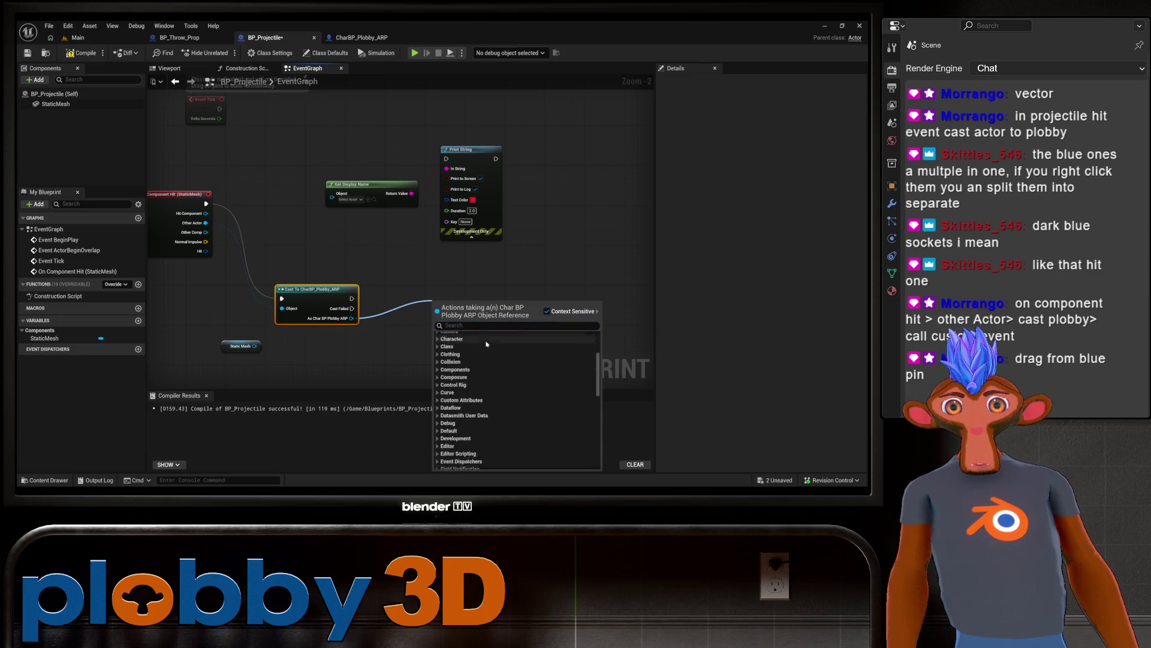
scroll(504, 398, "up", 4)
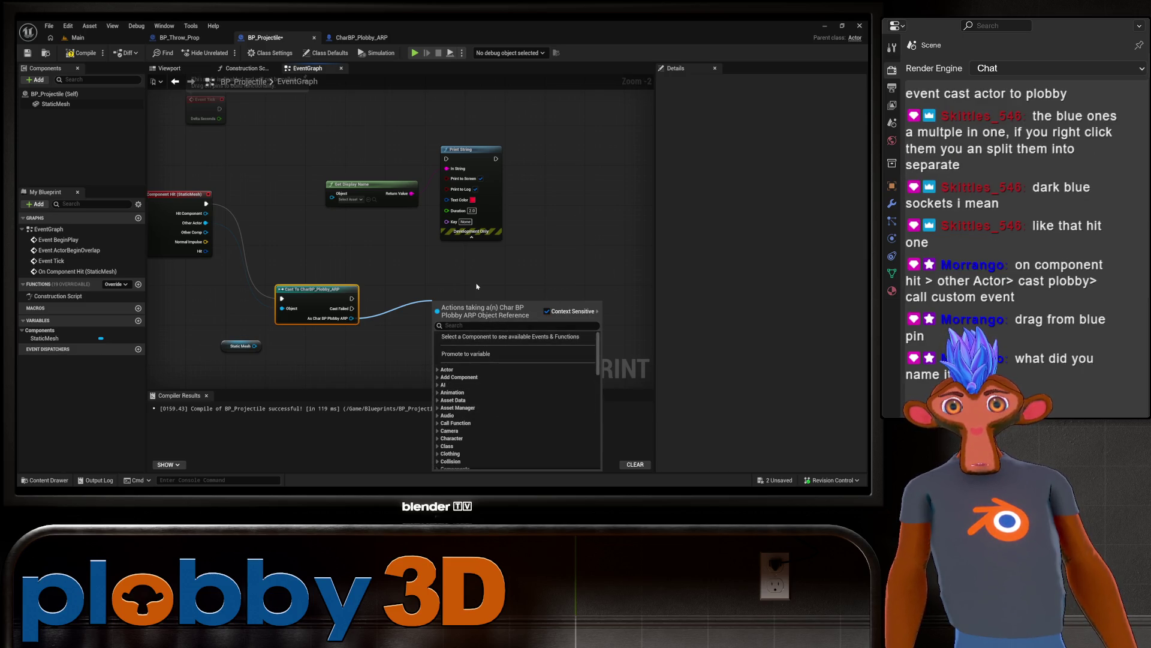
key("Escape")
left_click(356, 39)
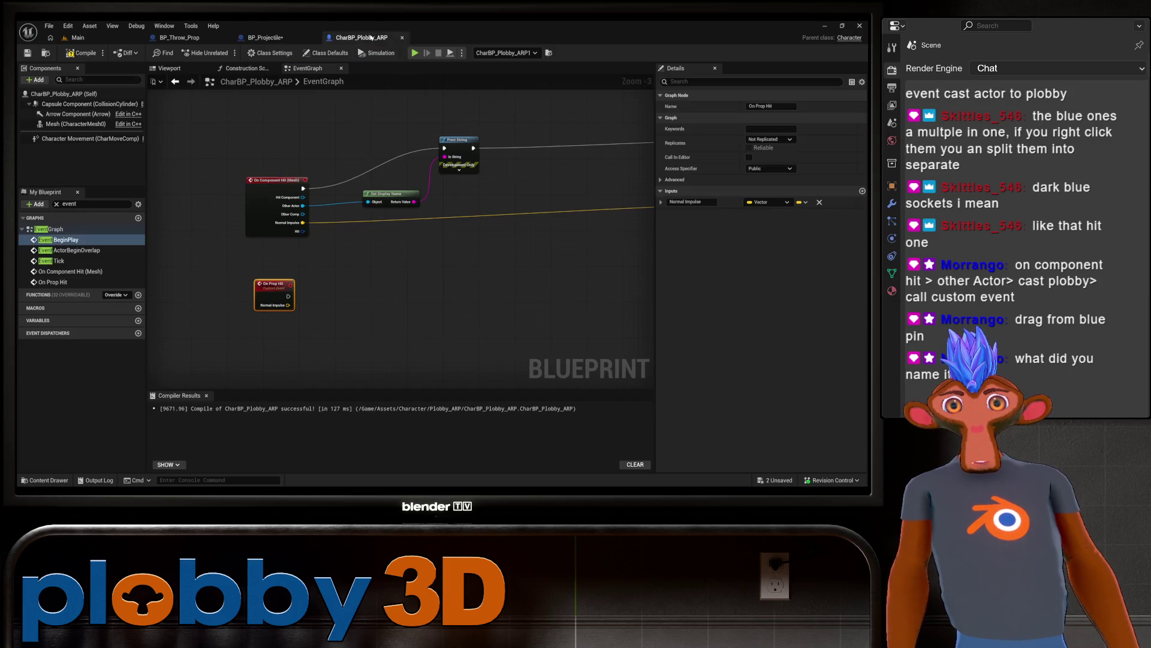
left_click(267, 37)
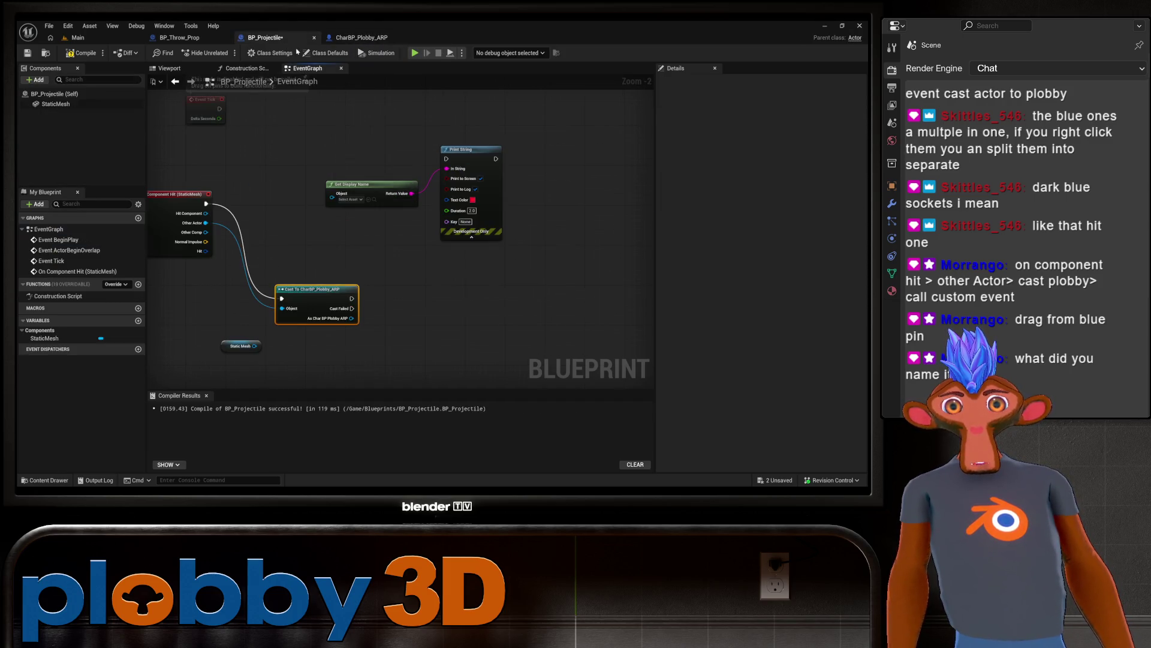
Step: Call On Prop Hit from the cast, pass in Normal Impulse, and compile
mouse_move(352, 318)
left_mouse_down()
mouse_move(456, 335)
mouse_move(419, 324)
left_mouse_up()
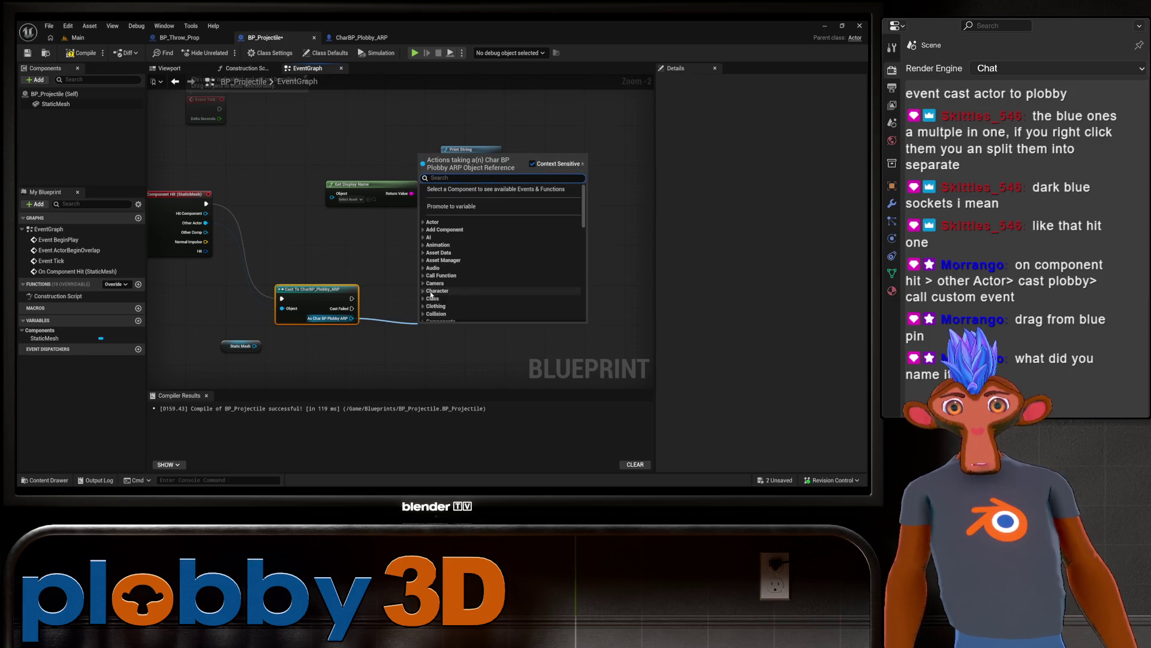
type("on ")
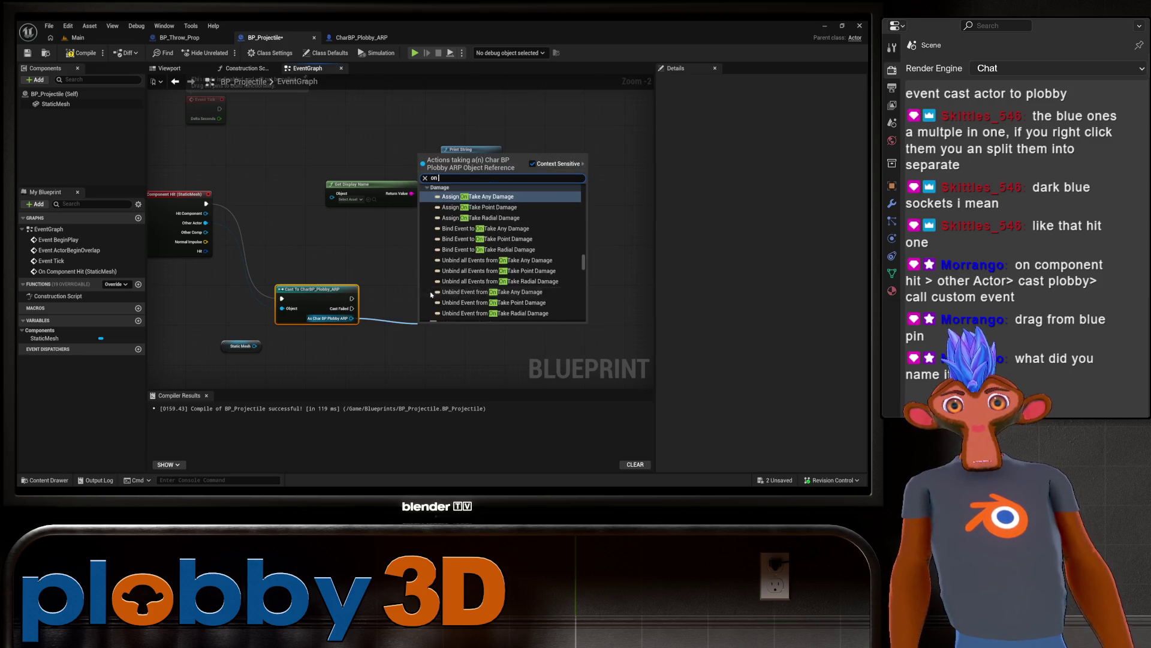
type("prop")
key("Return")
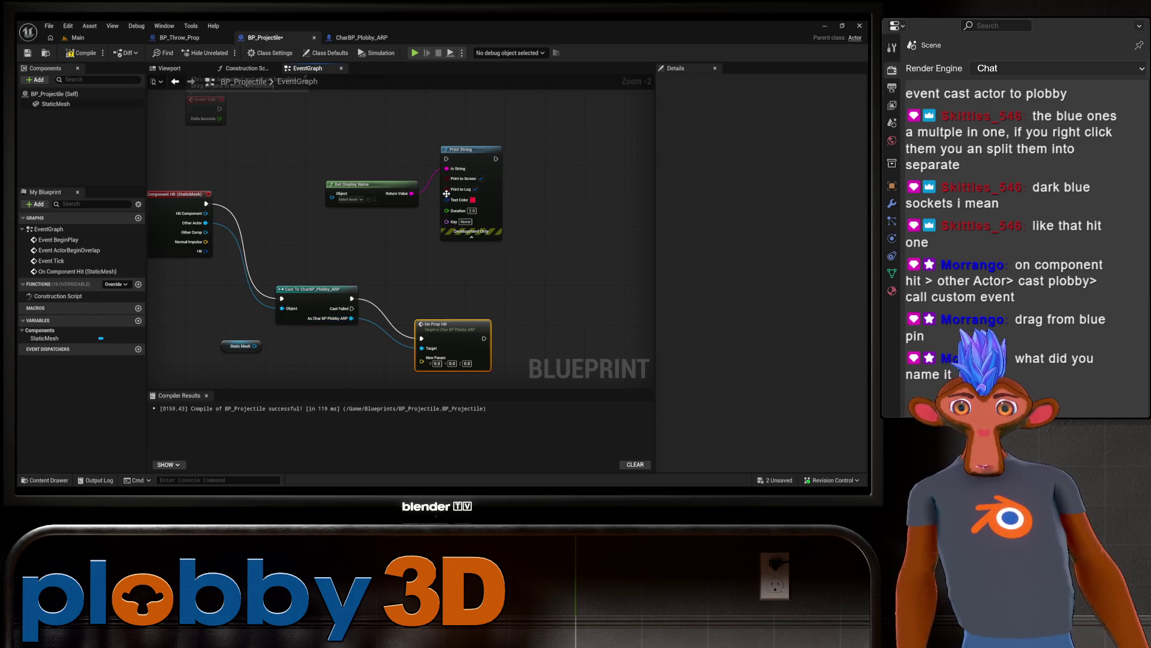
left_click_drag(447, 332, 446, 307)
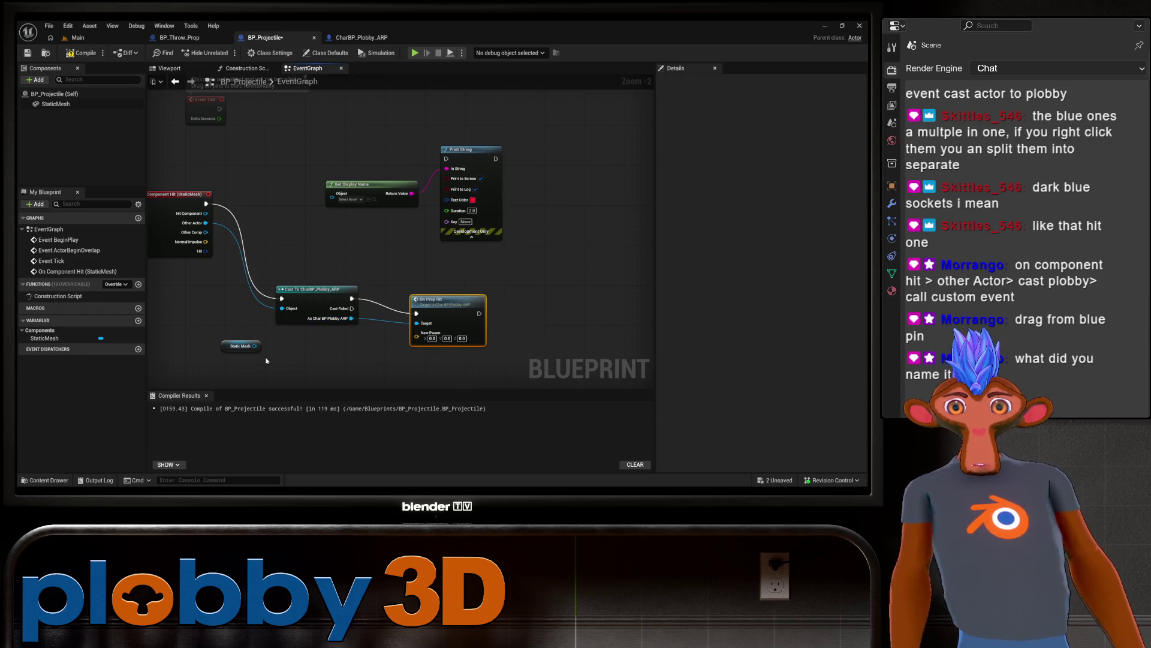
left_click_drag(206, 242, 416, 339)
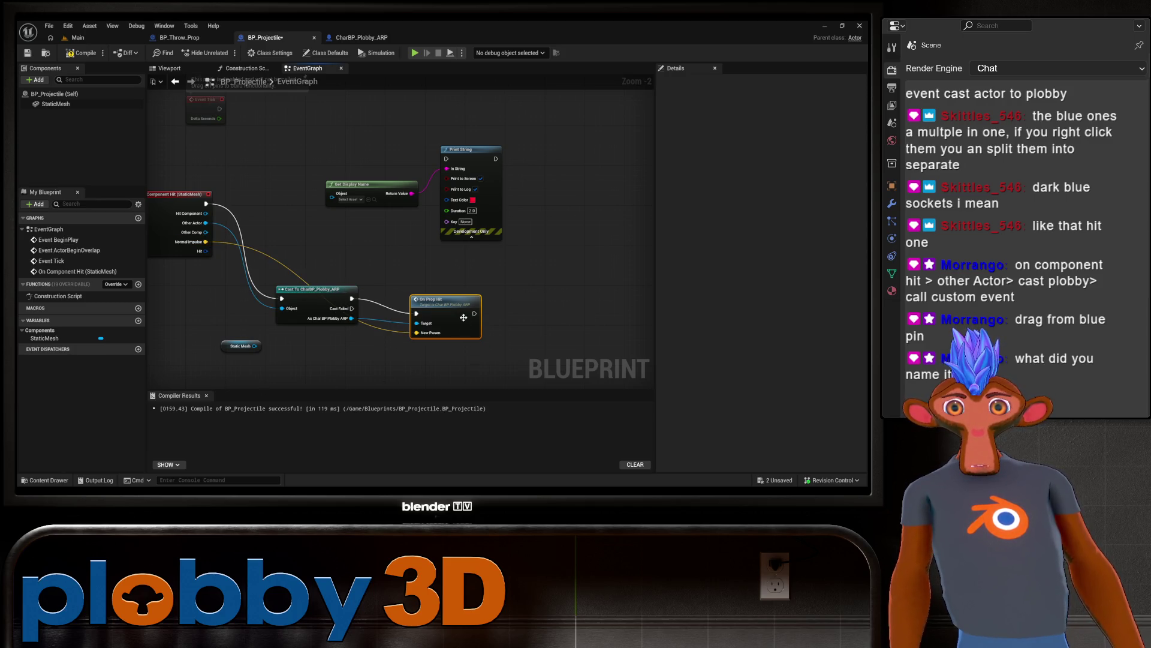
left_click(81, 52)
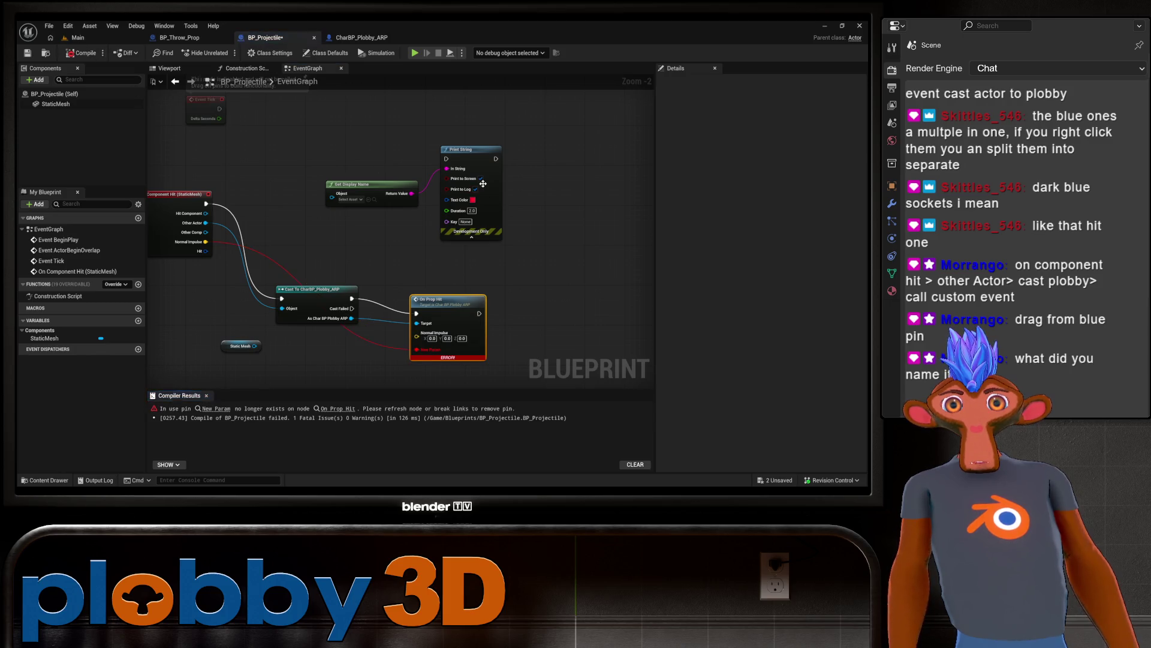
Step: Refresh the On Prop Hit call, reconnect Normal Impulse to it, and recompile
left_click_drag(373, 221, 421, 172)
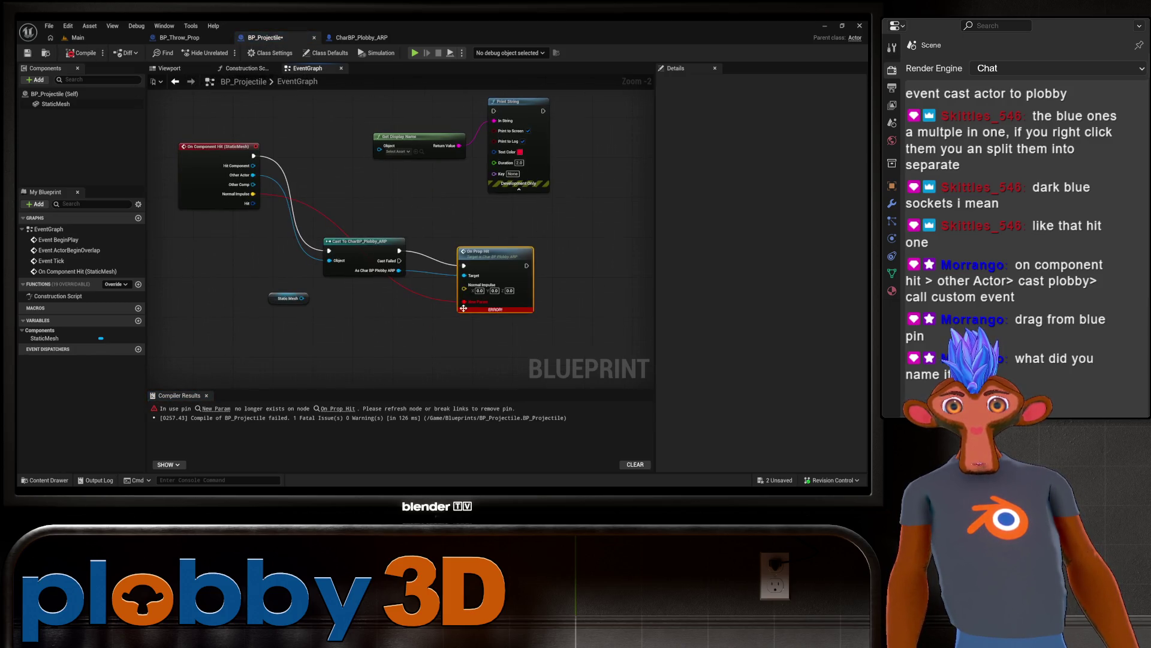
left_click(442, 302, "alt")
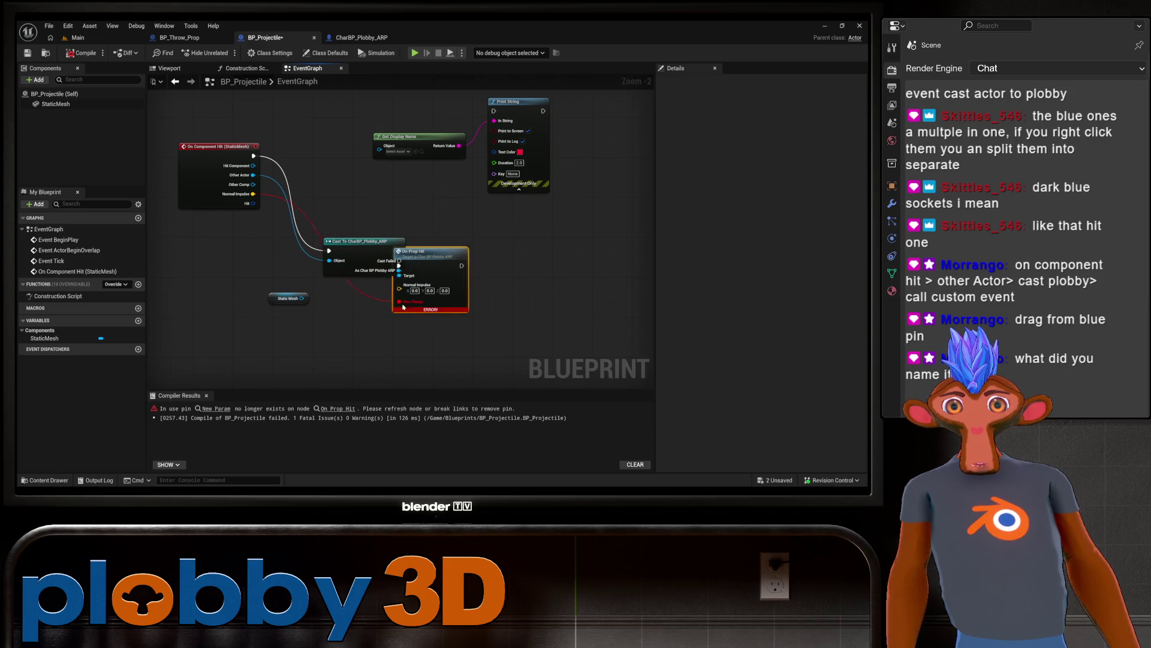
left_click_drag(442, 301, 457, 301)
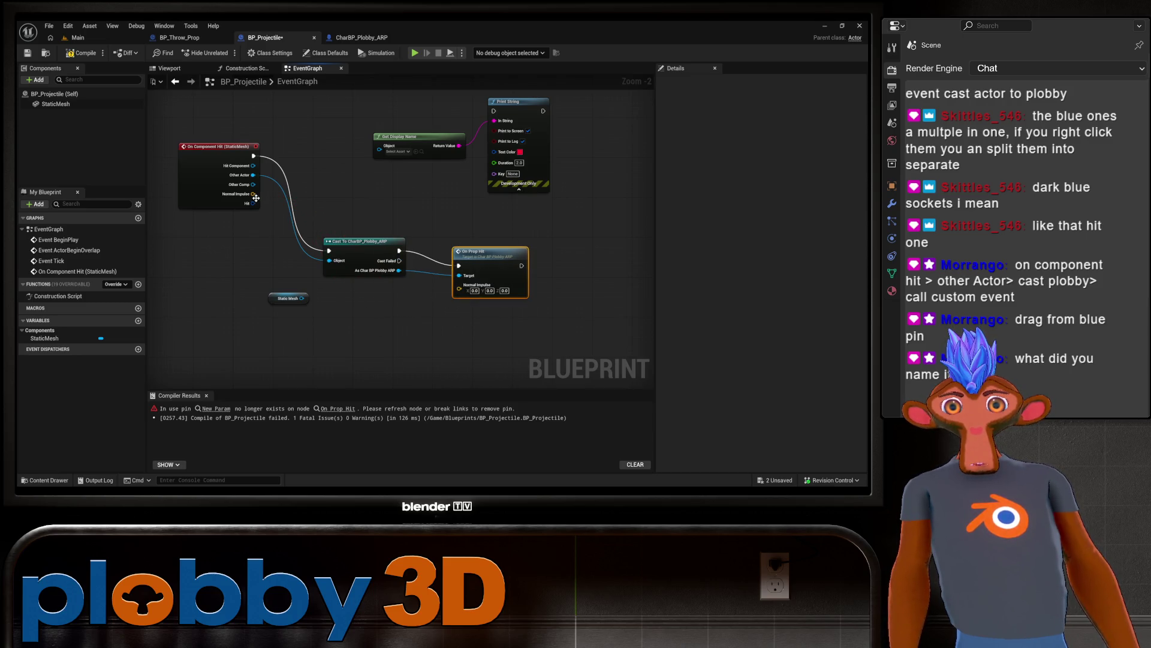
left_click_drag(255, 198, 459, 285)
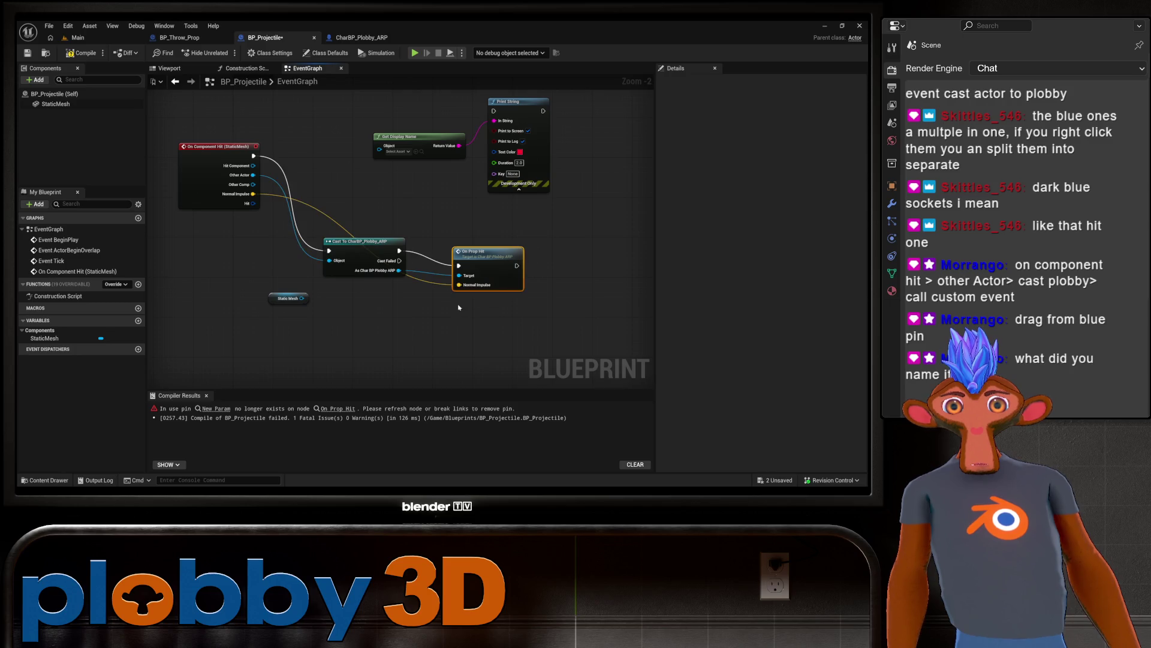
left_click(81, 53)
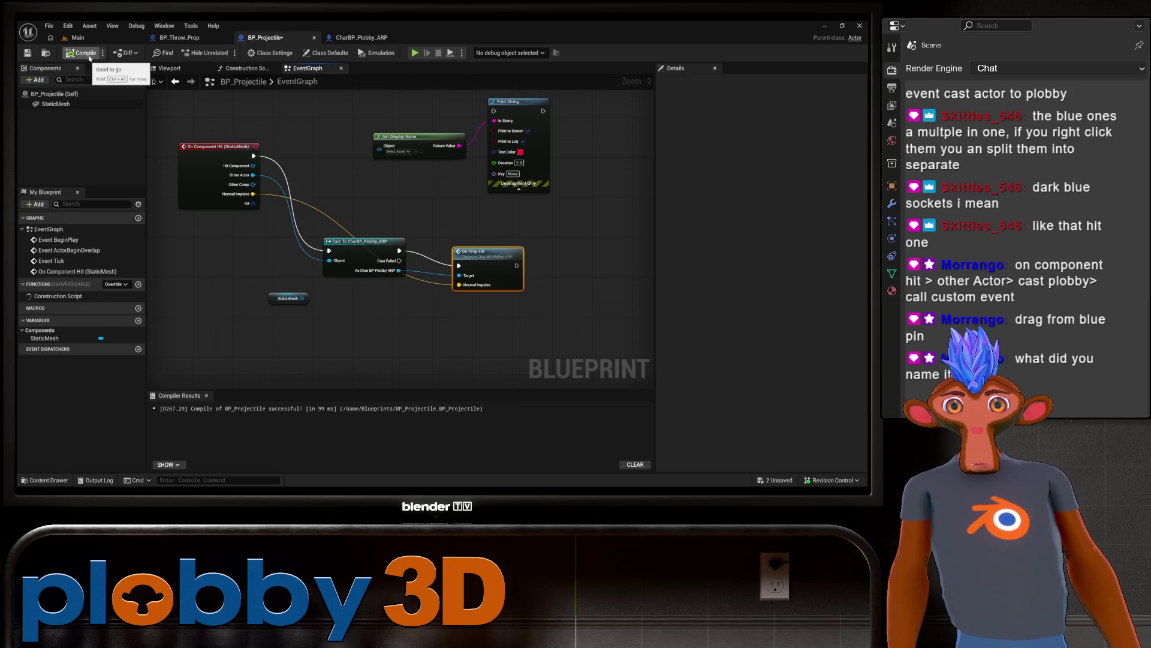
Step: Delete the unused Static Mesh node and switch to CharBP_Plobby_ARP
left_click_drag(398, 194, 302, 175)
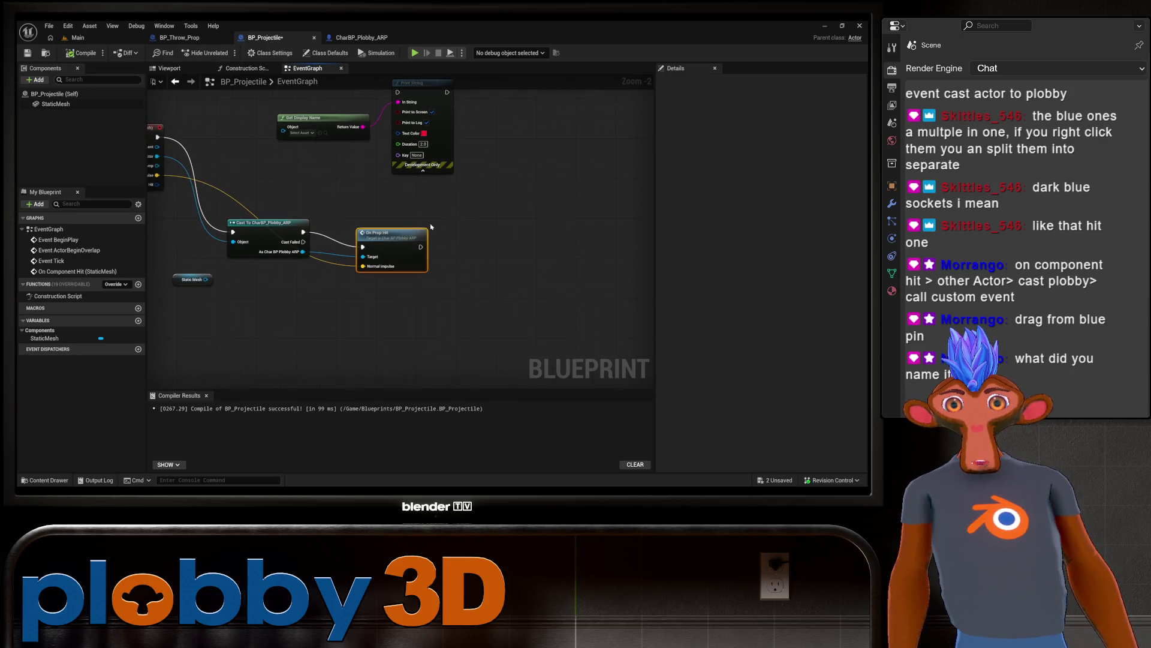
left_click(176, 278)
key("Delete")
left_click_drag(386, 313, 430, 340)
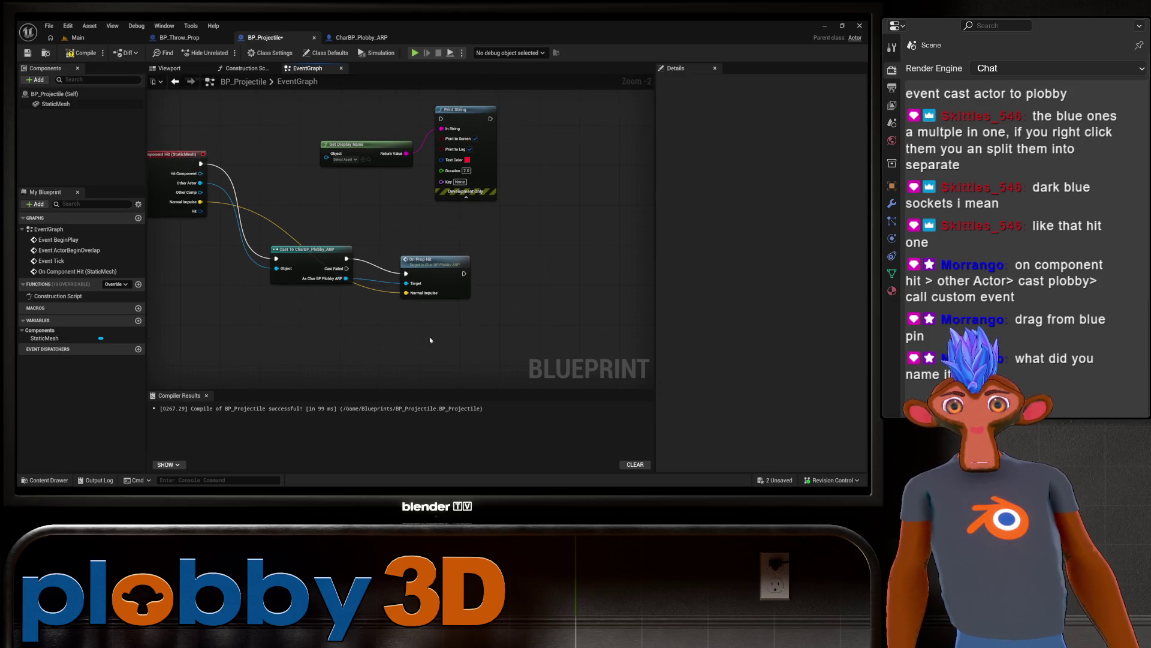
left_click_drag(521, 212, 471, 224)
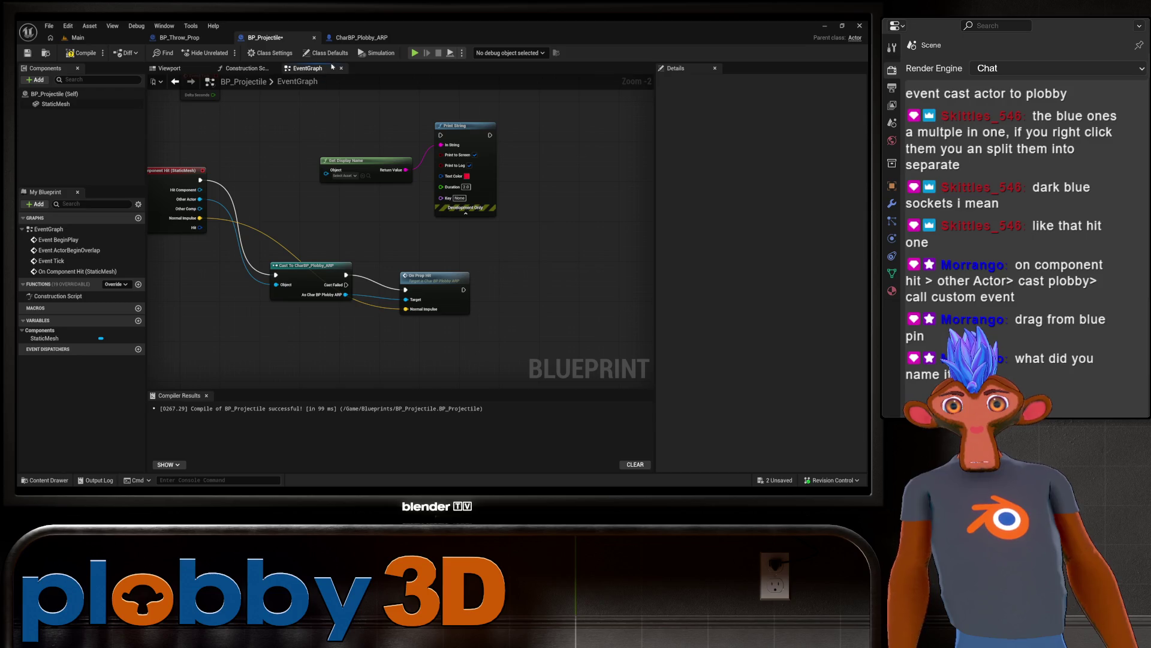
left_click(361, 38)
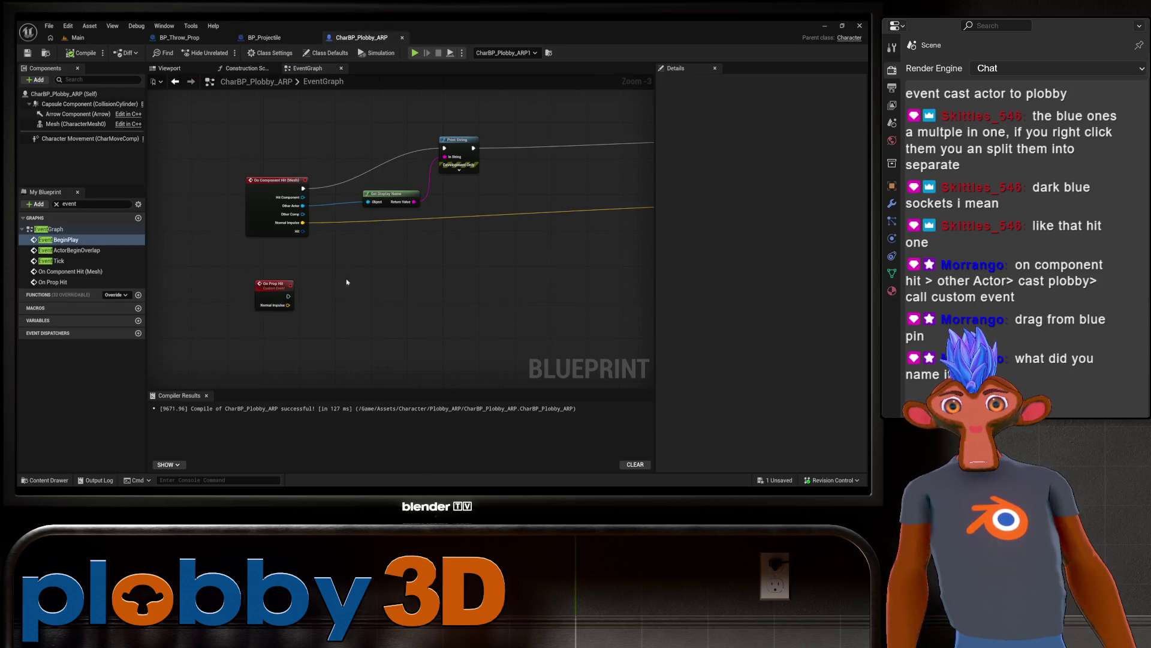
Step: Drive Set Simulate Physics and the impulse math from On Prop Hit's exec and Normal Impulse, then compile
left_click_drag(247, 249, 246, 222)
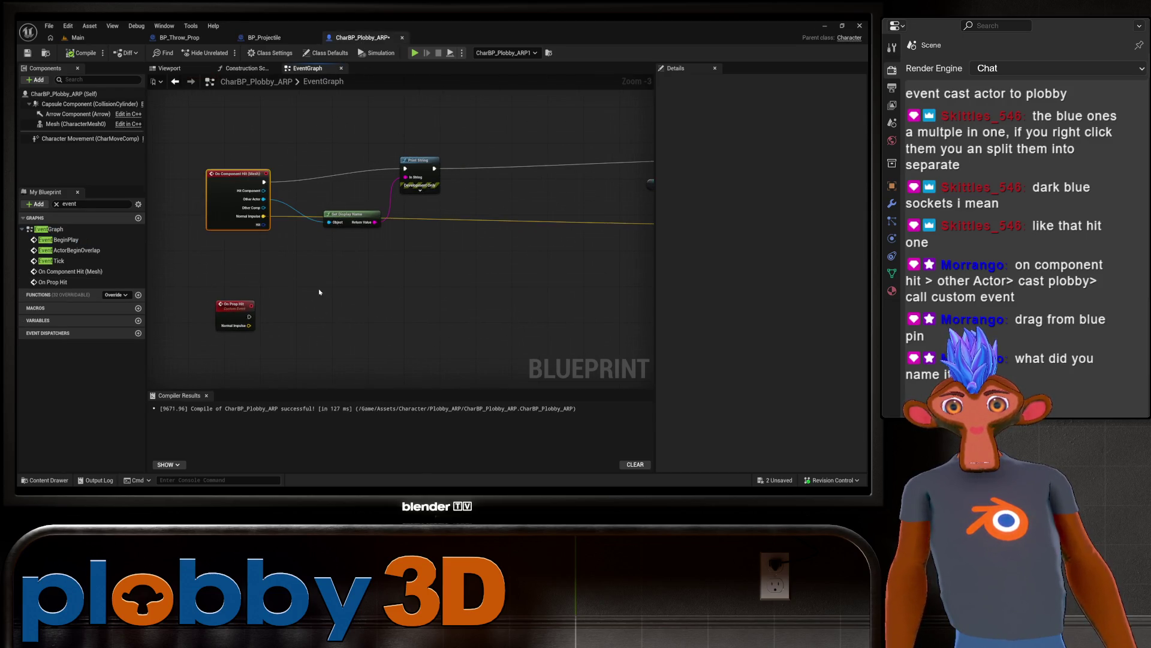
mouse_move(228, 348)
left_mouse_down()
mouse_move(234, 304)
mouse_move(244, 304)
left_mouse_up()
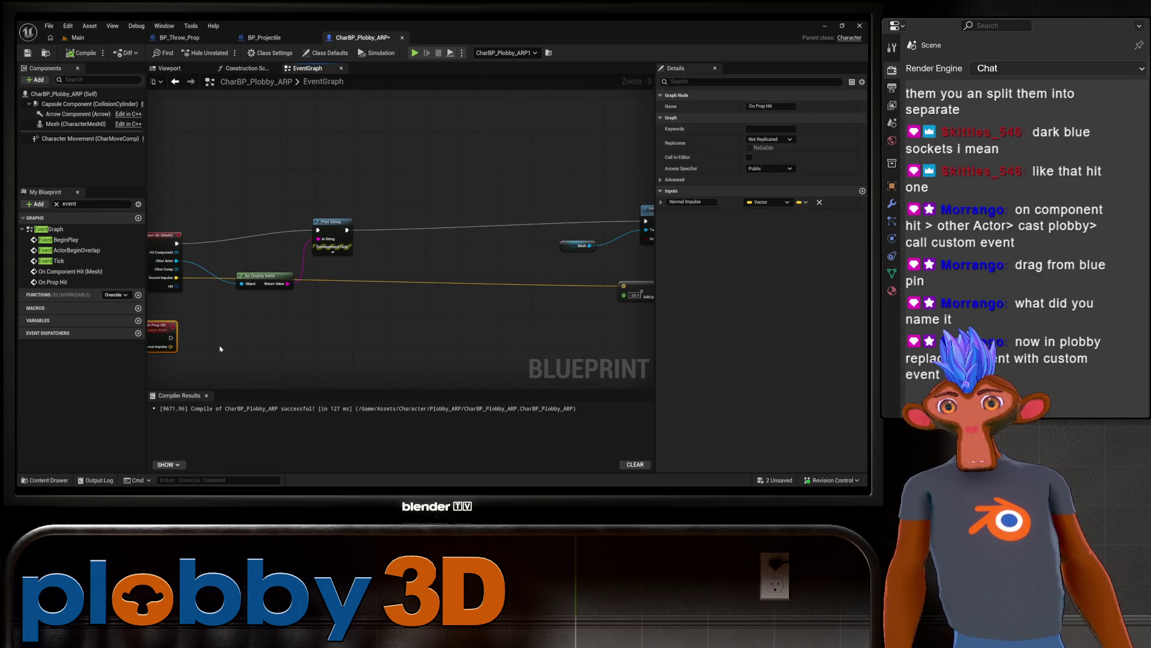
scroll(220, 349, "down", 1)
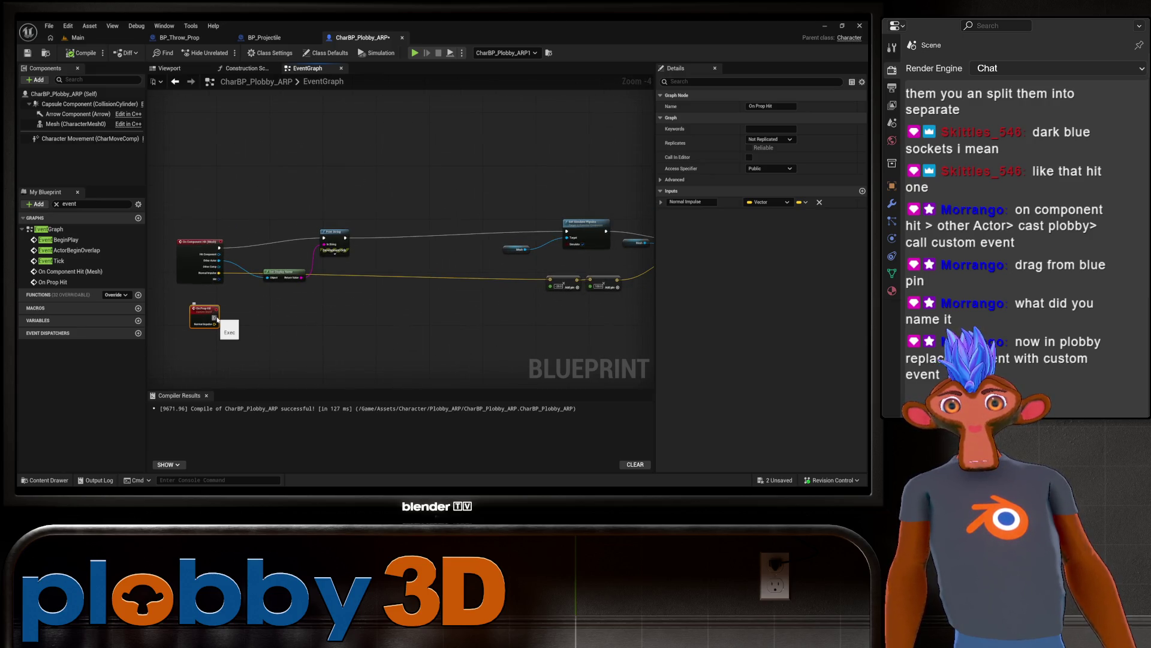
mouse_move(216, 318)
left_mouse_down()
mouse_move(591, 229)
mouse_move(567, 232)
left_mouse_up()
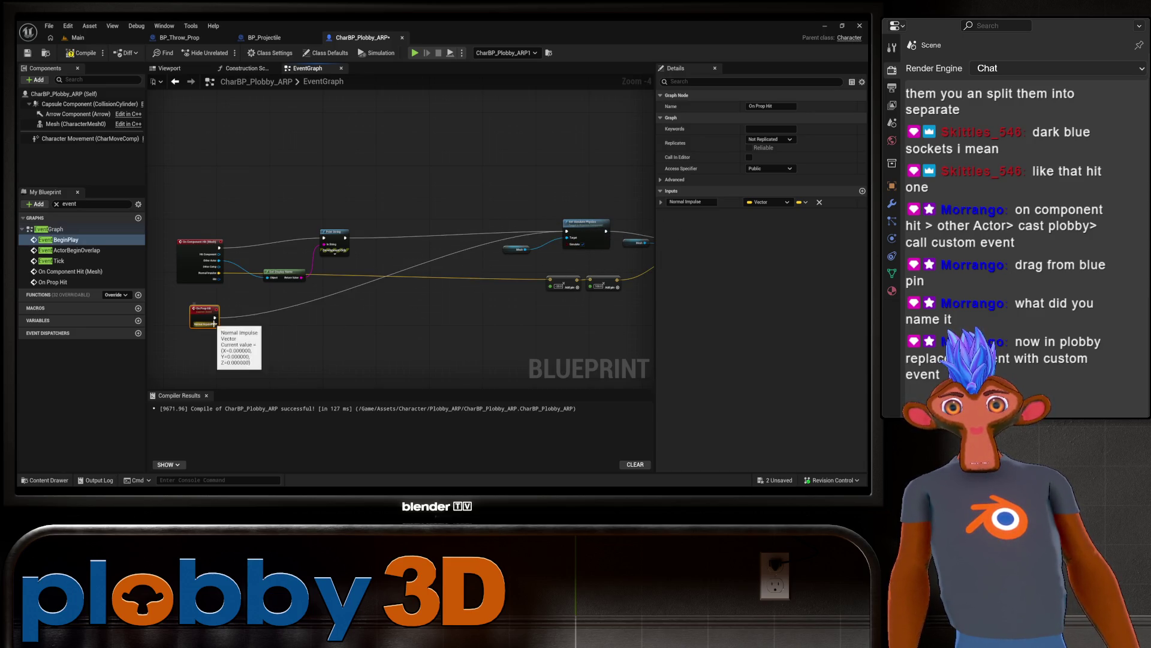
left_click_drag(214, 323, 550, 280)
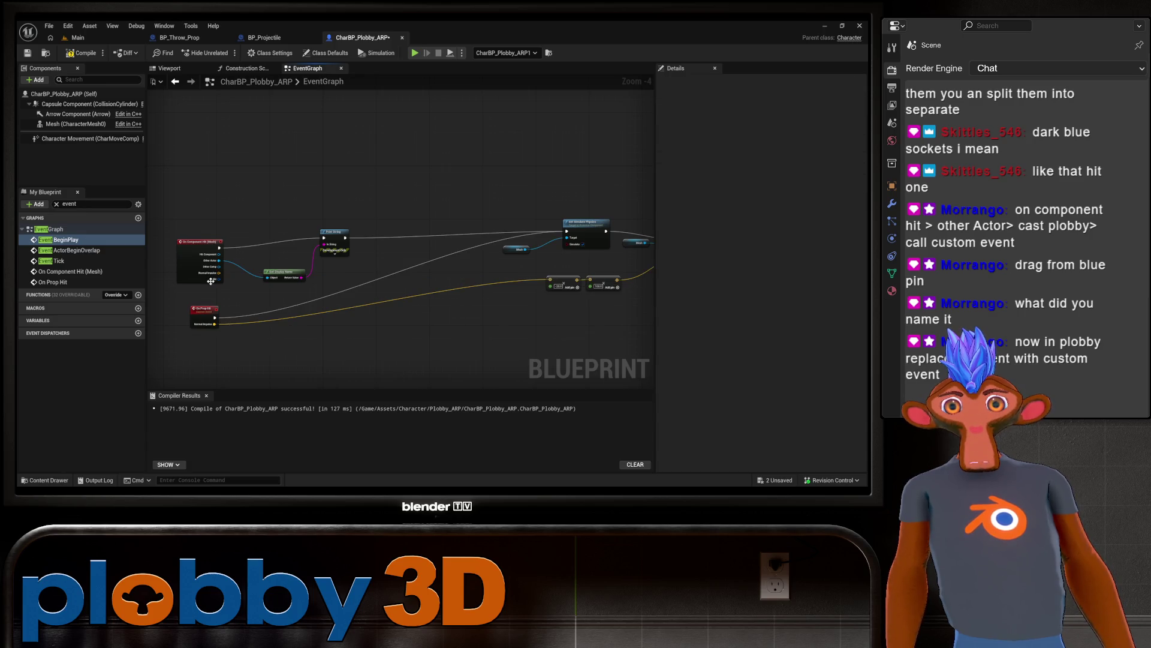
mouse_move(253, 177)
left_mouse_down()
mouse_move(445, 254)
mouse_move(414, 261)
left_mouse_up()
left_click(419, 322)
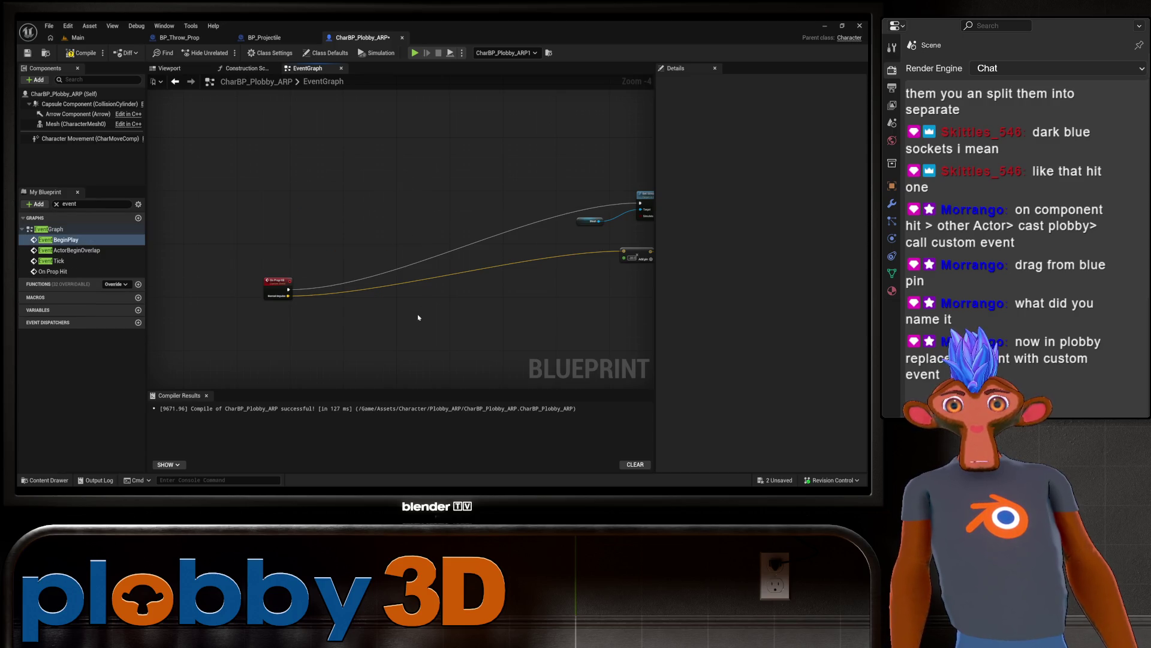
left_click_drag(441, 298, 267, 281)
left_click(80, 54)
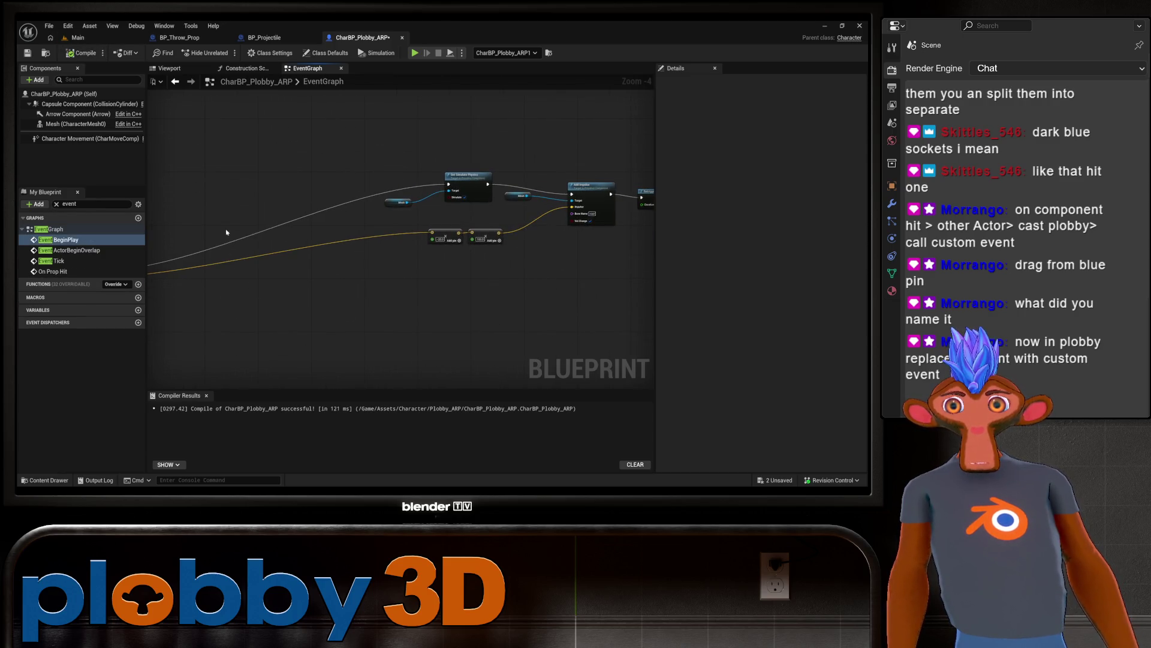
Step: Play the Main level, throw a prop at the character with W, then stop and return to CharBP_Plobby_ARP
left_click(77, 37)
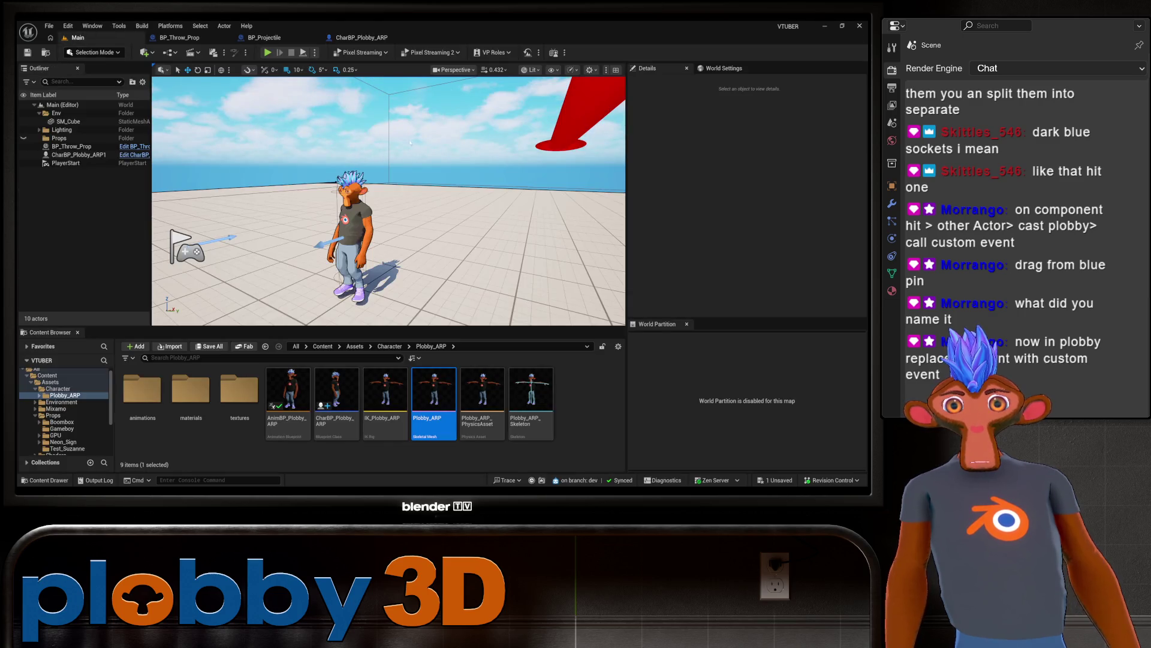
left_click(268, 53)
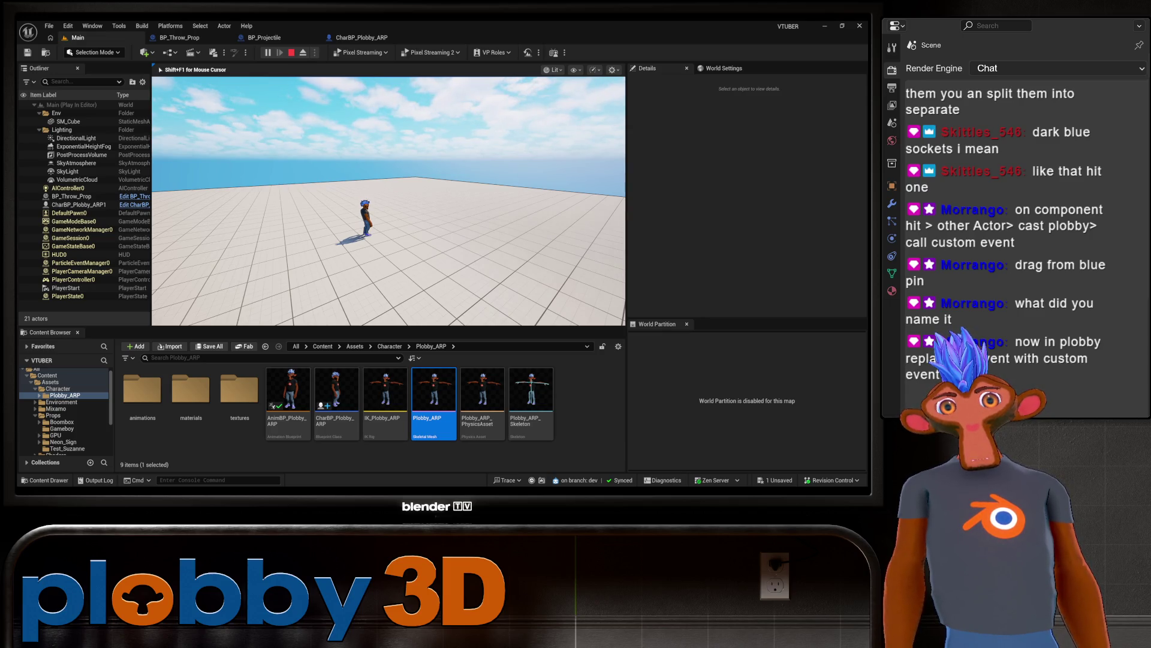
key("w")
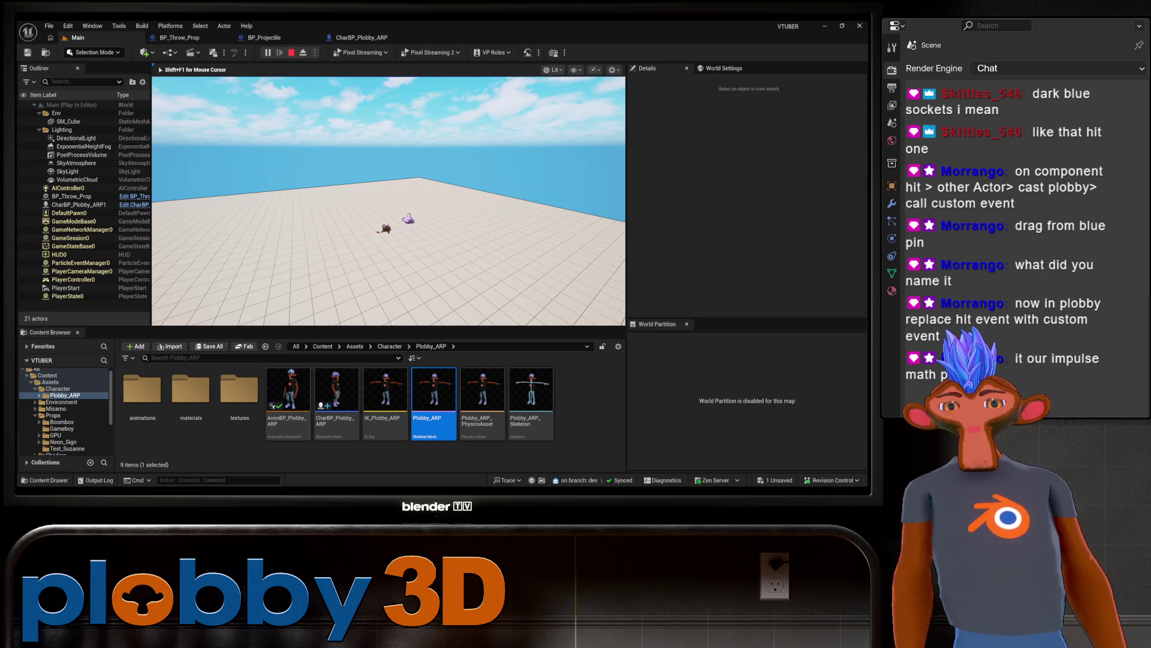
key("Escape")
left_click(362, 37)
scroll(415, 313, "down", 3)
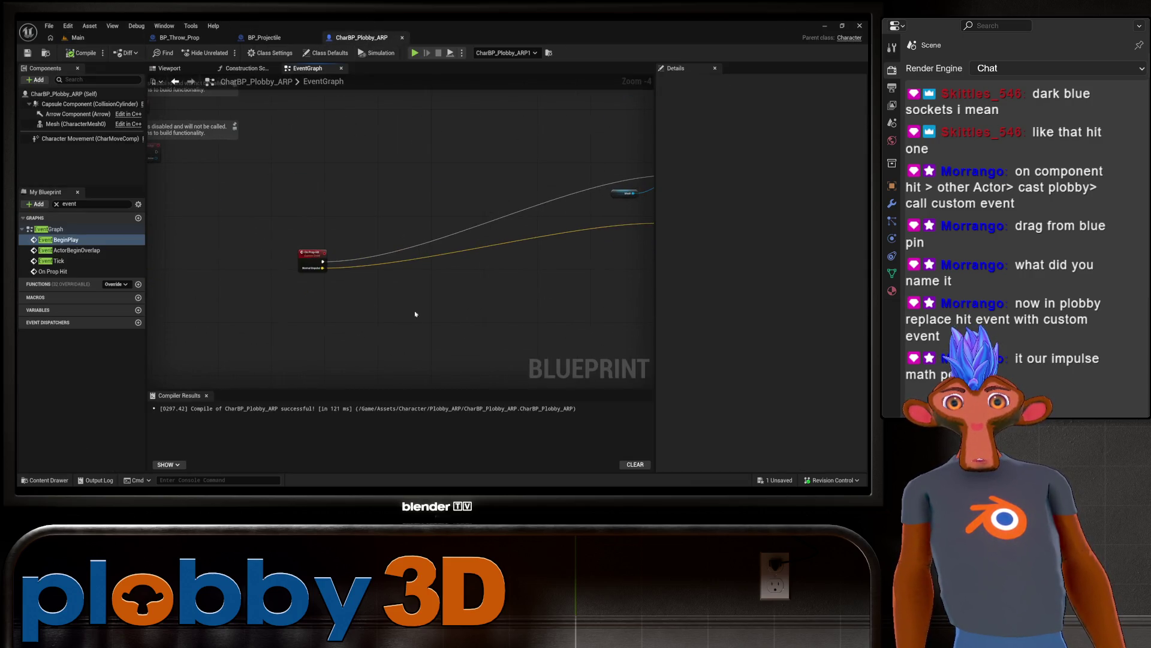
Step: Connect On Prop Hit's normal impulse to Add Impulse's Impulse pin
left_click(299, 256)
scroll(487, 259, "up", 2)
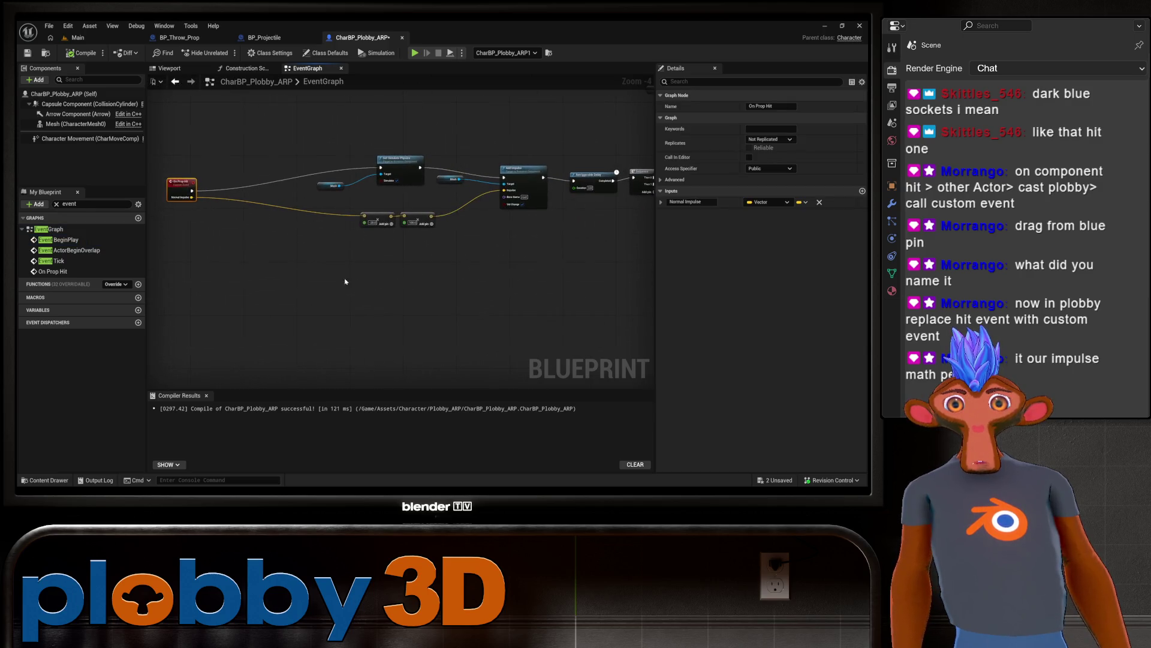
mouse_move(487, 260)
left_mouse_down()
mouse_move(408, 288)
mouse_move(328, 297)
mouse_move(523, 291)
mouse_move(486, 300)
mouse_move(404, 308)
mouse_move(530, 265)
mouse_move(381, 308)
mouse_move(528, 289)
mouse_move(609, 260)
left_mouse_up()
left_click(369, 348)
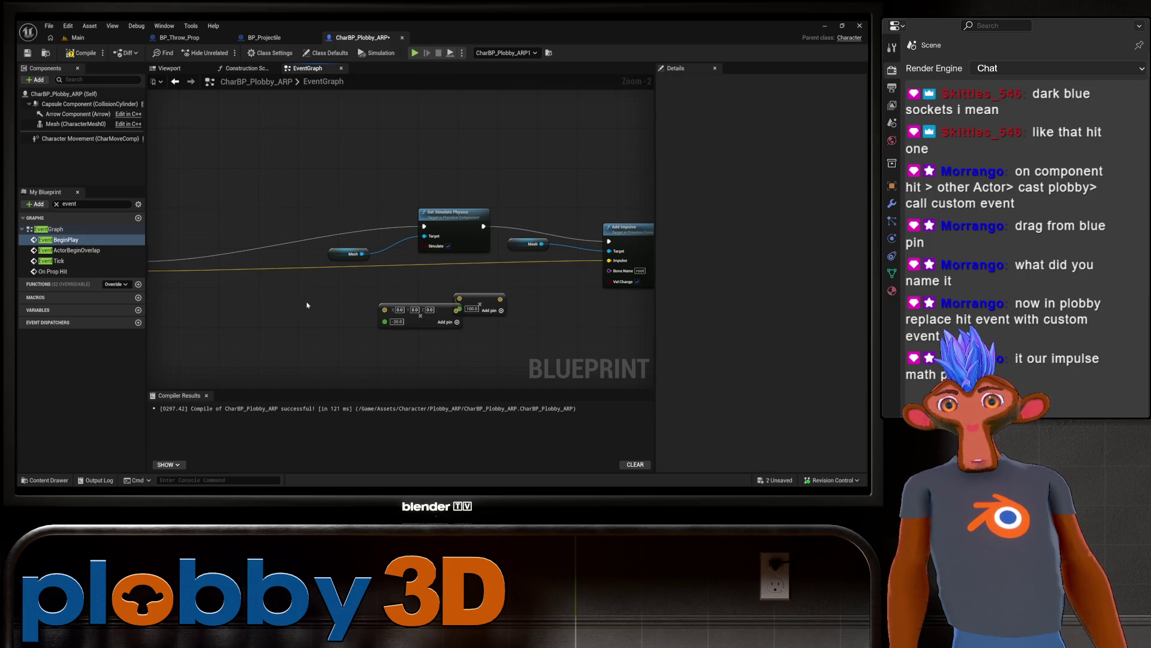
mouse_move(307, 306)
left_mouse_down()
mouse_move(335, 300)
mouse_move(238, 304)
left_mouse_up()
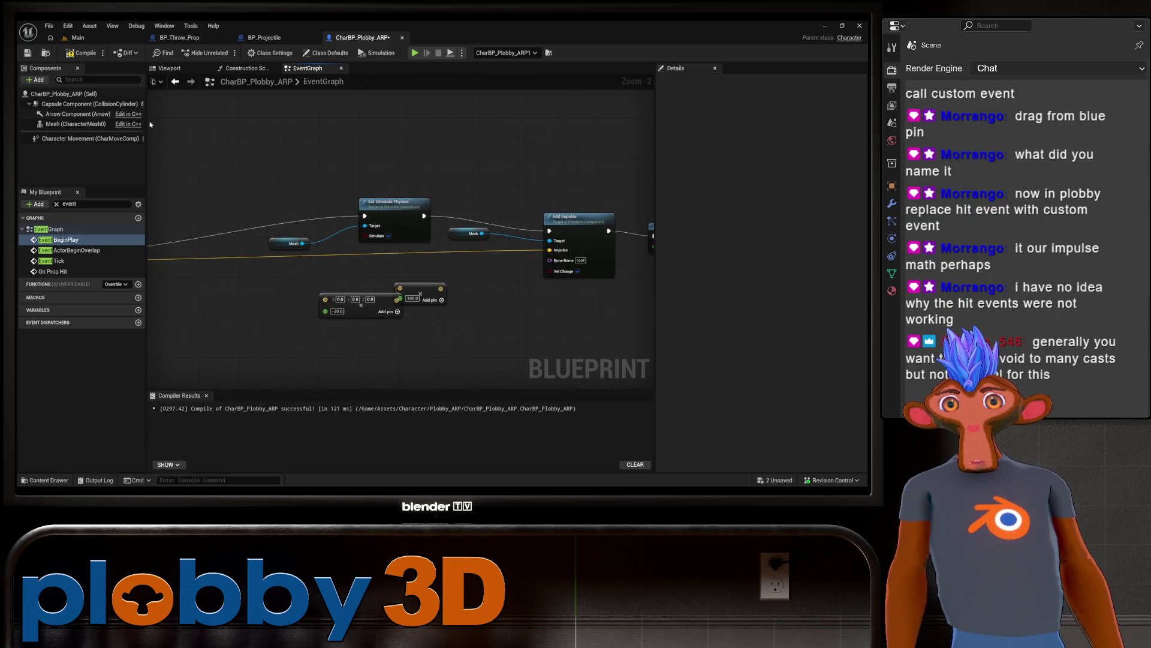
Step: Save the character blueprint with Ctrl+S
right_click(338, 346)
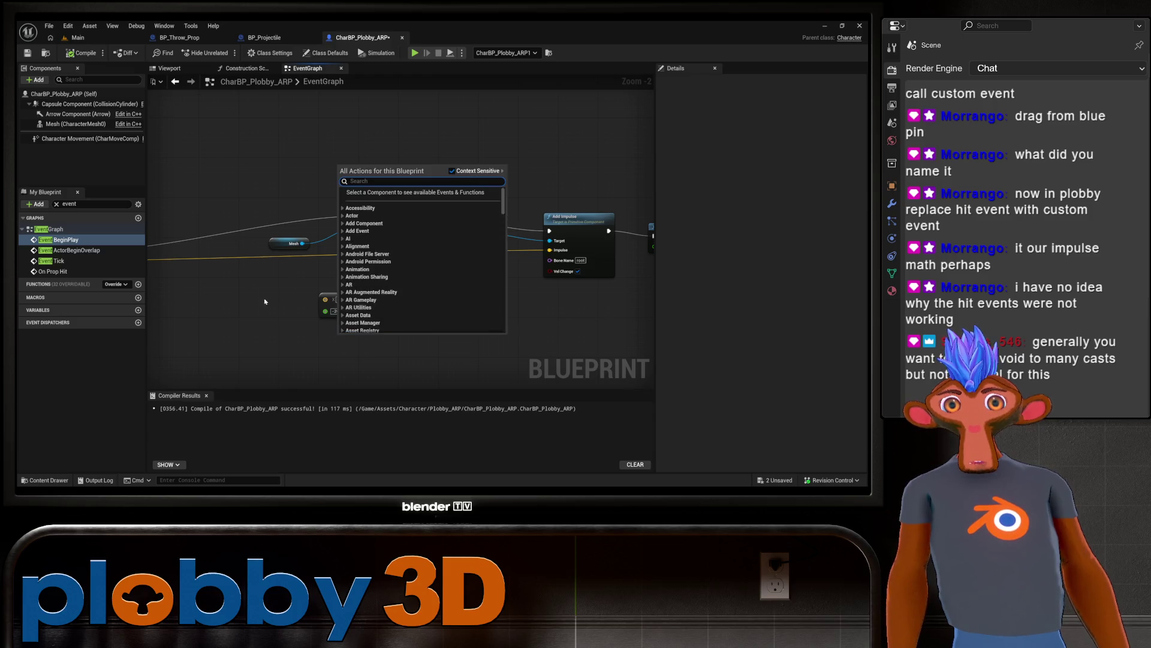
right_click(241, 294)
key("Escape")
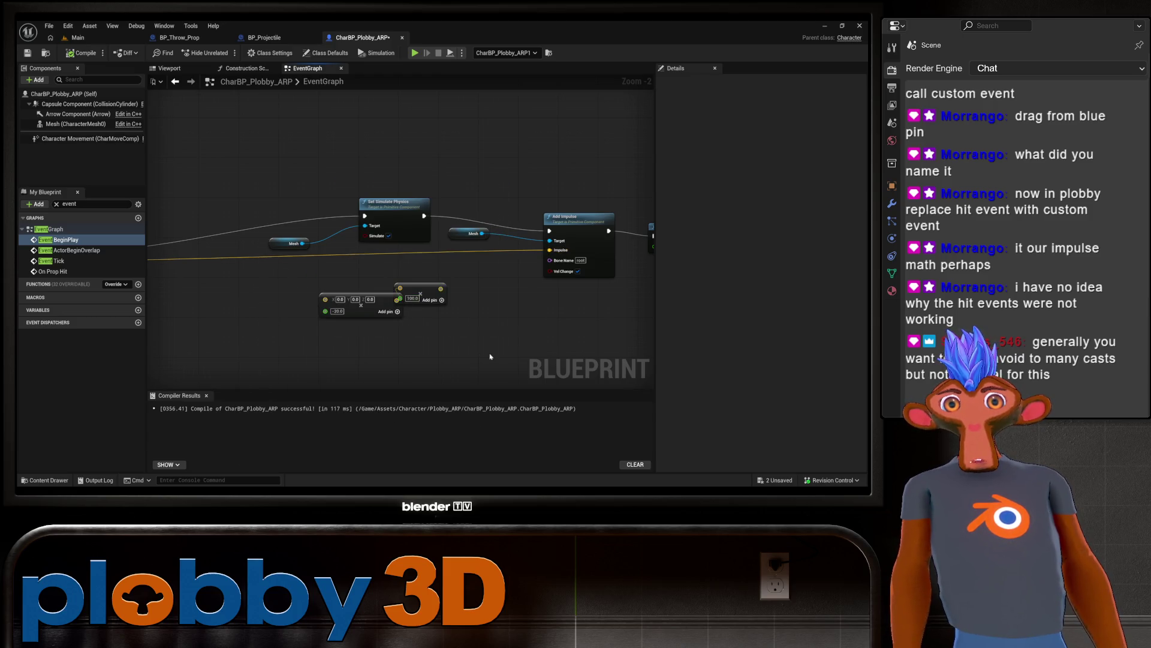
scroll(372, 249, "down", 6)
scroll(371, 250, "up", 4)
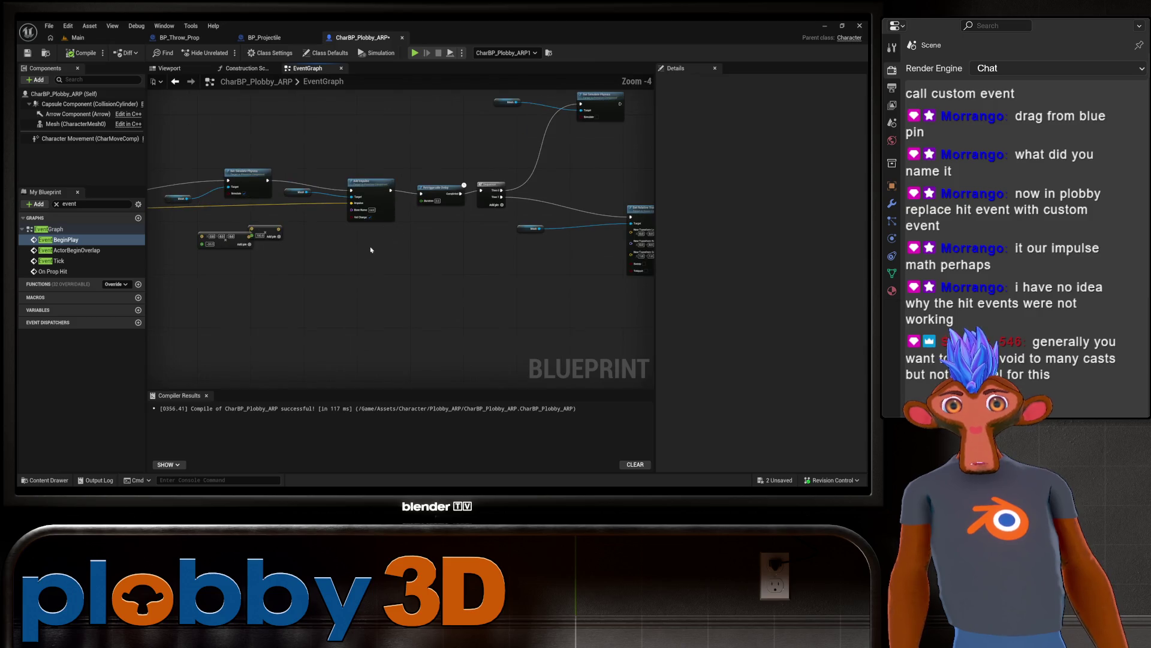
key("ctrl+s")
Step: Play-test the Main level again, stop it, and open BP_Throw_Prop's Event Graph
left_click(77, 37)
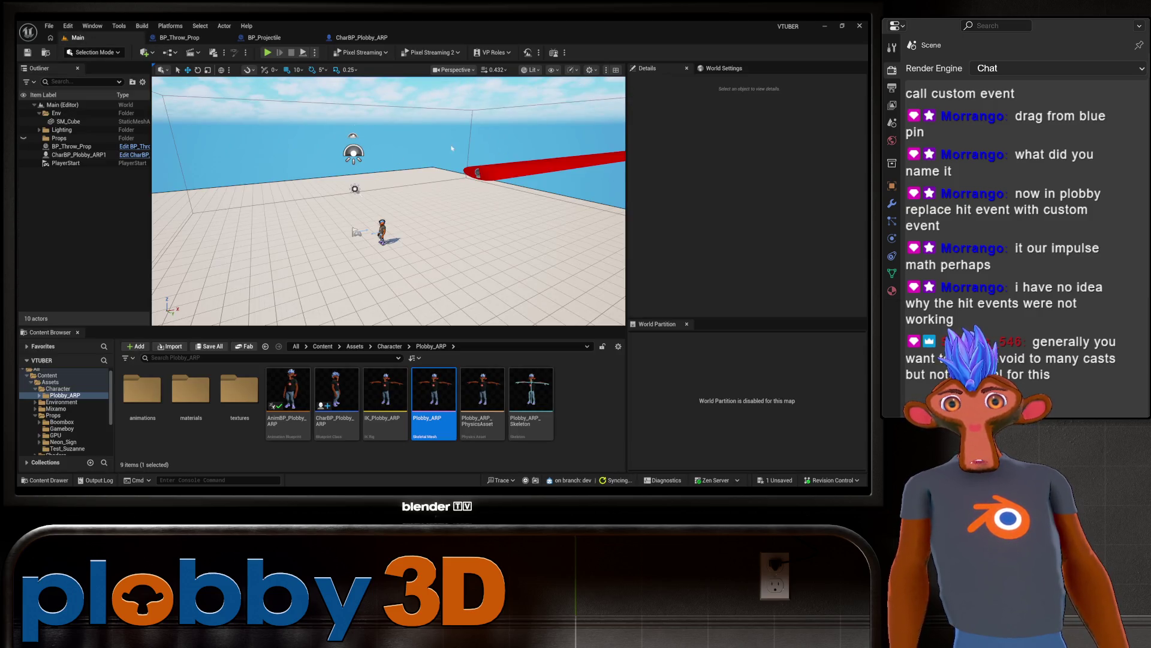
left_click(274, 54)
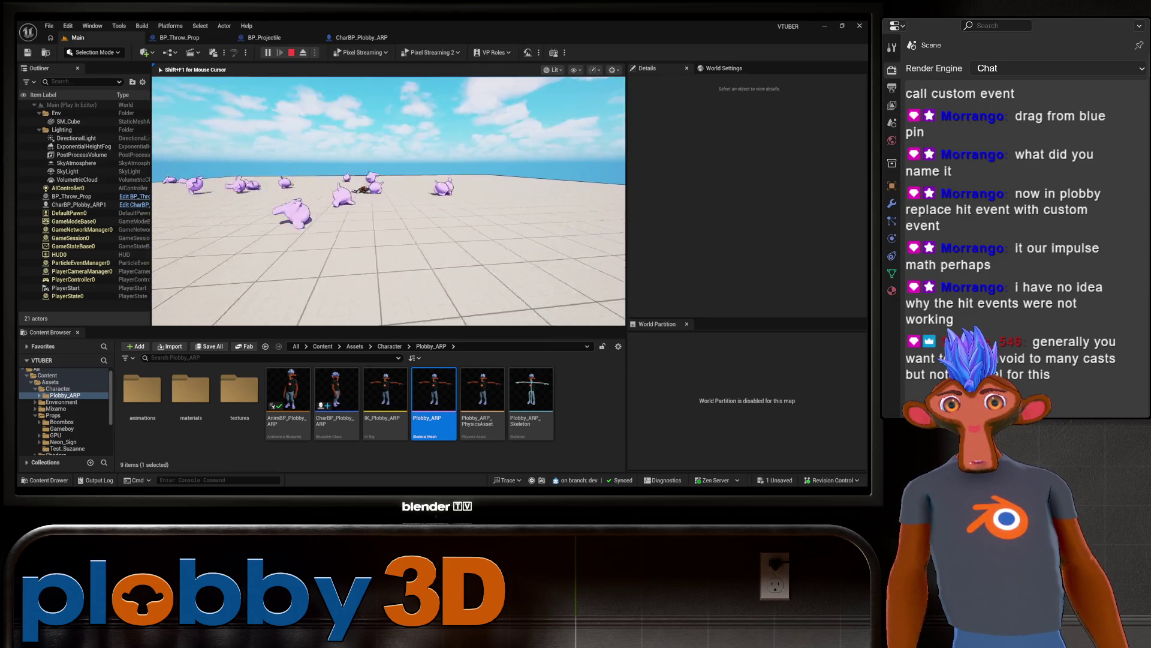
key("Escape")
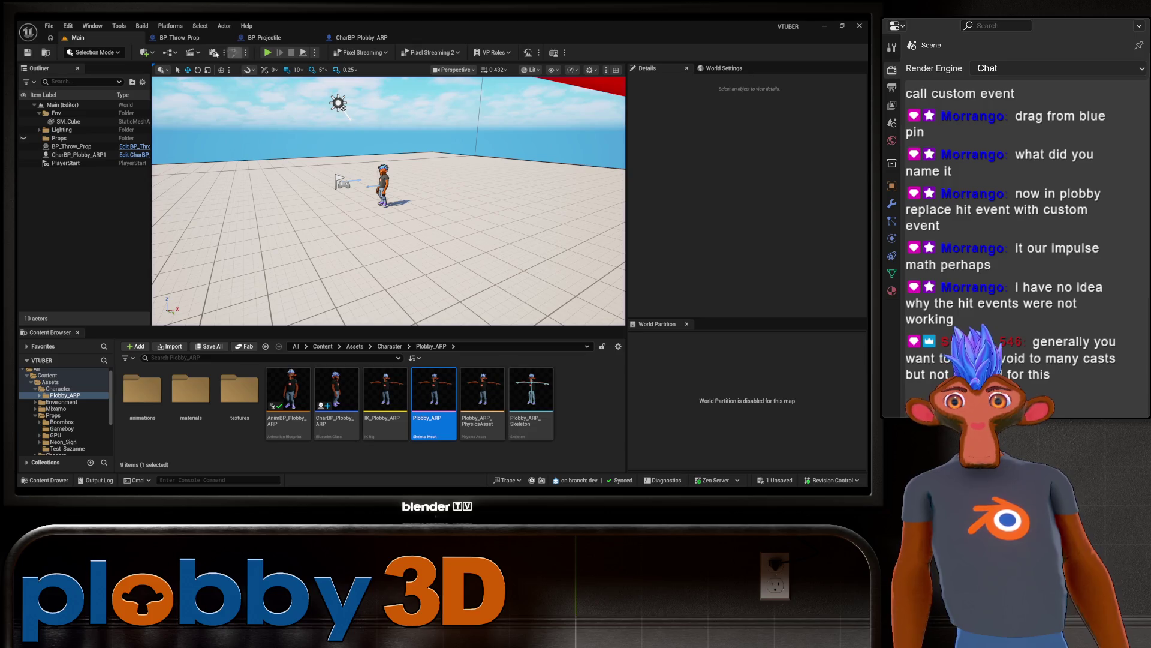
left_click(179, 37)
Step: Move On Prop Hit rightward and review the character's physics, Retriggerable Delay and Sequence nodes
left_click_drag(380, 272, 293, 291)
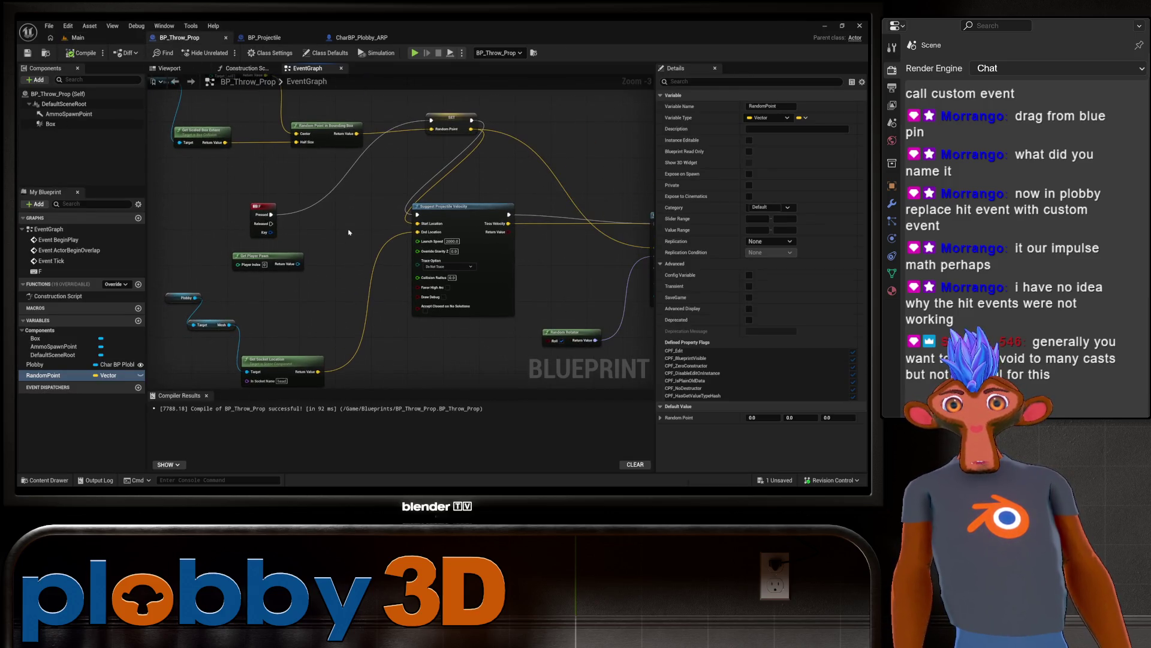
left_click(360, 37)
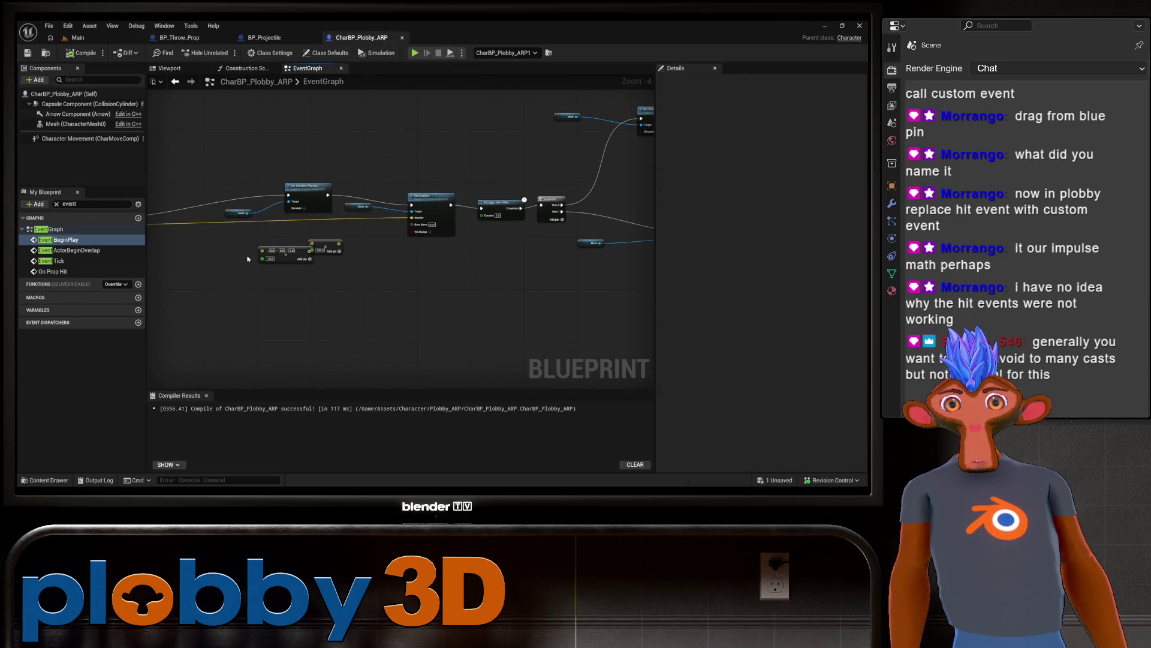
left_click_drag(248, 259, 350, 268)
left_click(194, 231)
mouse_move(193, 231)
left_mouse_down()
mouse_move(219, 208)
mouse_move(282, 228)
left_mouse_up()
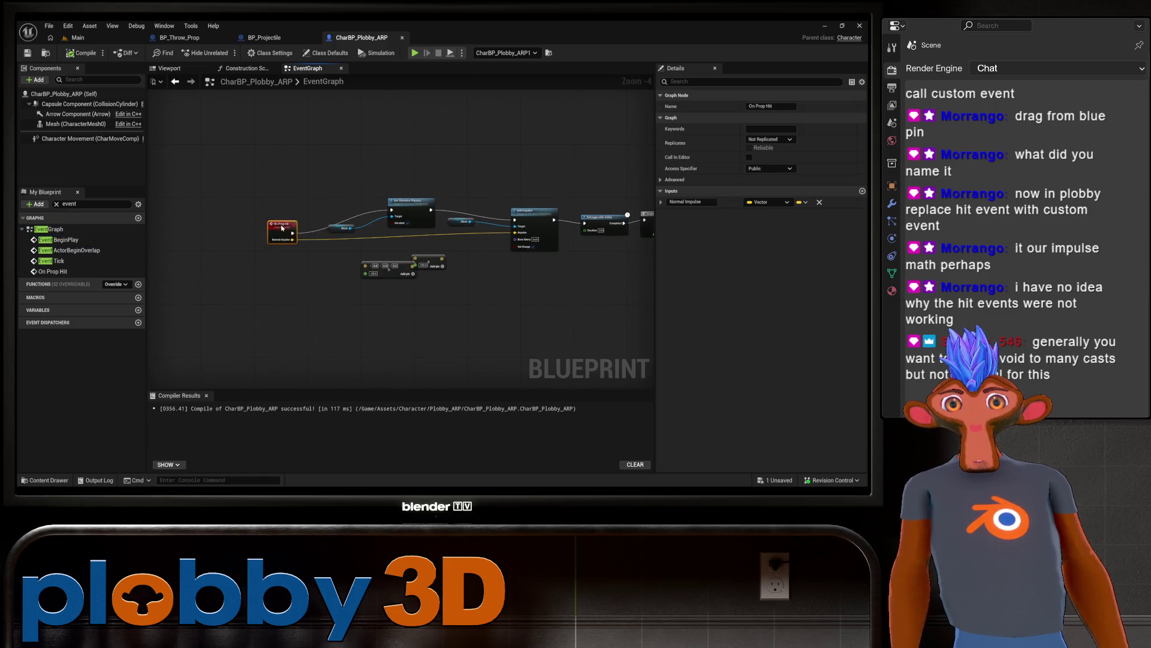
scroll(456, 228, "up", 4)
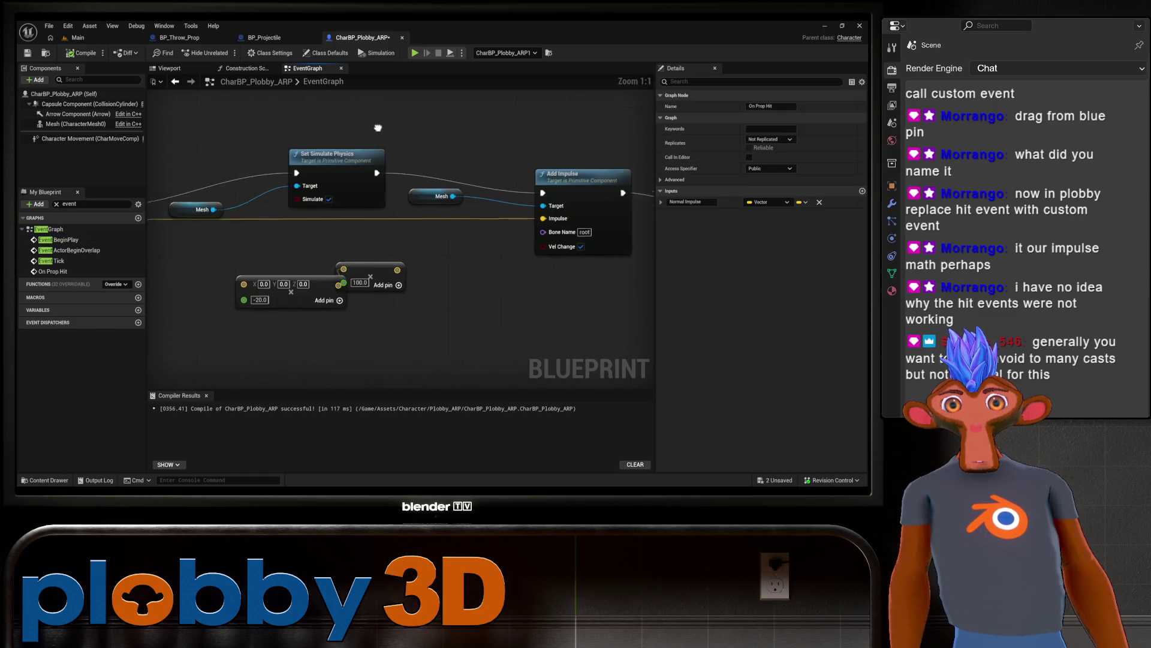
left_click_drag(329, 125, 405, 141)
left_click_drag(396, 243, 286, 254)
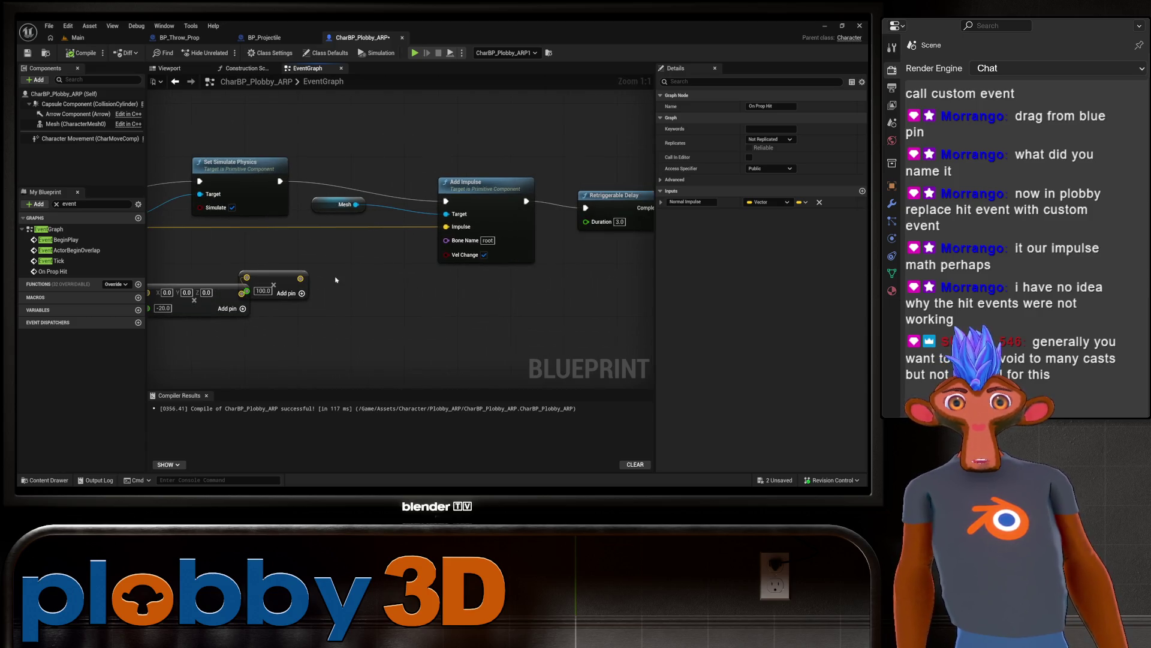
left_click_drag(469, 195, 373, 225)
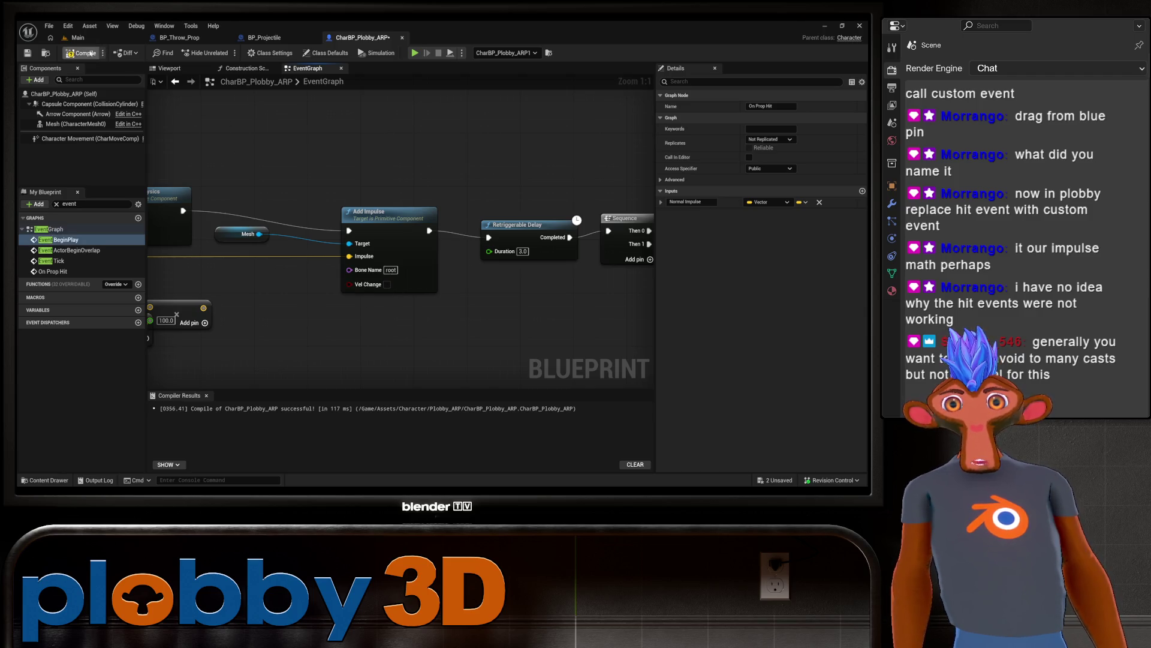
Step: Play-test the Main level once more and stop it
left_click(76, 37)
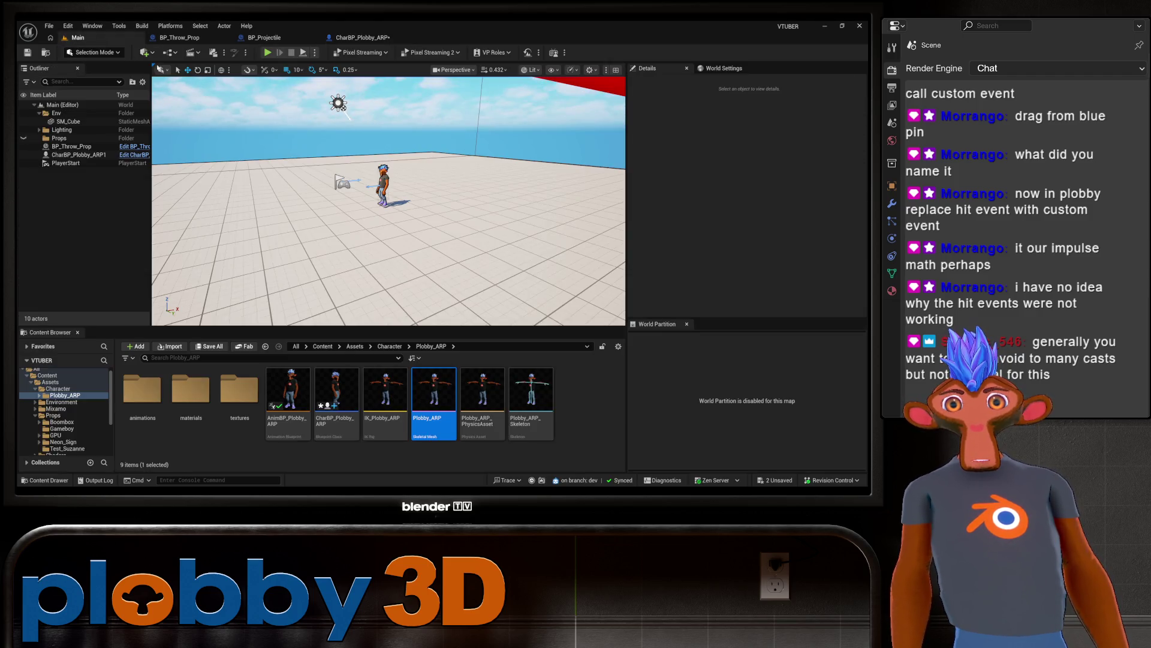
left_click(267, 52)
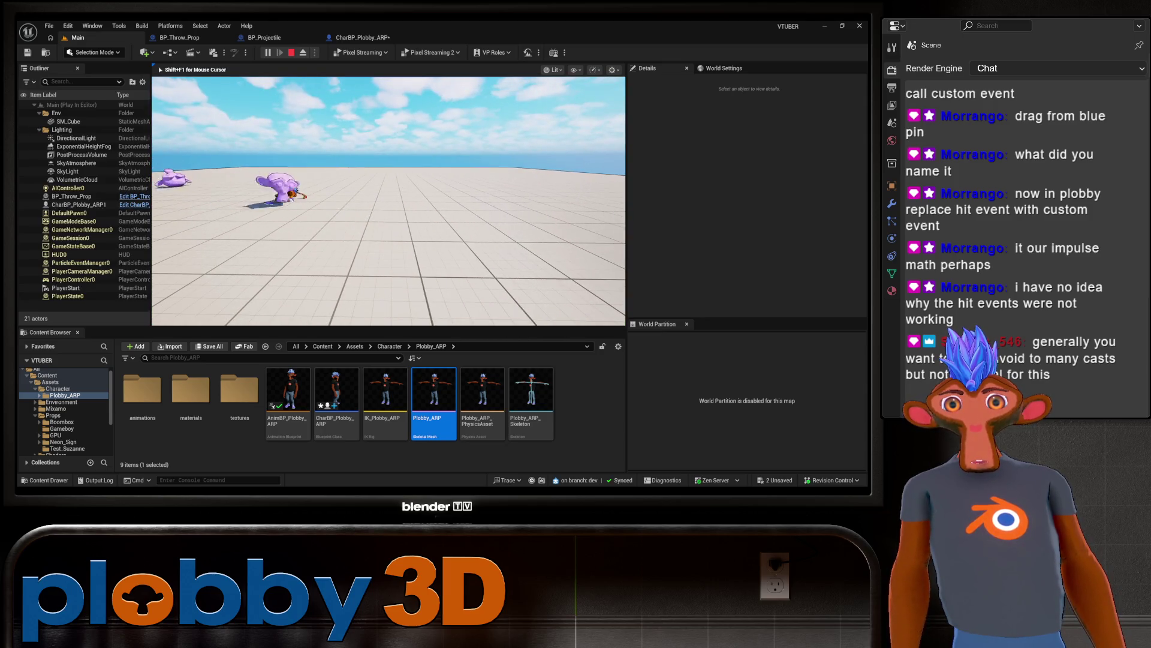
key("Escape")
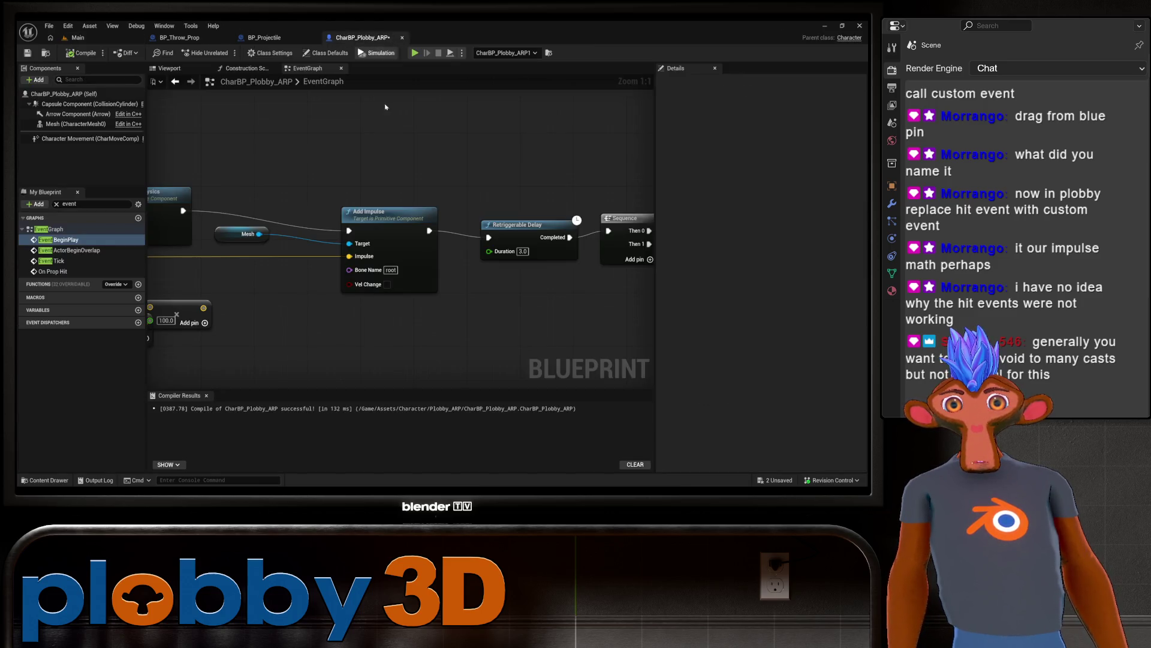
Step: Turn on Vel Change for the Add Impulse node in the character's event graph
left_click(363, 37)
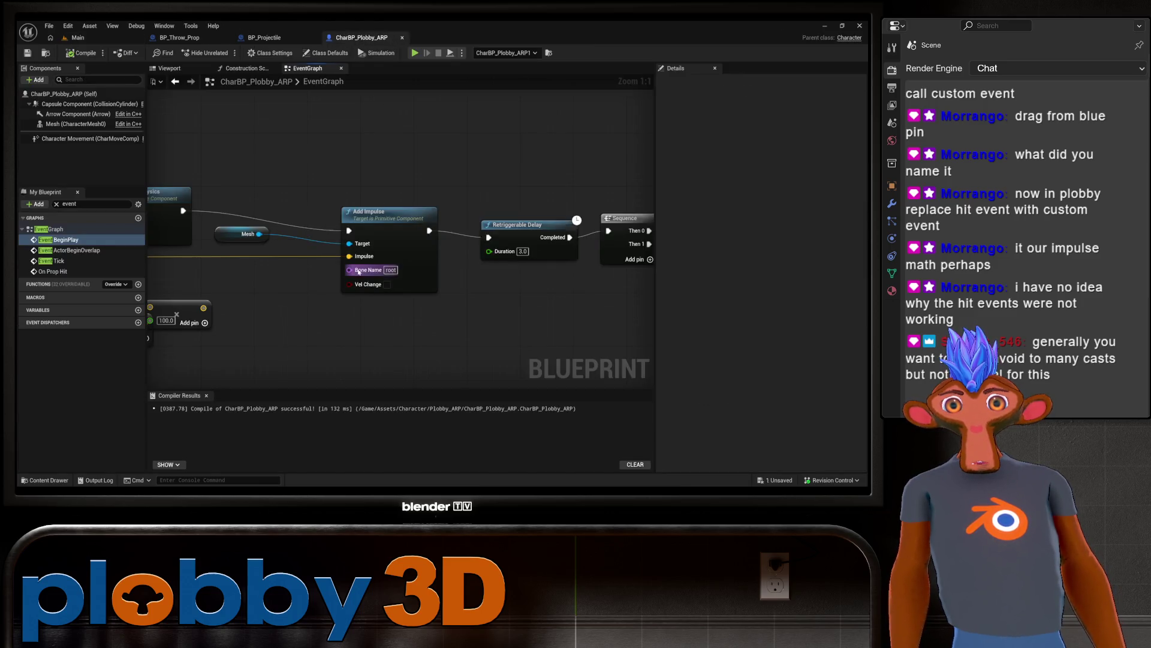
left_click(387, 284)
left_click_drag(420, 268, 472, 263)
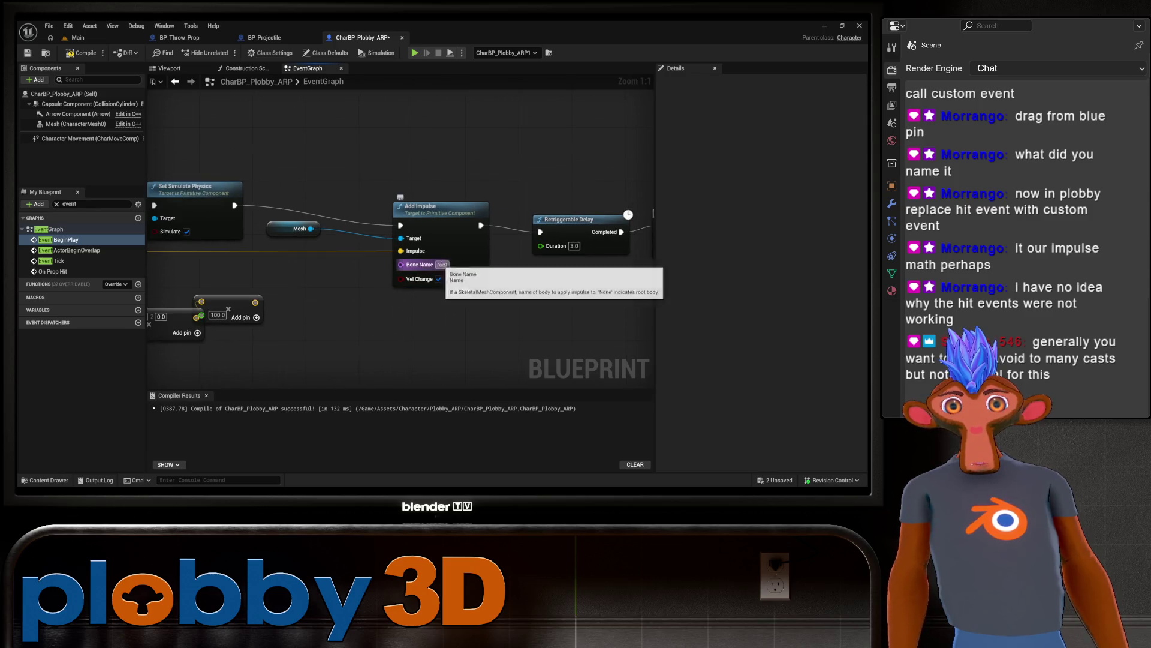
left_click(471, 275)
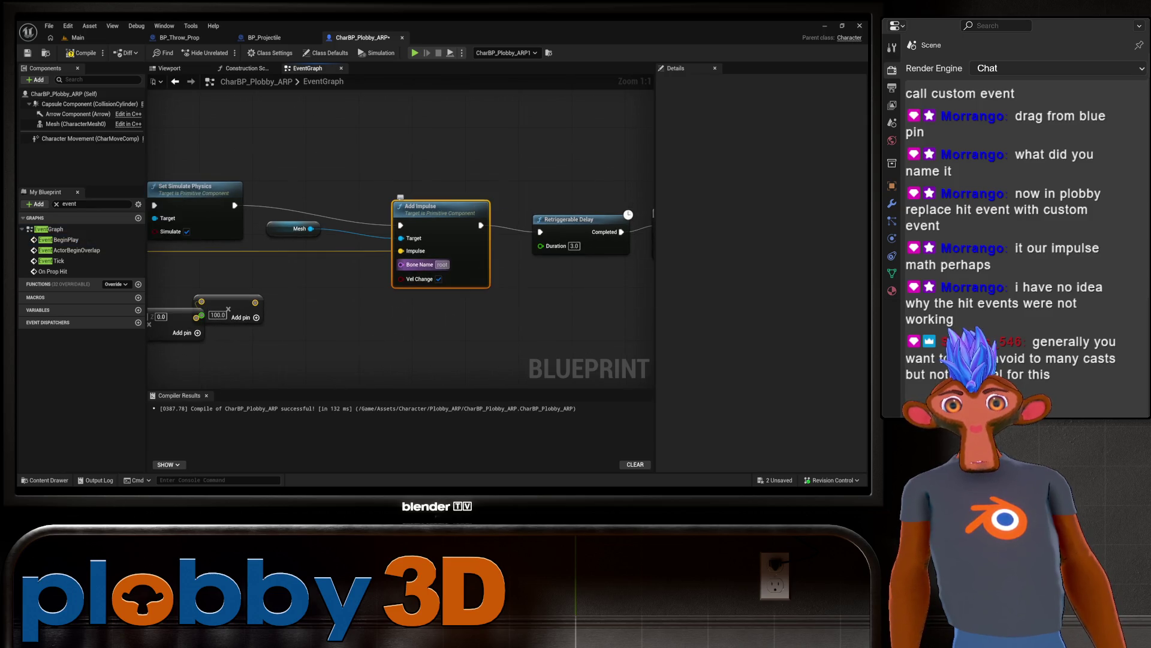
left_click(496, 331)
Step: Route On Prop Hit's Normal Impulse through the ×100 Multiply into Add Impulse, compile, and return to Main
mouse_move(365, 337)
left_mouse_down()
mouse_move(495, 347)
mouse_move(441, 323)
left_mouse_up()
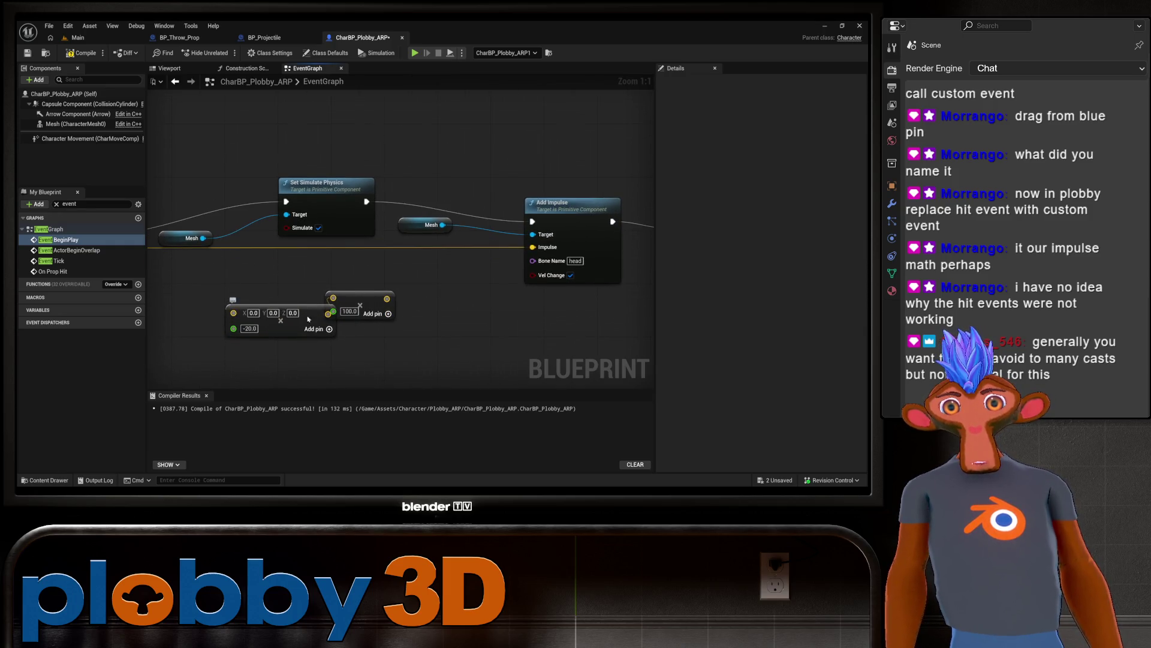
left_click_drag(297, 321, 217, 355)
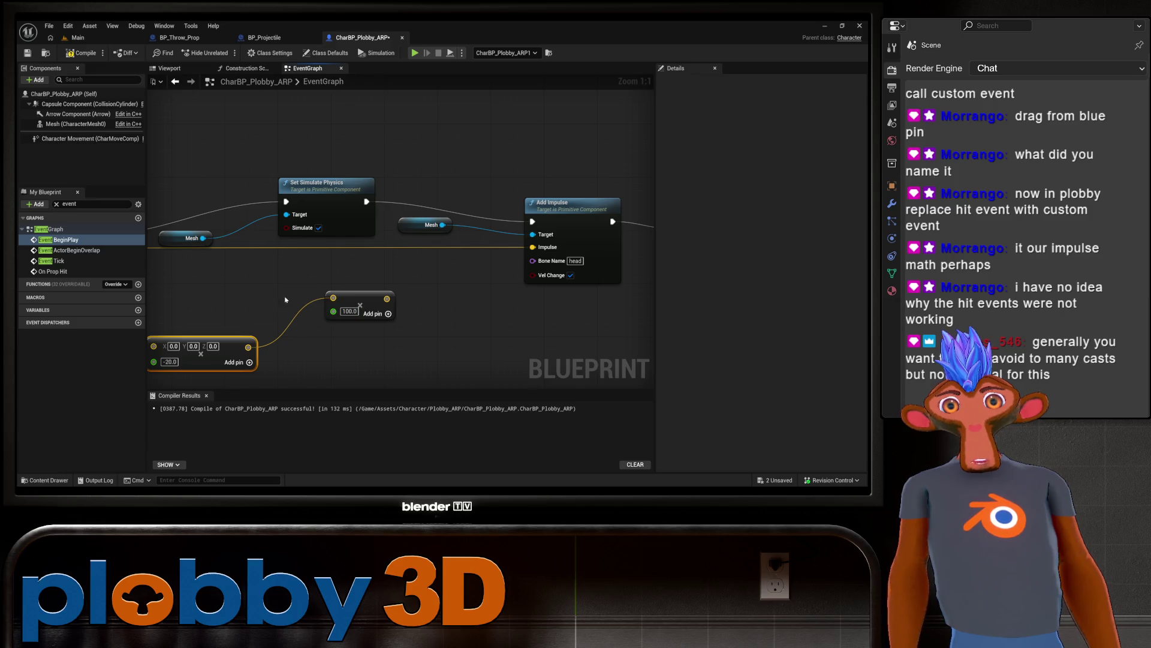
left_click_drag(286, 300, 372, 301)
mouse_move(455, 312)
left_mouse_down()
mouse_move(312, 295)
mouse_move(210, 263)
left_mouse_up()
left_click_drag(433, 362, 226, 363)
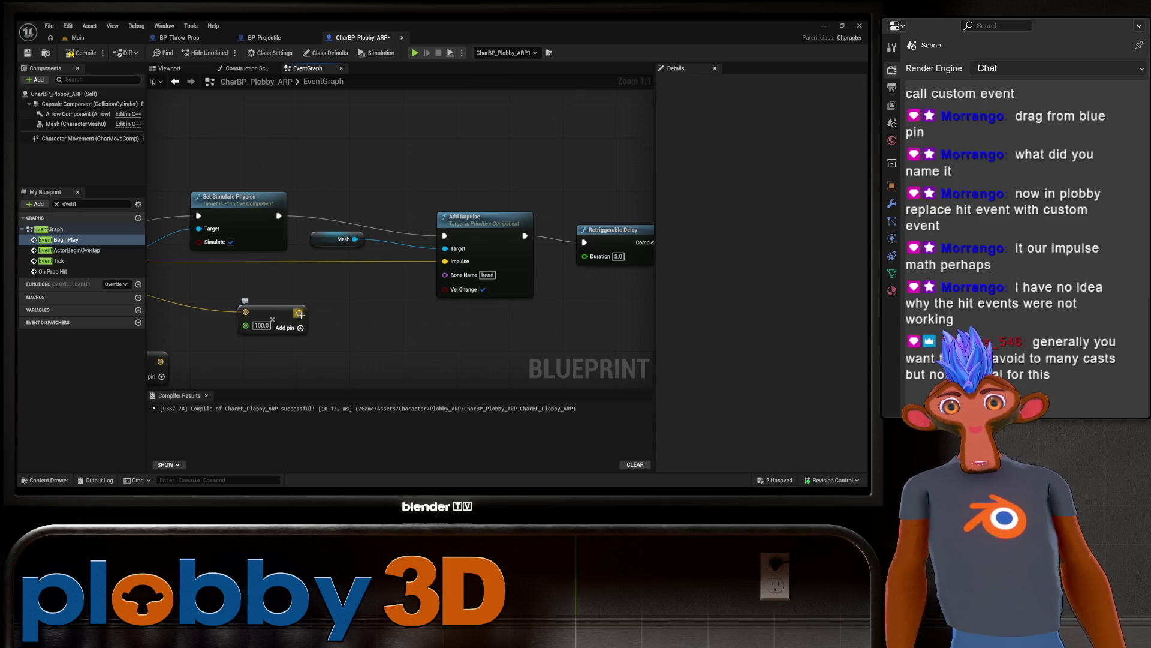
left_click_drag(299, 313, 445, 261)
scroll(445, 261, "down", 2)
mouse_move(384, 324)
left_mouse_down()
mouse_move(458, 290)
mouse_move(499, 301)
left_mouse_up()
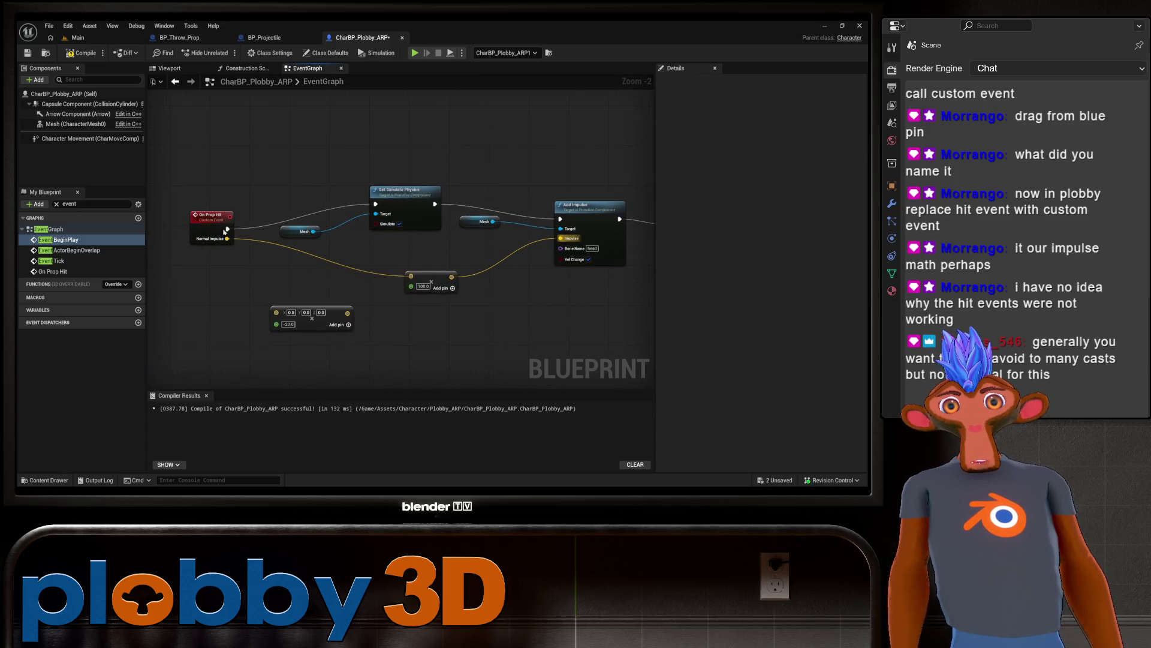
left_click(84, 53)
left_click(99, 38)
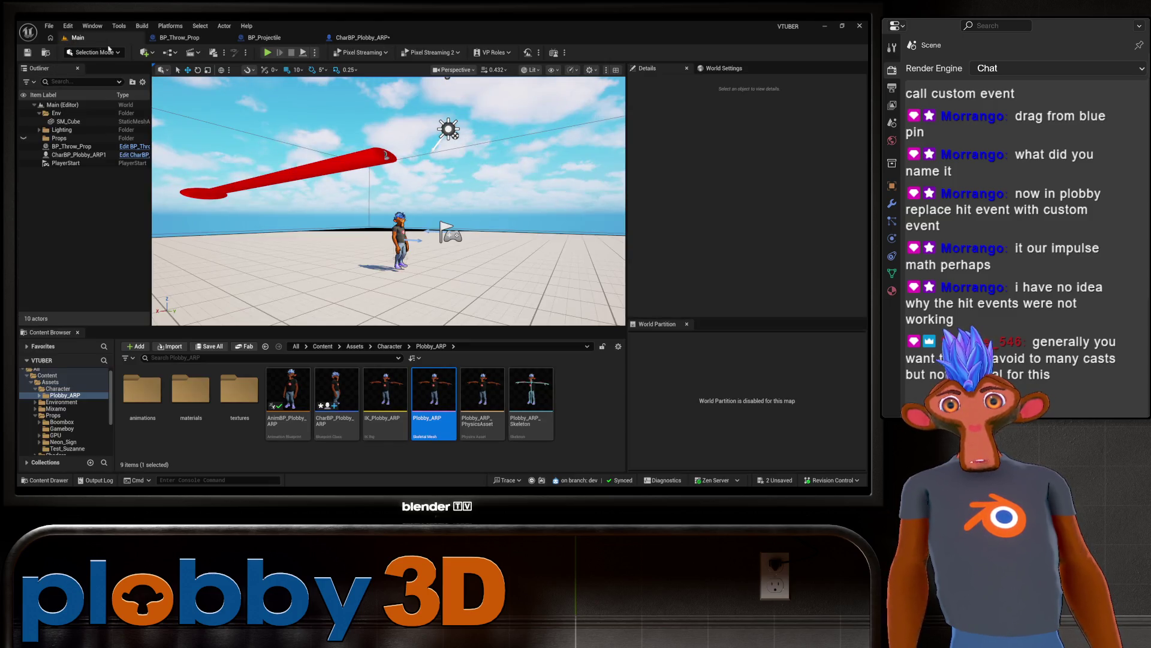
Step: Play-test the level once, then go back to the CharBP_Plobby_ARP event graph
left_click(266, 53)
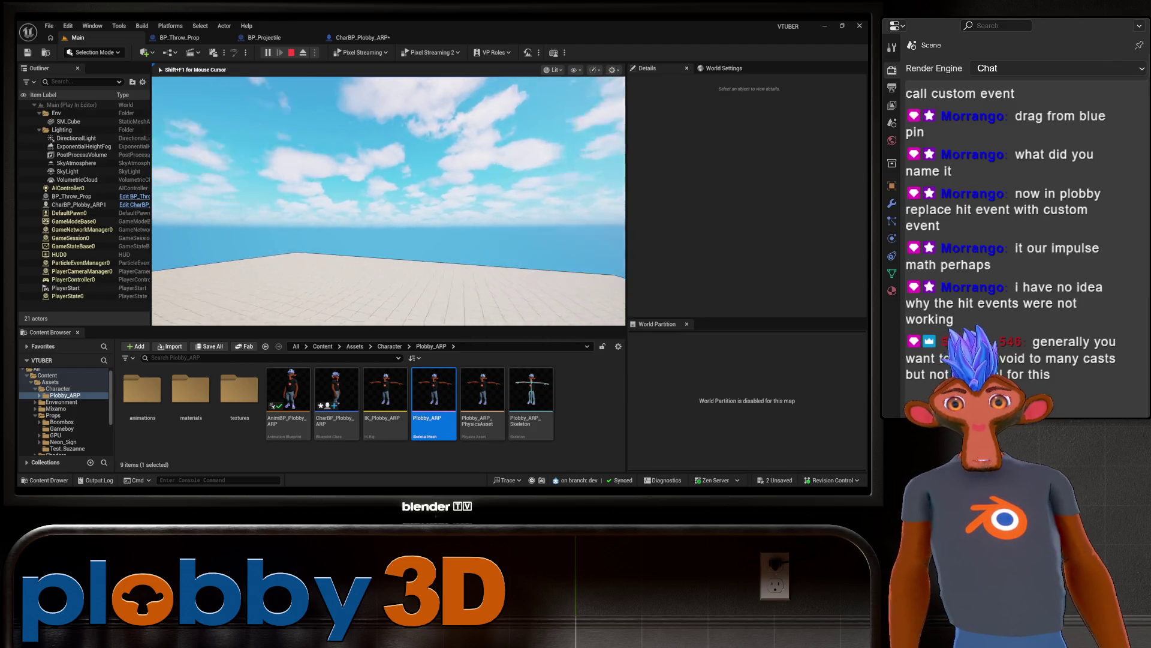
key("Escape")
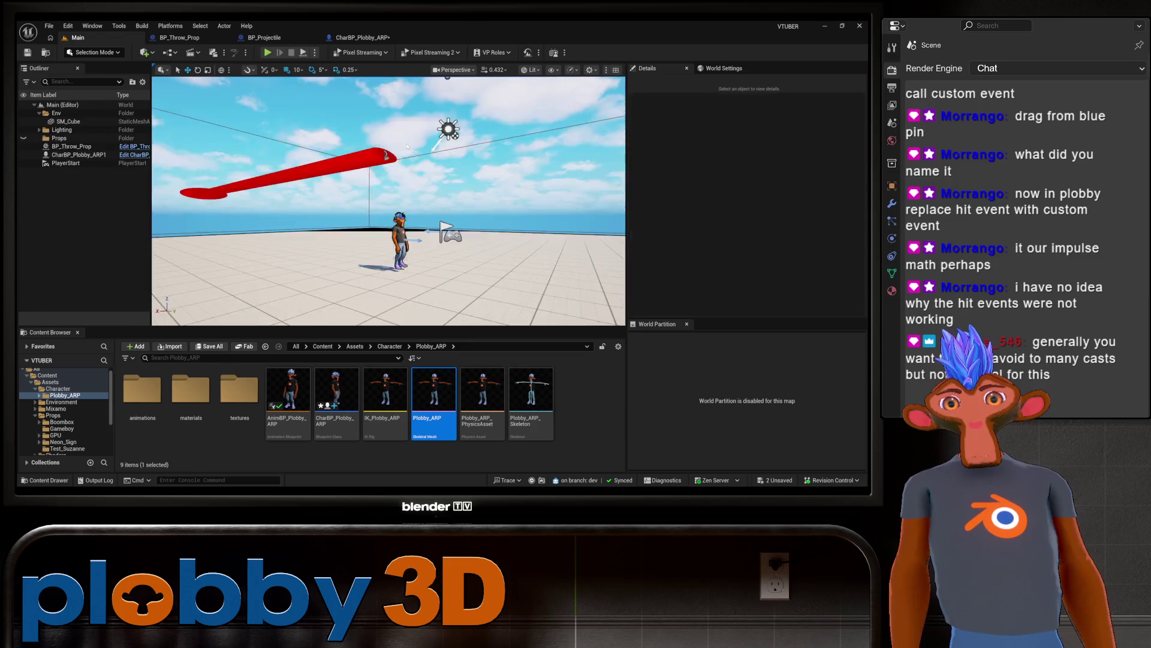
left_click(377, 40)
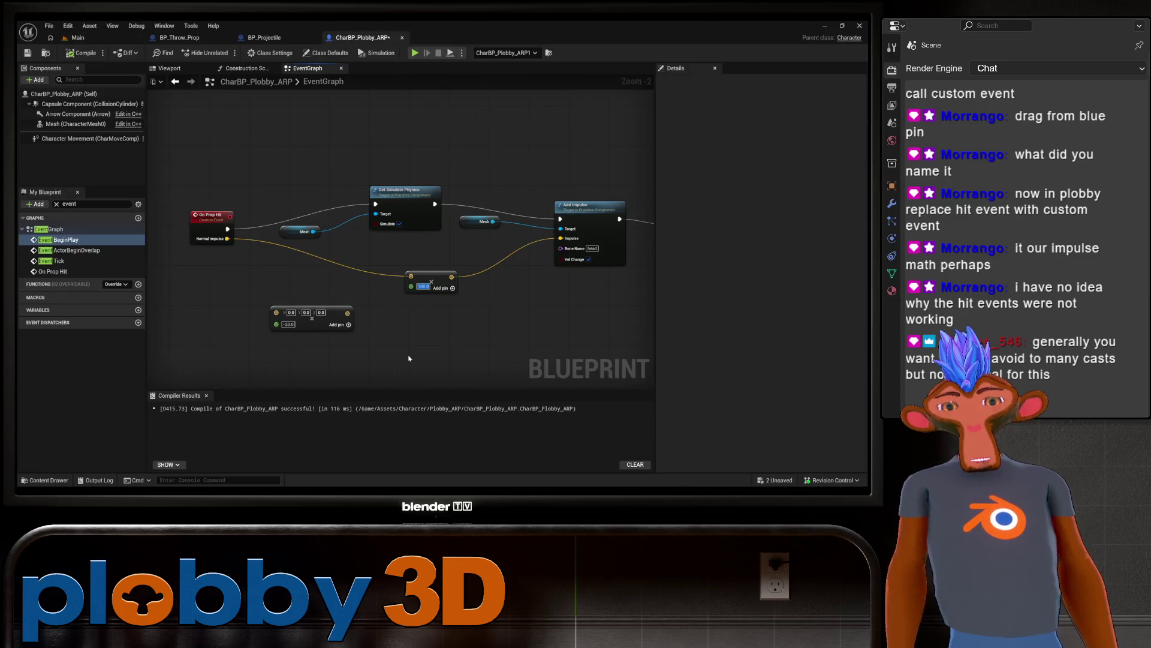
type("1")
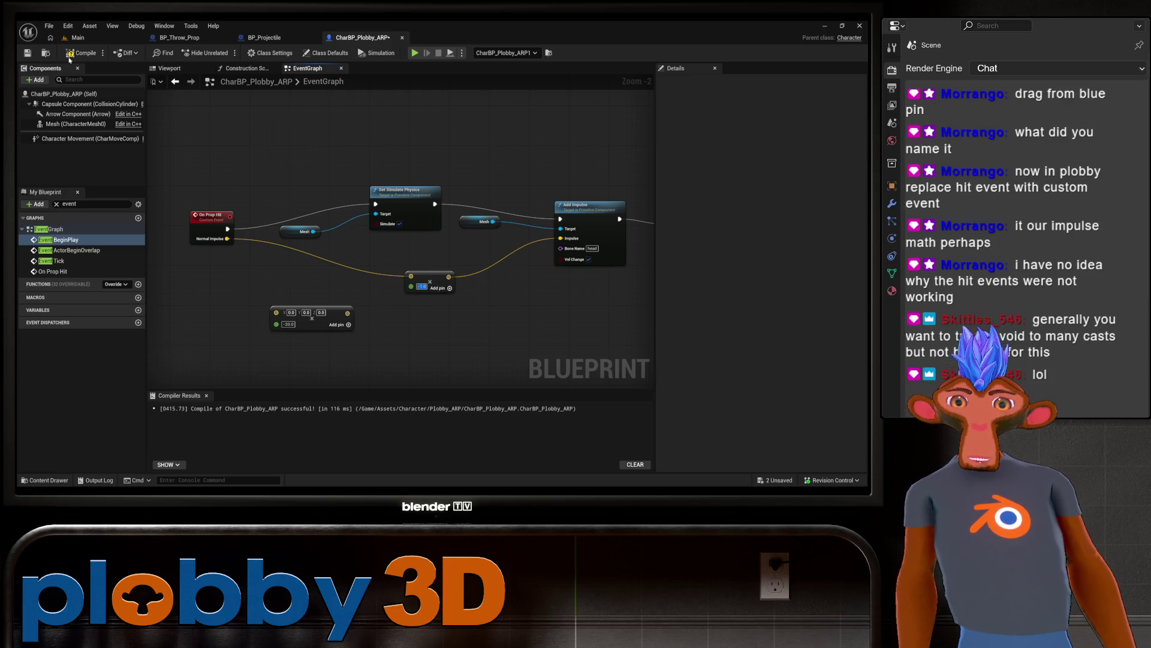
Step: Run a second play test of the Main level and stop it
left_click(77, 37)
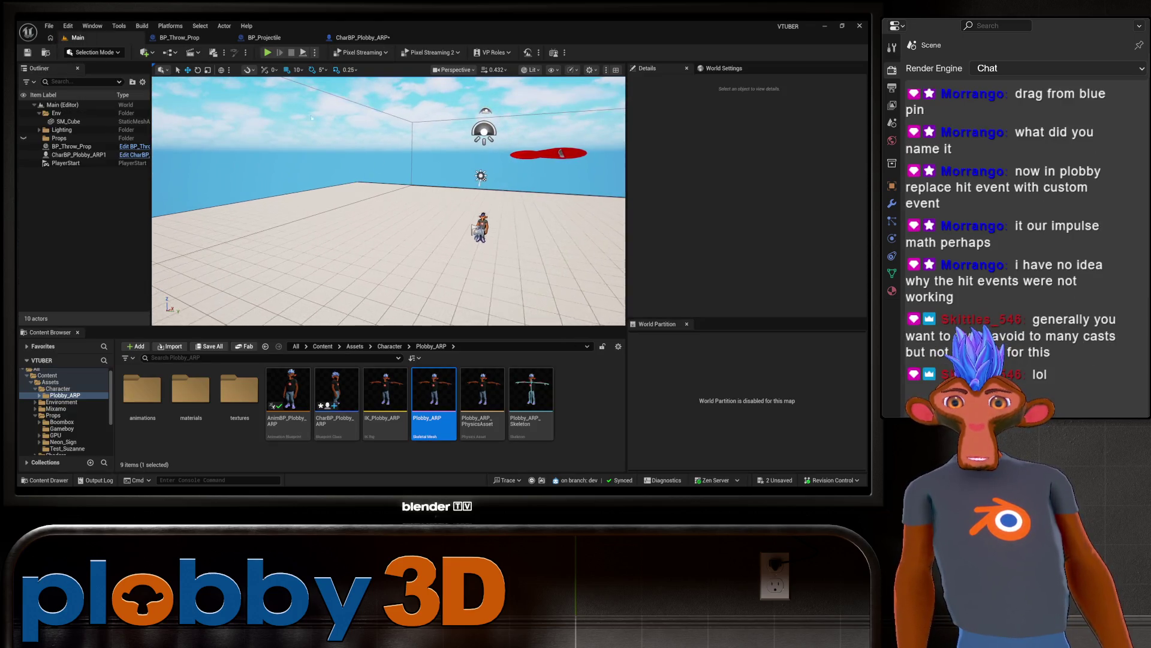
left_click(268, 52)
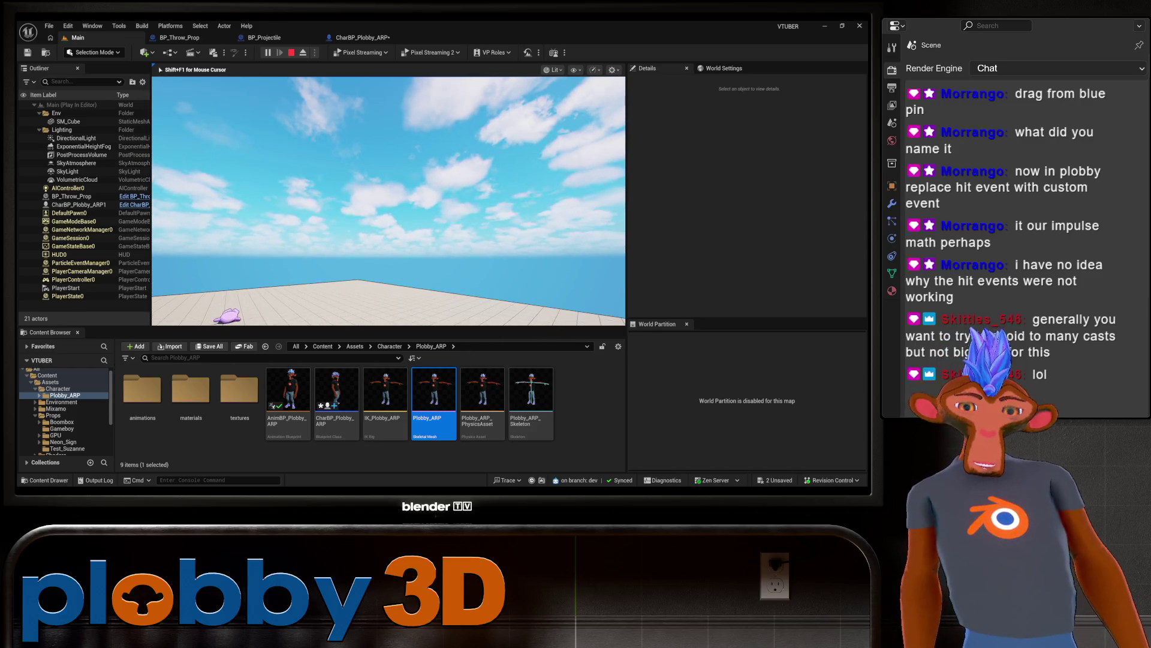
key("Escape")
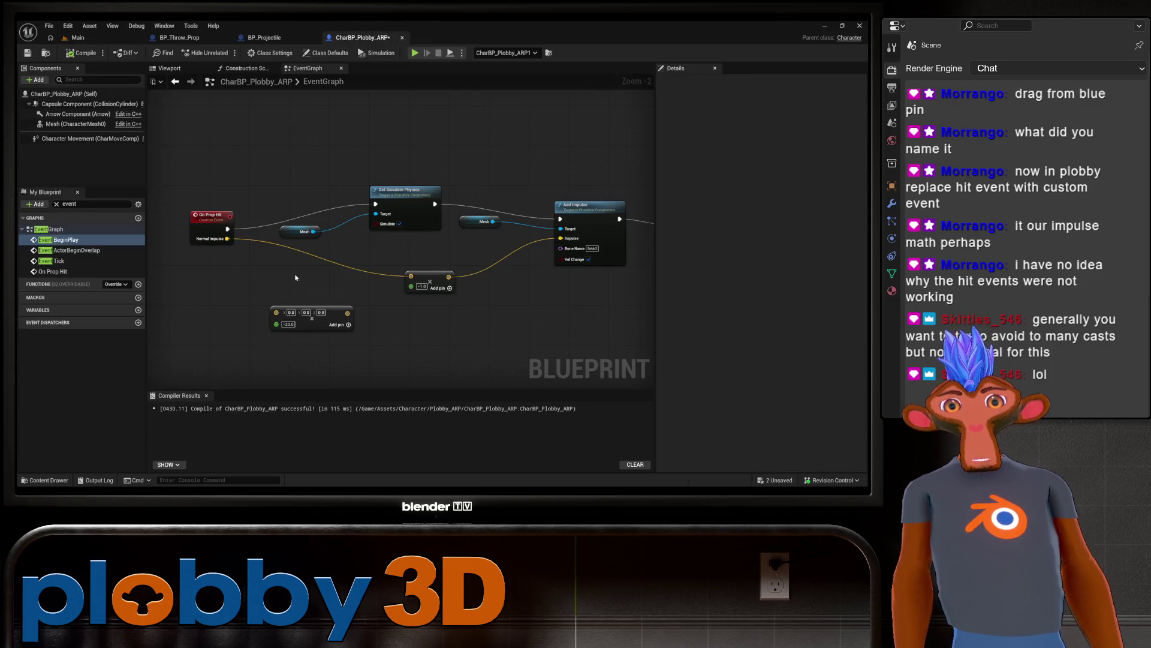
Step: Break the Multiply node's links, wire Normal Impulse directly into Add Impulse's Impulse, and compile
right_click(414, 279)
left_click(438, 294)
mouse_move(228, 239)
left_mouse_down()
mouse_move(386, 270)
mouse_move(562, 240)
left_mouse_up()
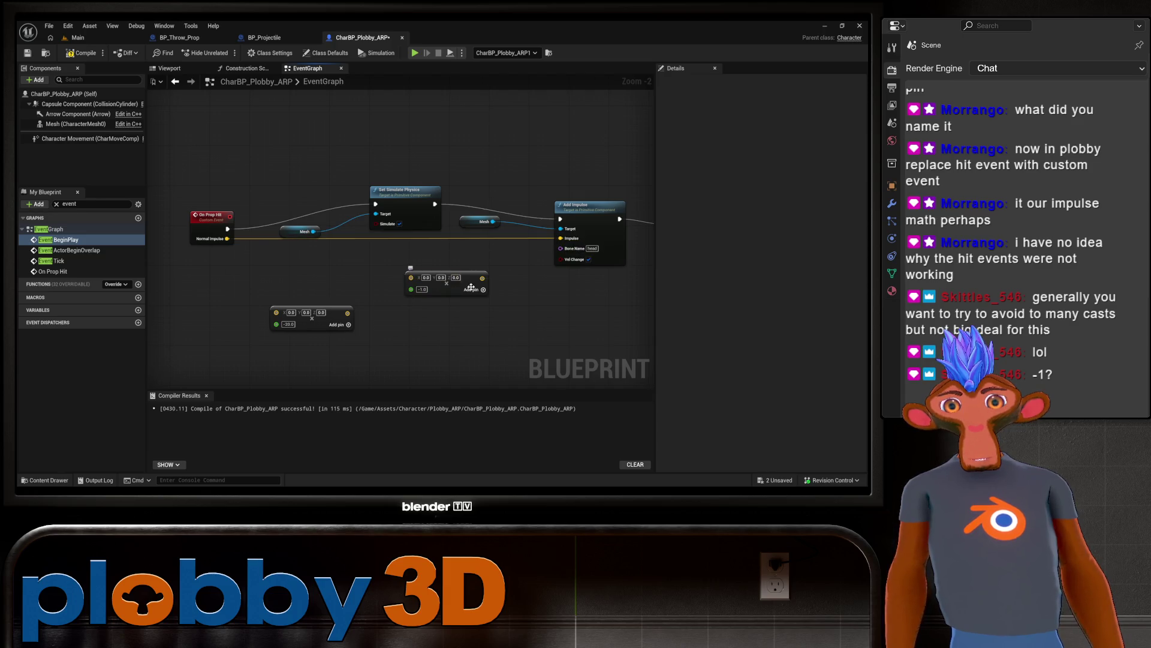
left_click_drag(438, 295, 361, 315)
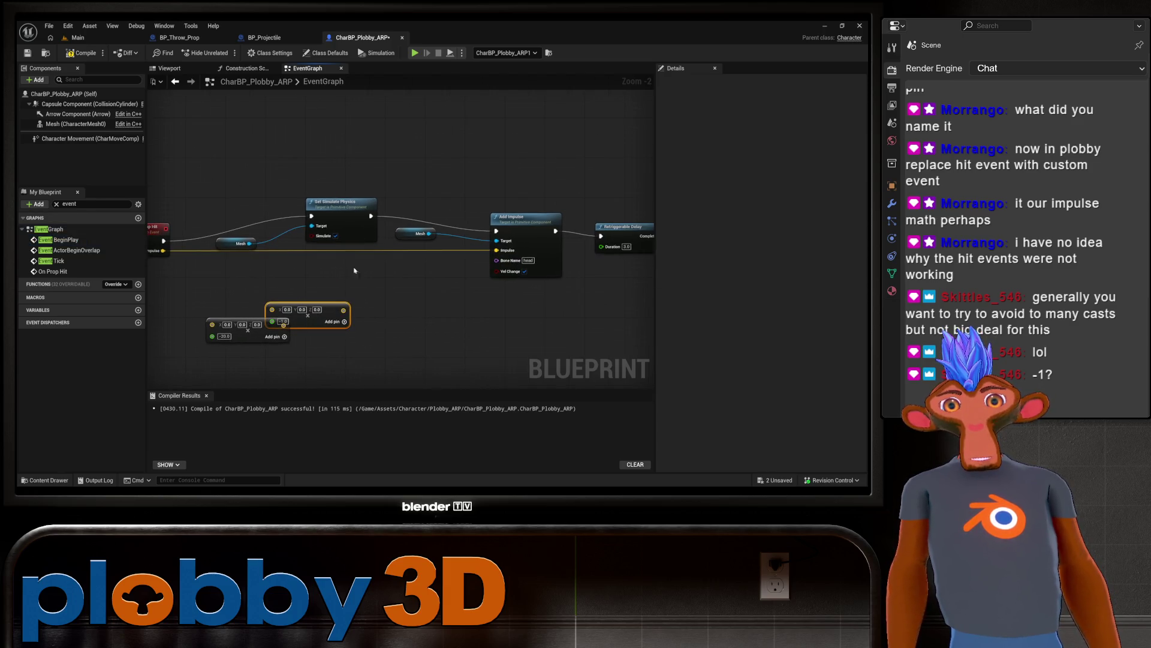
left_click(88, 52)
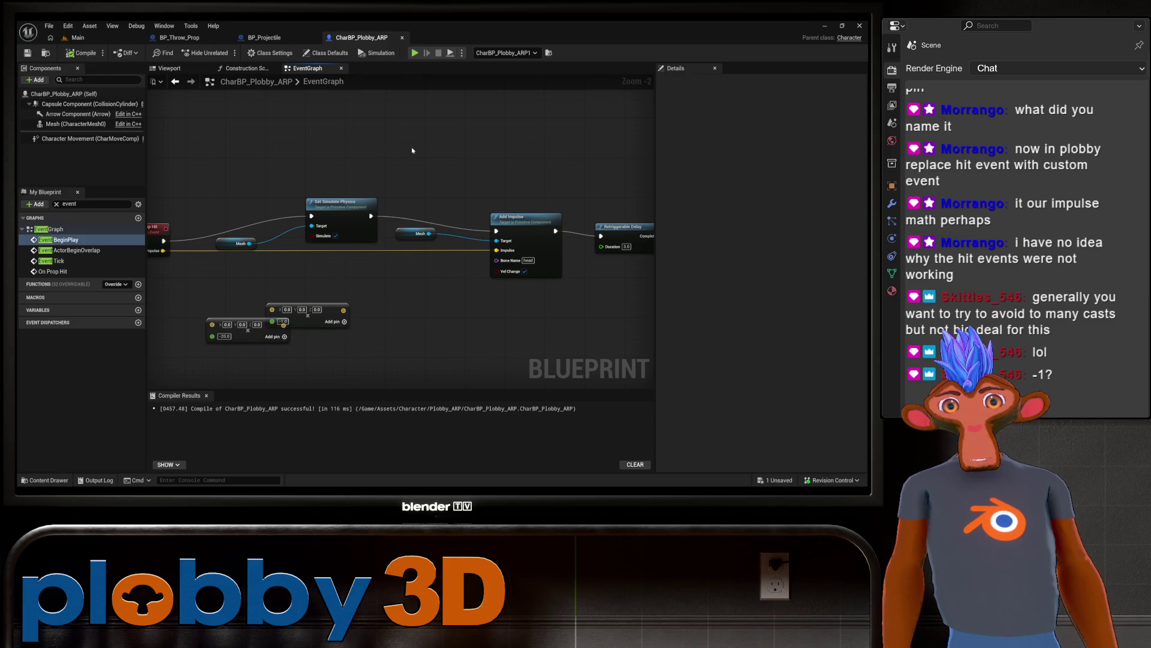
Step: Play-test the level twice with the direct impulse, then return to the Blueprint graph
left_click(77, 37)
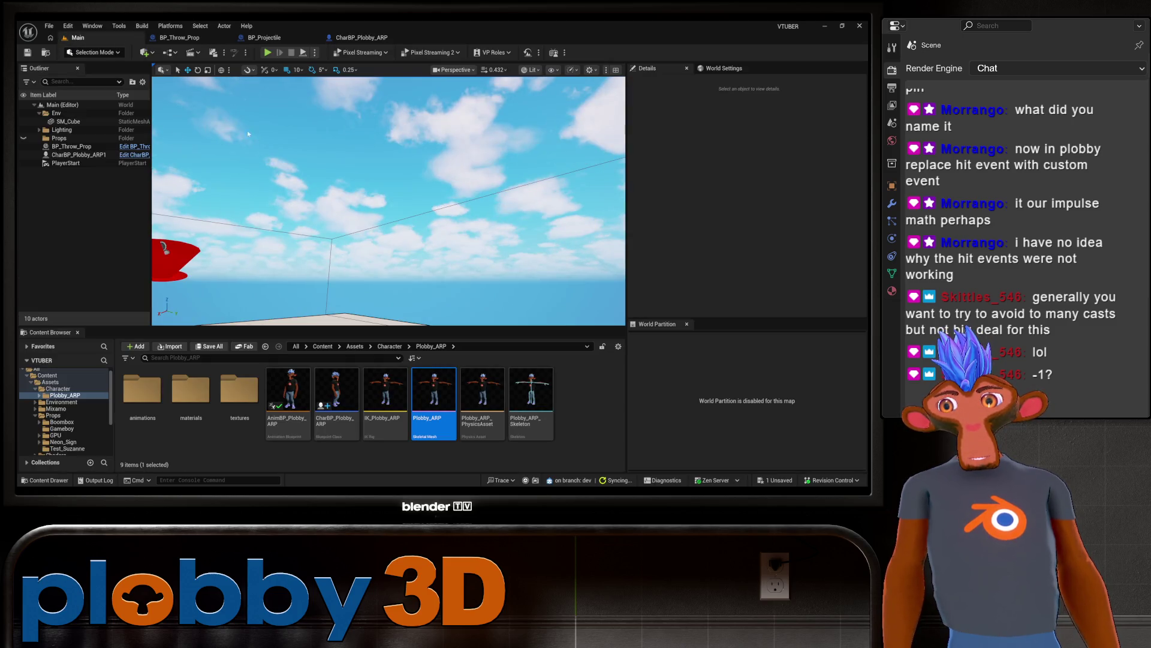
left_click(269, 53)
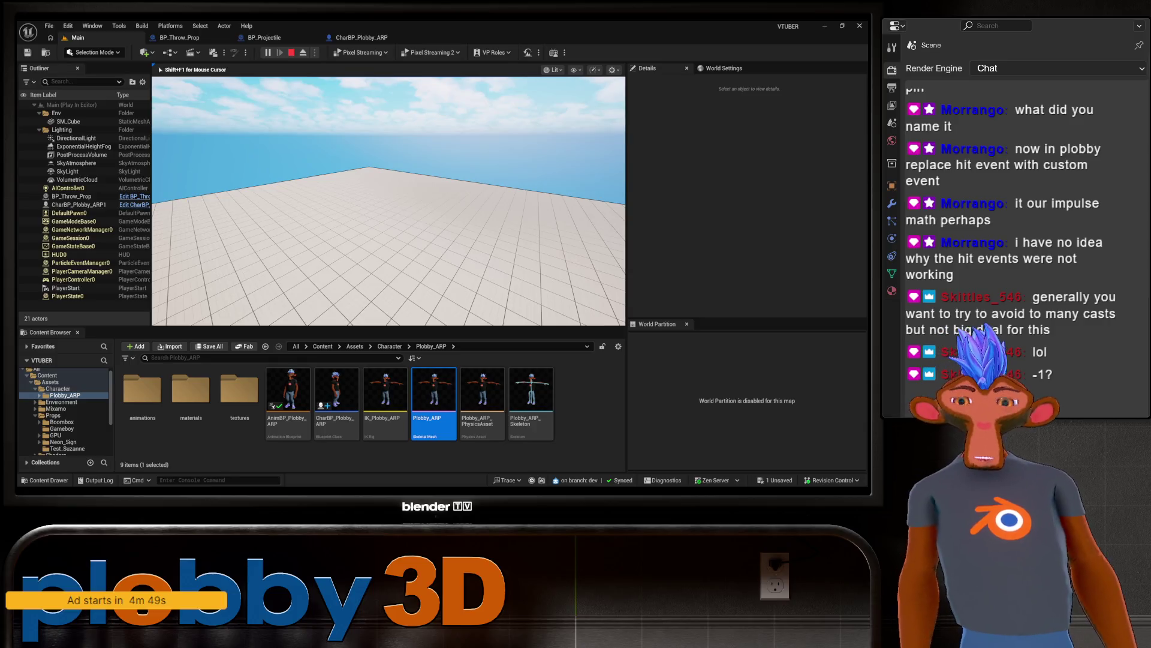
key("Escape")
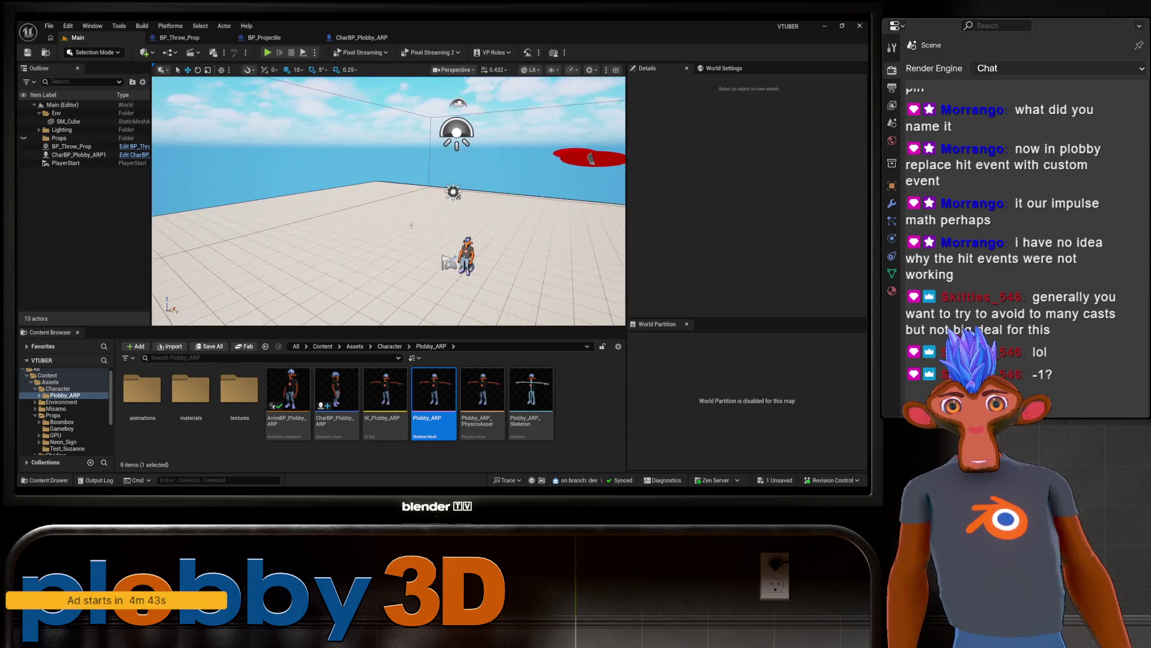
left_click(269, 54)
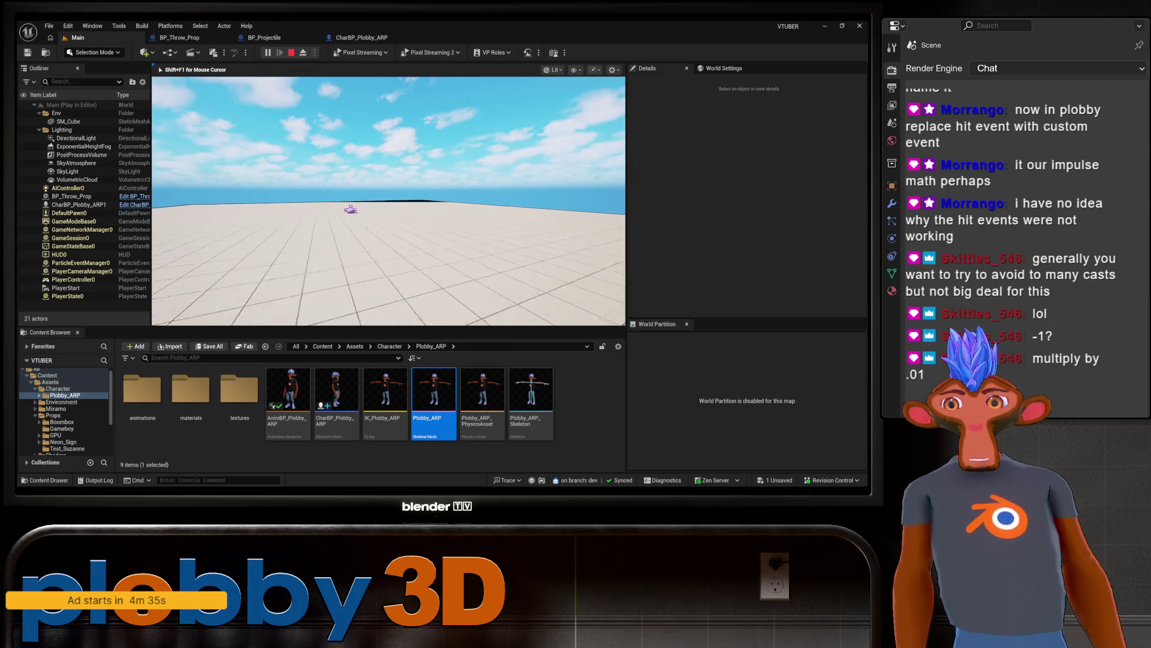
key("Escape")
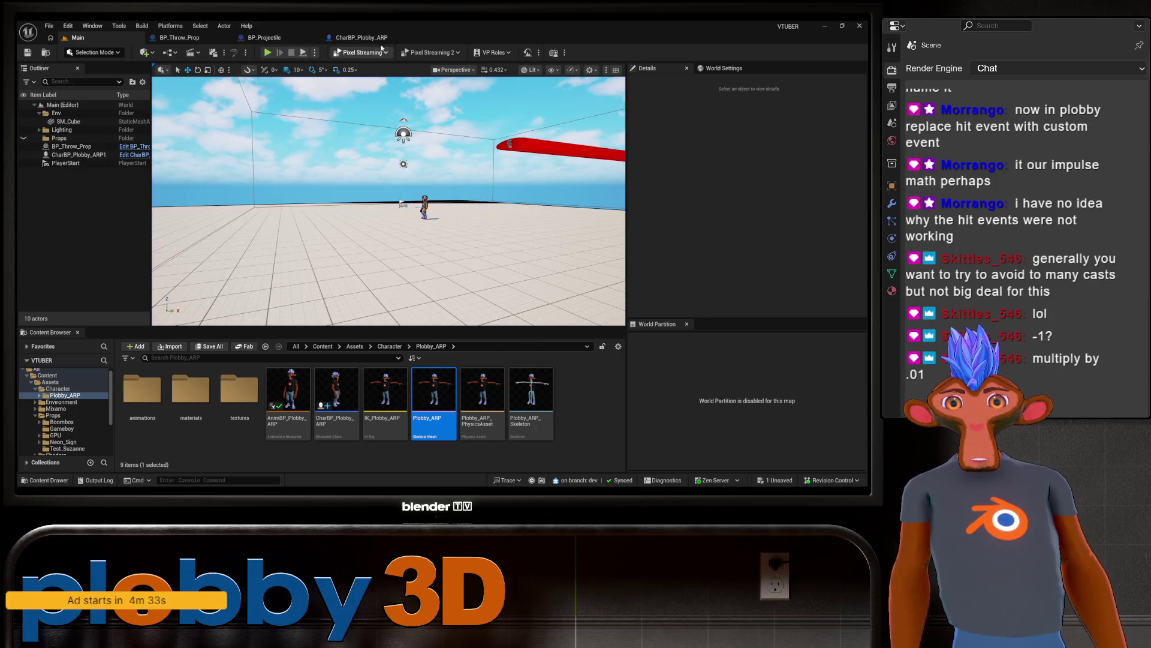
left_click(358, 37)
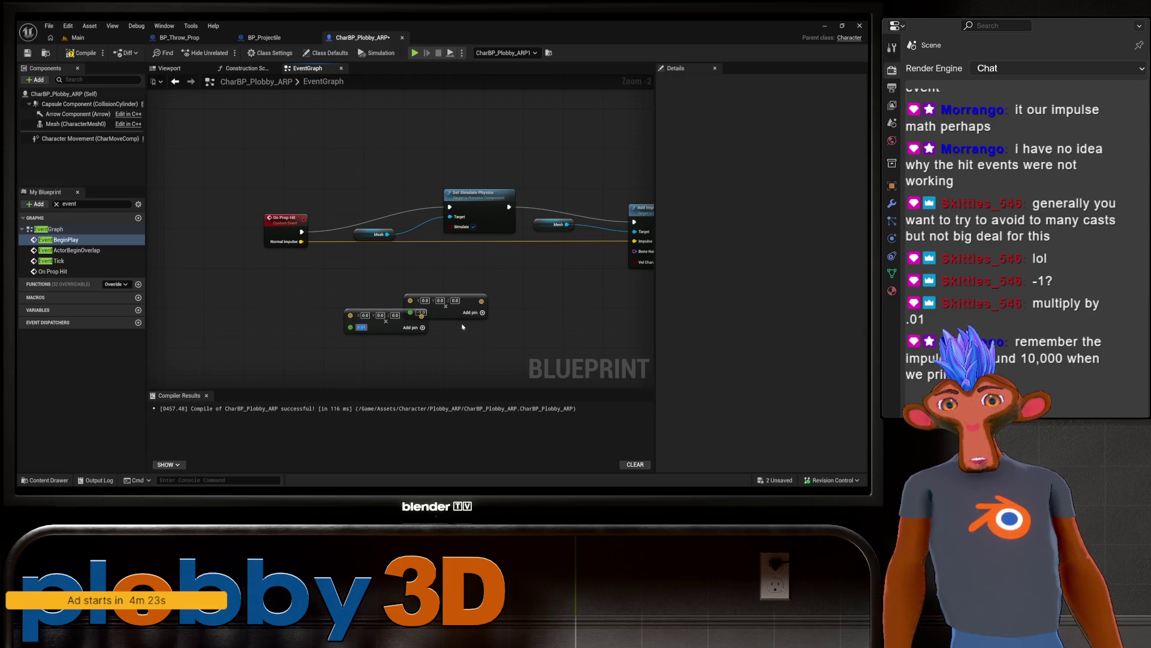
Step: Wire Normal Impulse through the 0.01 Multiply node into Add Impulse's Impulse pin
left_click_drag(471, 306, 520, 376)
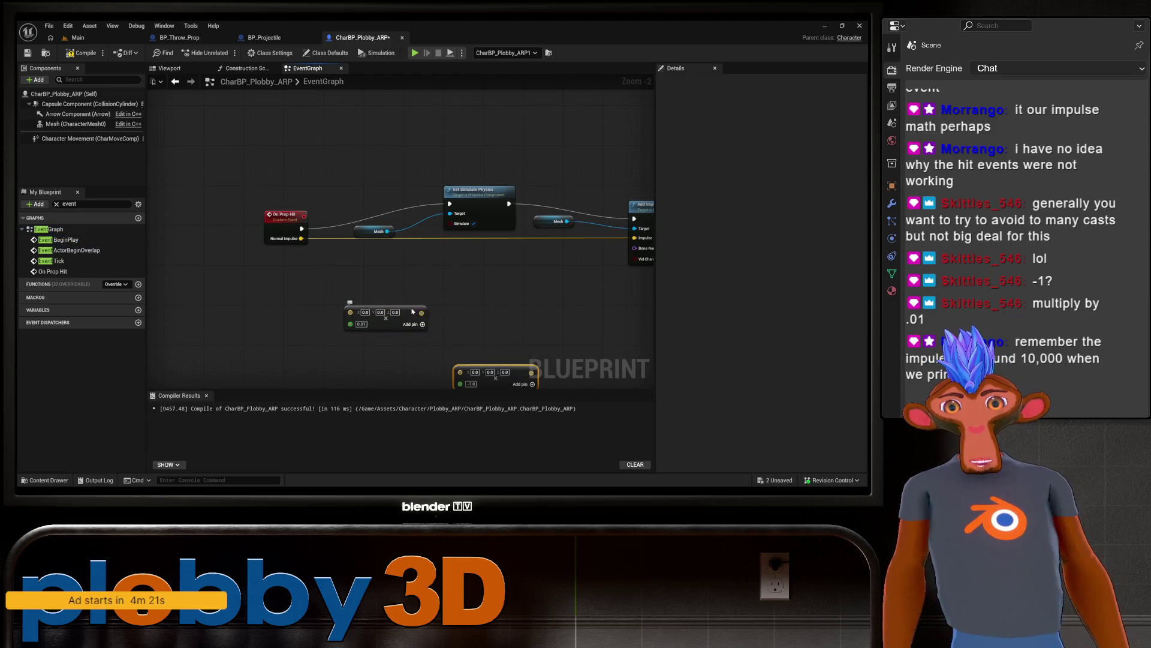
left_click_drag(413, 311, 497, 271)
left_click_drag(301, 238, 435, 274)
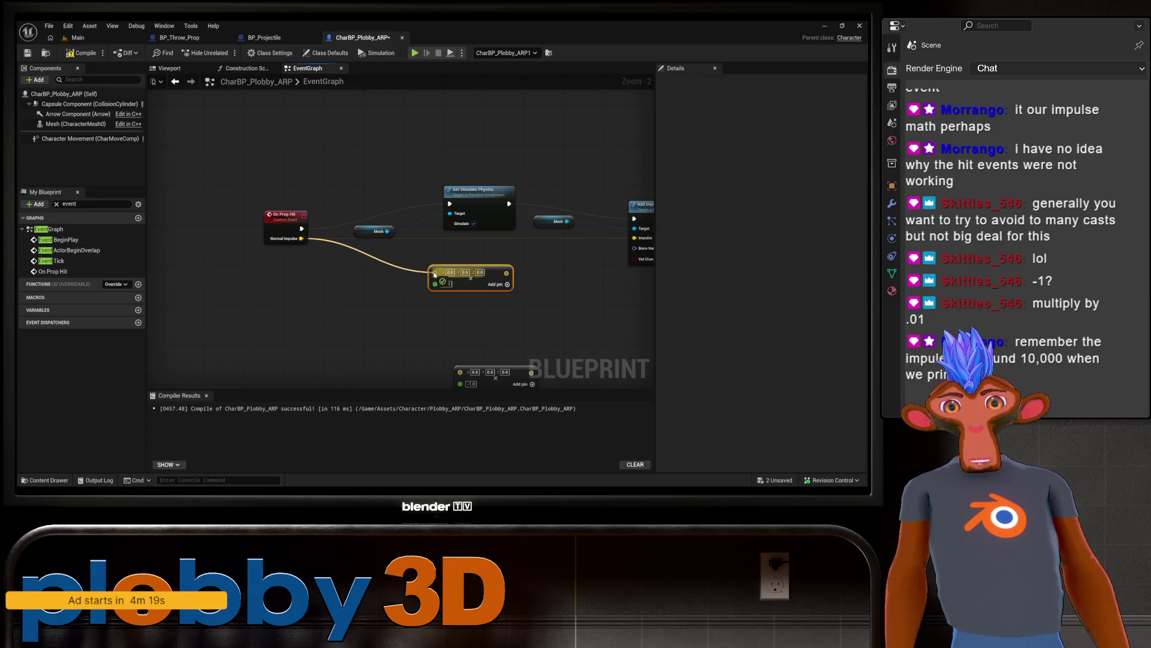
left_click_drag(506, 309, 358, 328)
left_click_drag(325, 291, 486, 257)
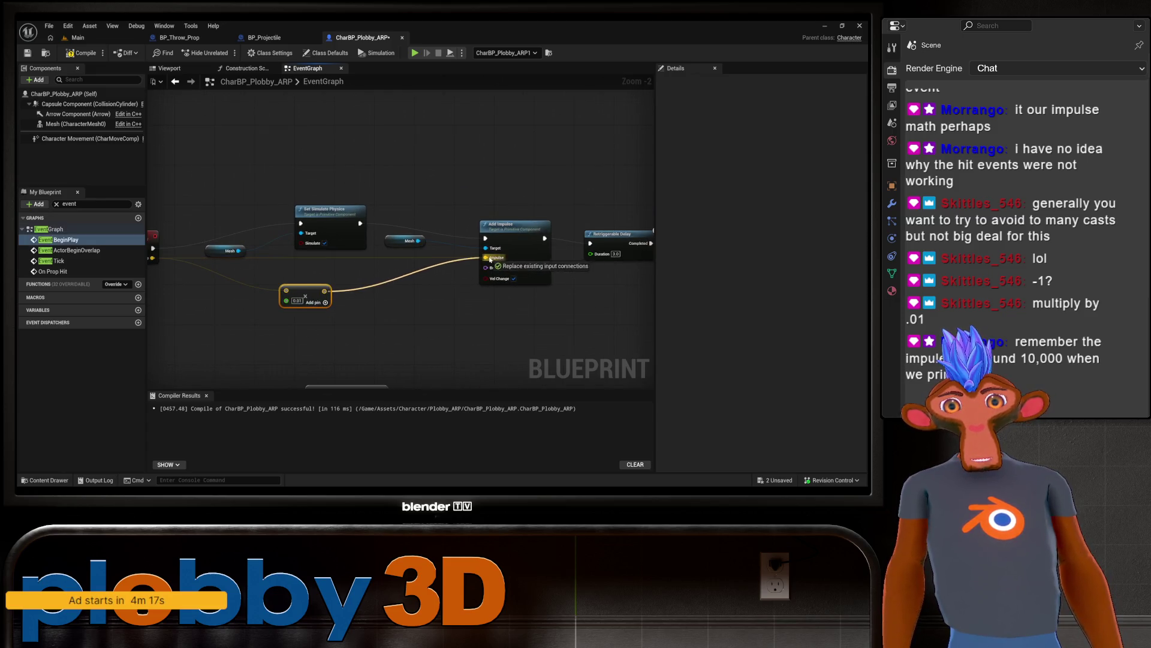
mouse_move(228, 177)
left_mouse_down()
mouse_move(216, 180)
mouse_move(255, 165)
left_mouse_up()
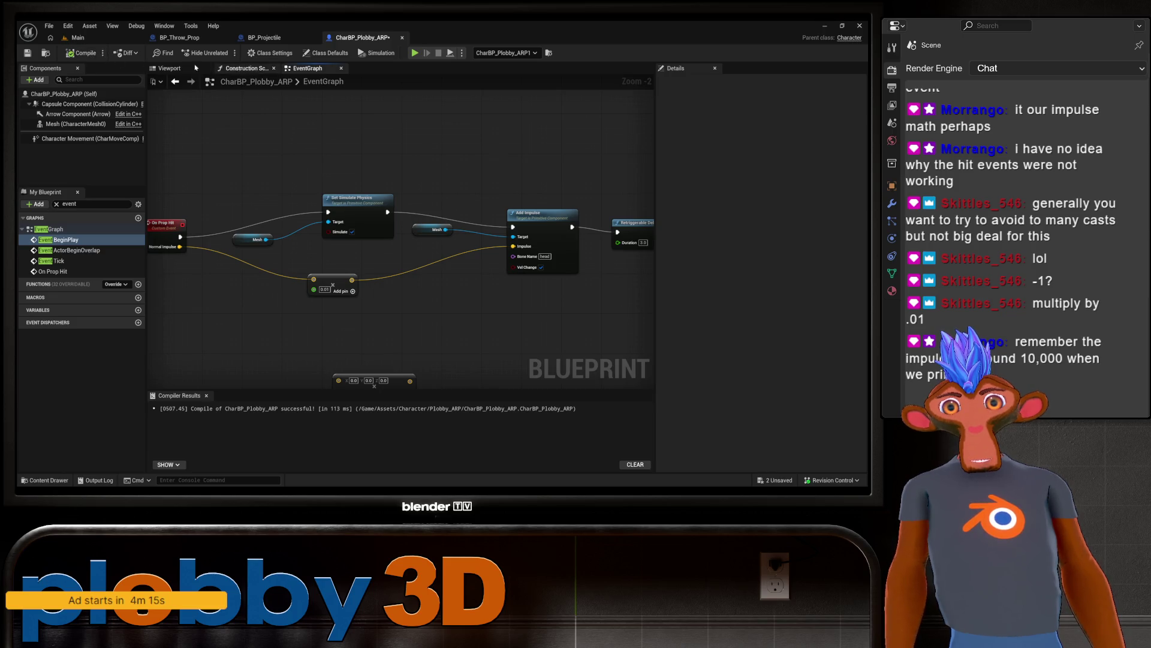
Step: Play-test the level with the 0.01 multiplier, then return to the Blueprint graph
left_click(126, 37)
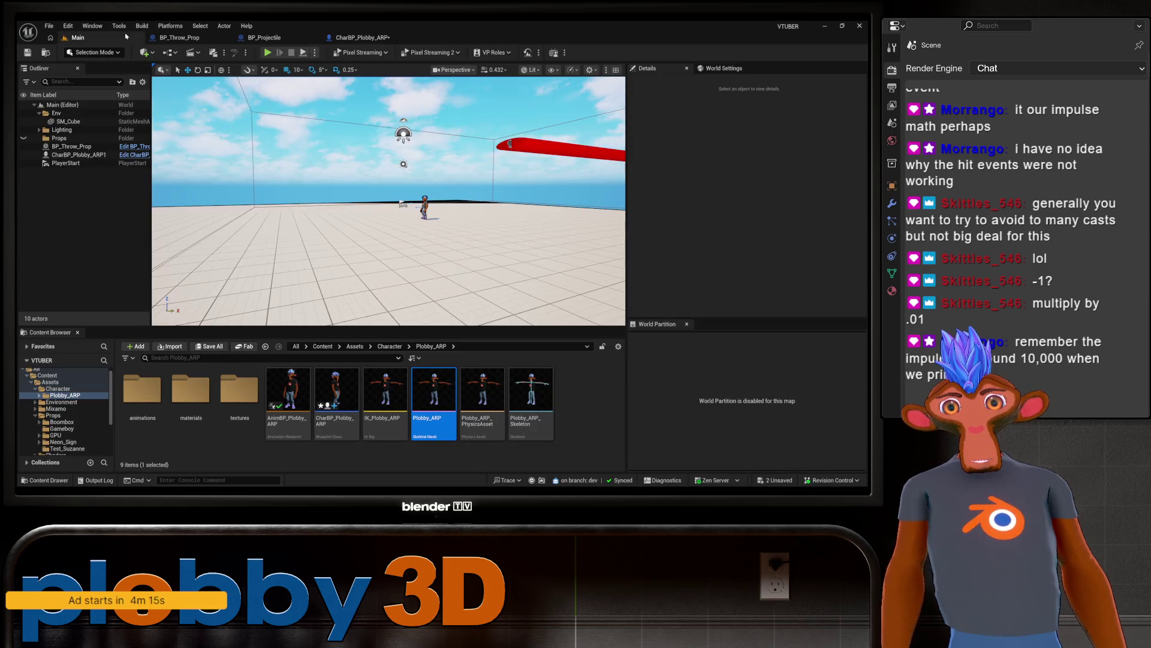
left_click(268, 52)
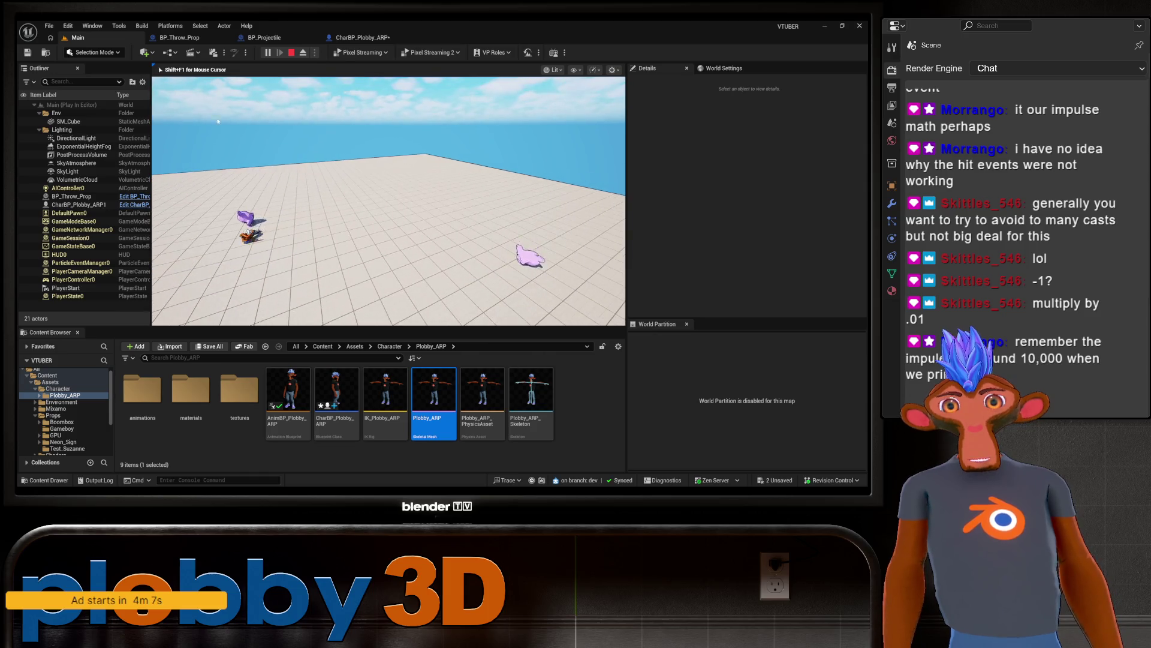
key("Escape")
left_click(359, 37)
scroll(317, 289, "up", 2)
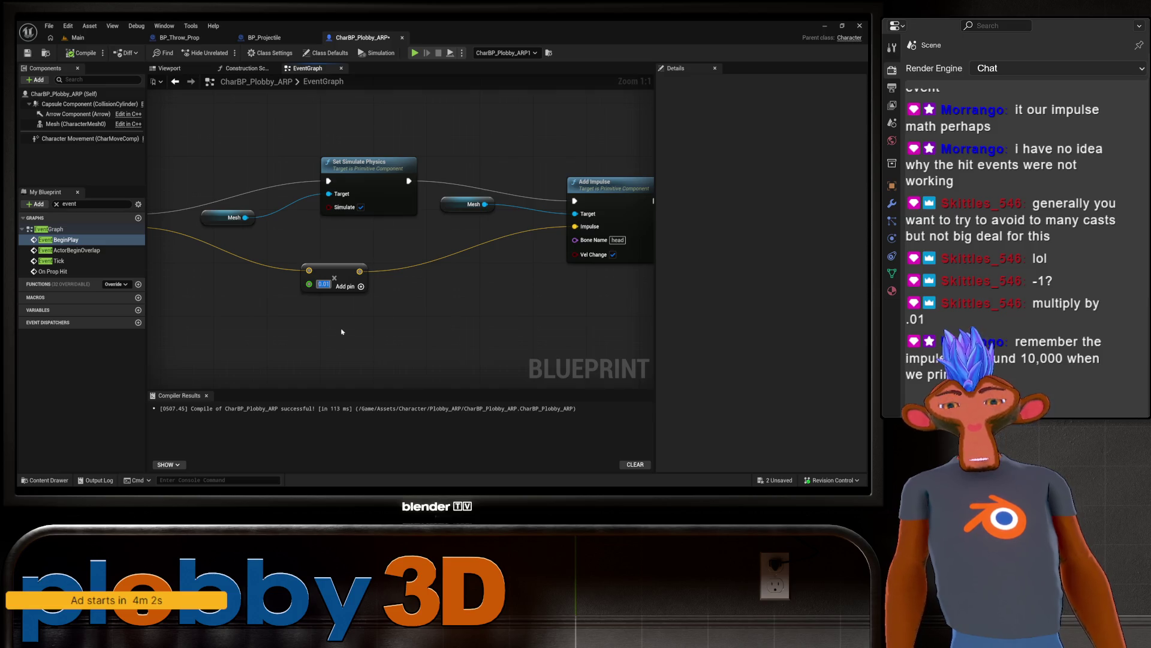
Step: Change the impulse multiplier to 0.1, compile, and save the character Blueprint
key("BackSpace")
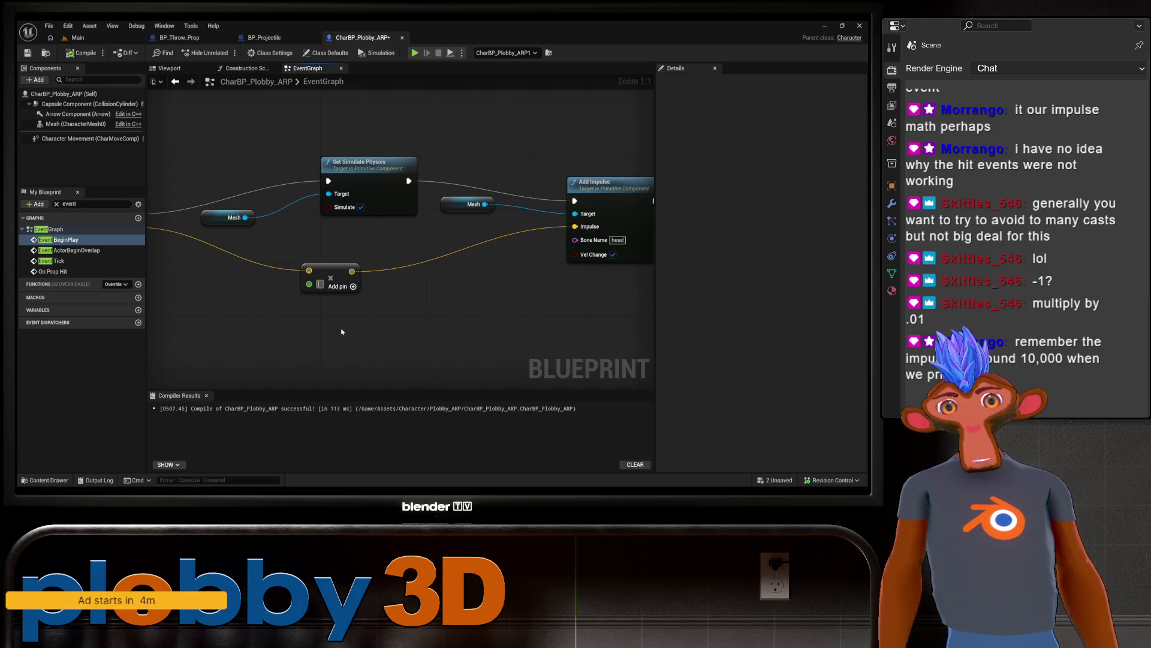
type("0.1")
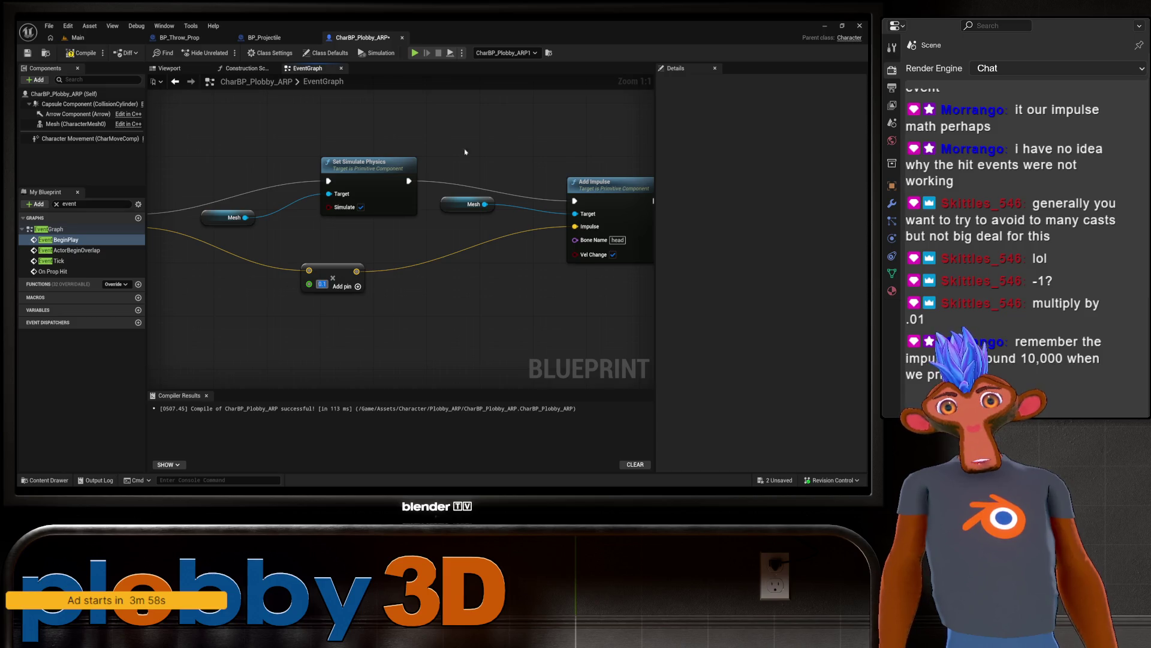
left_click(92, 54)
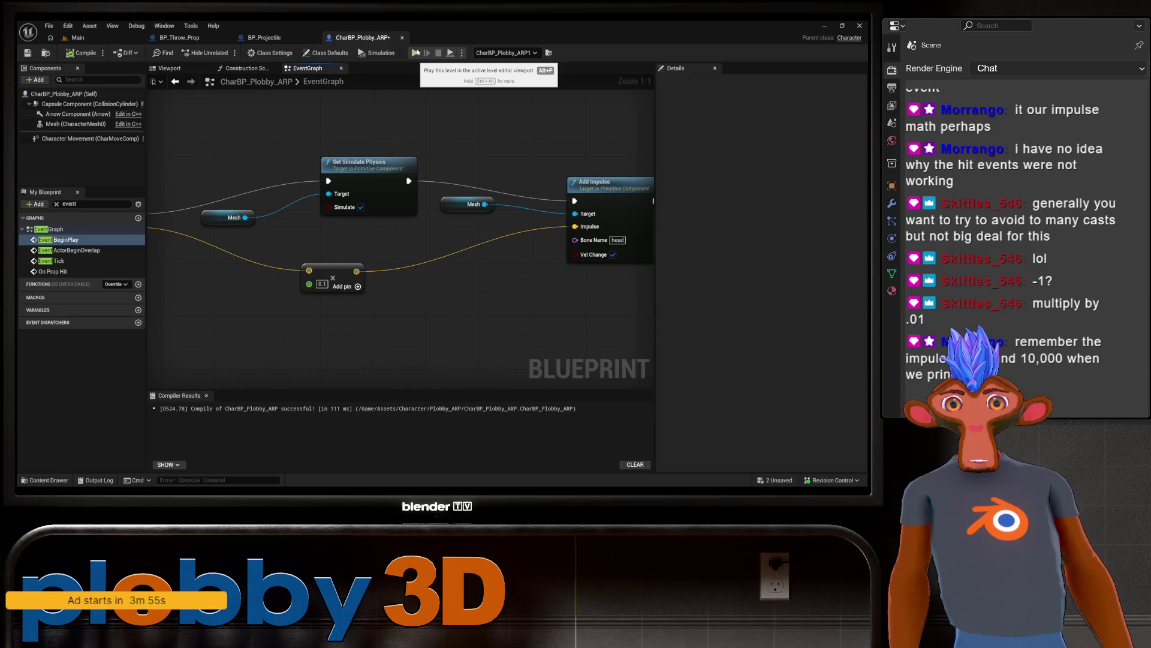
key("ctrl+s")
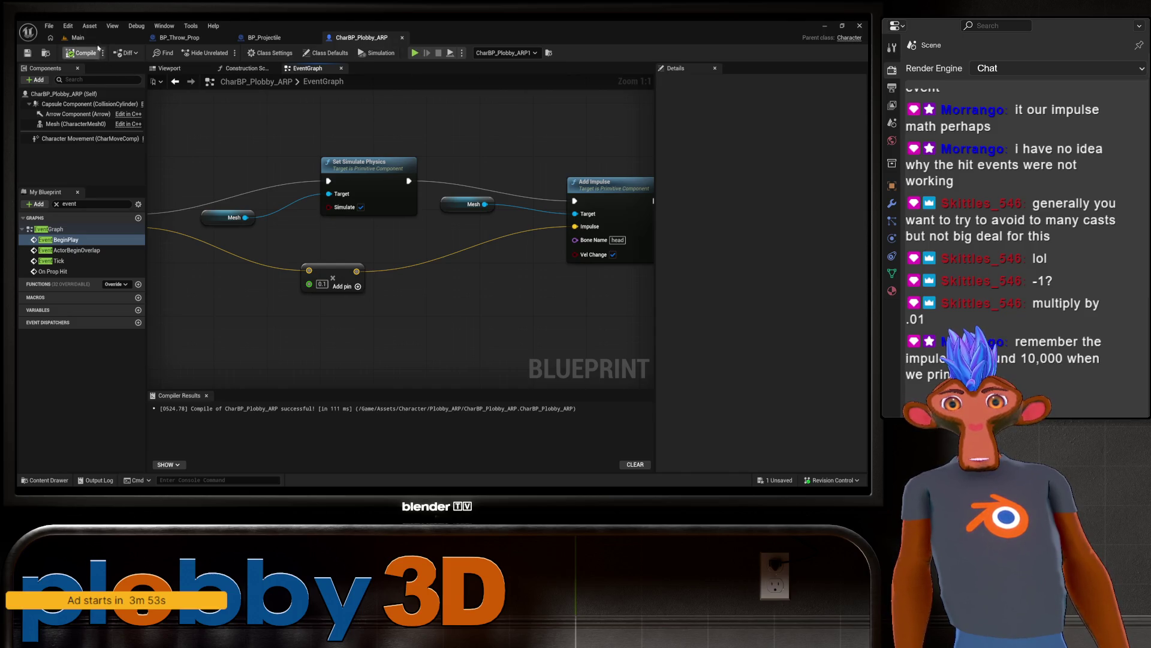
Step: Play-test the 0.1 multiplier, moving the character around, then return to the Main editor
left_click(78, 37)
key("alt+p")
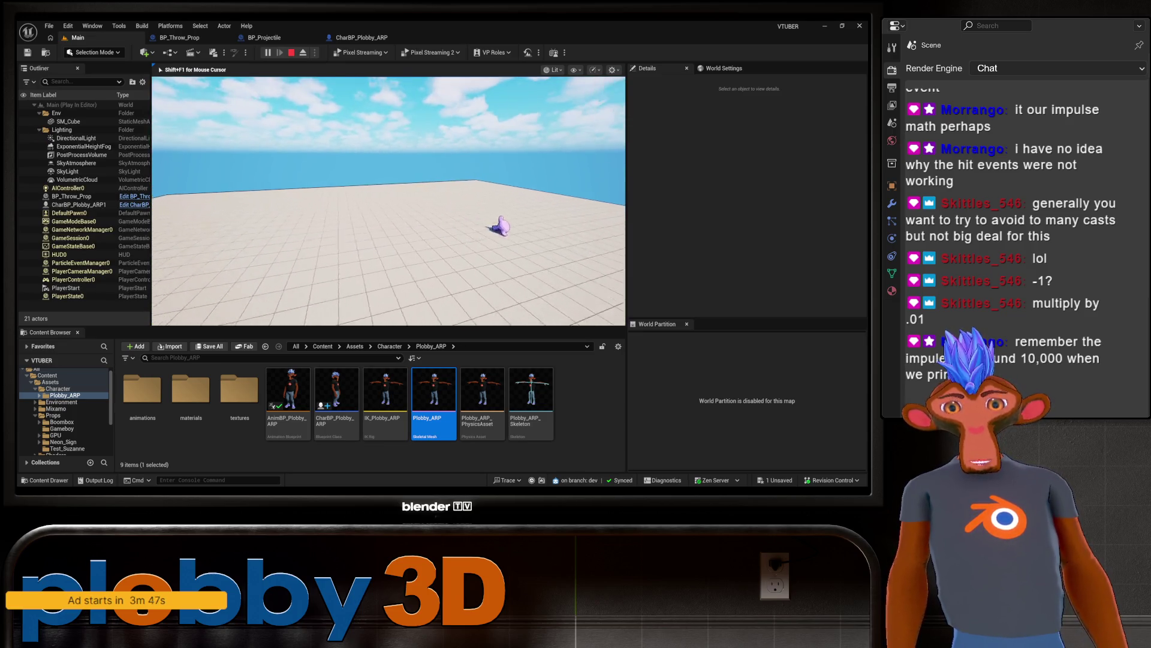
key("a")
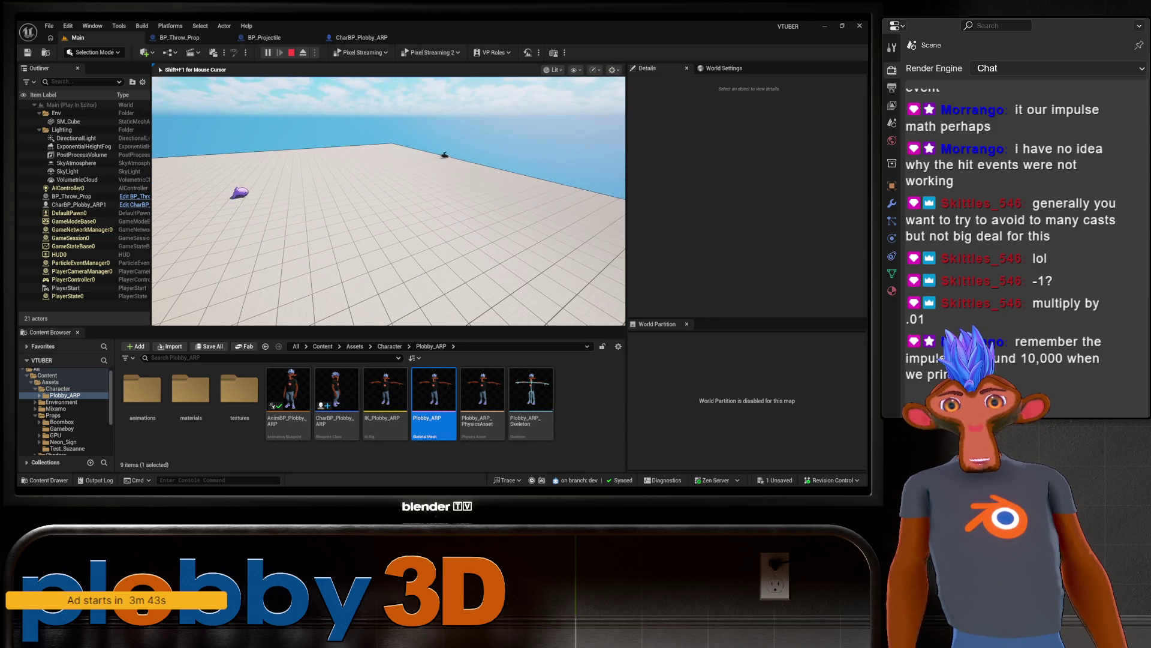
key("Escape")
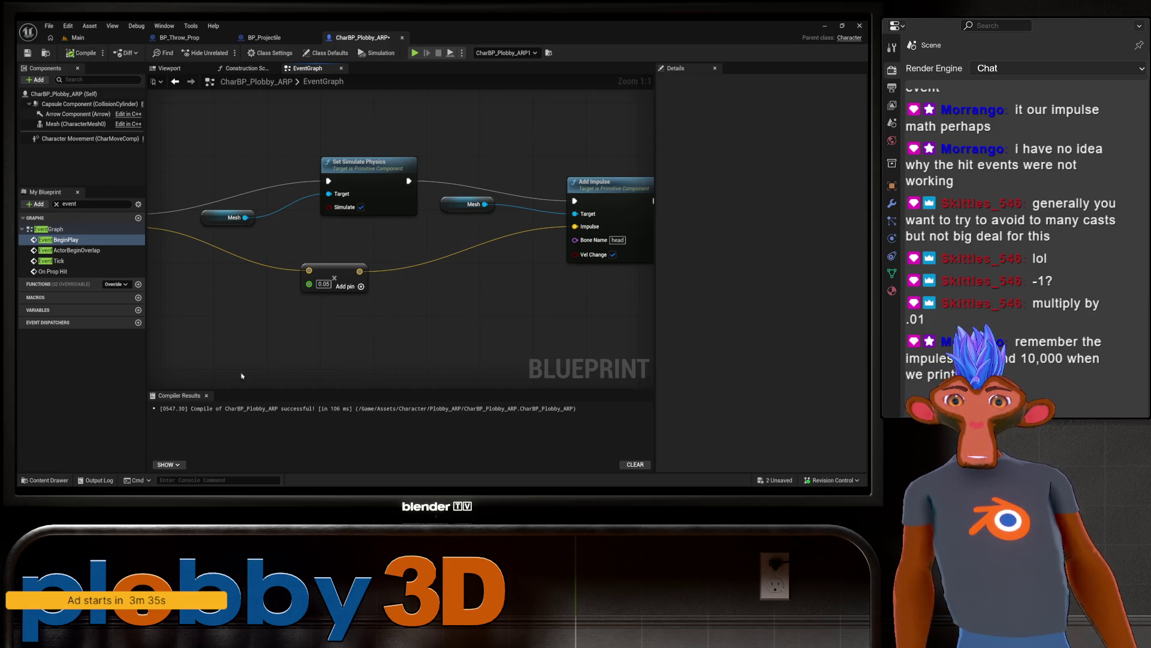
left_click(77, 37)
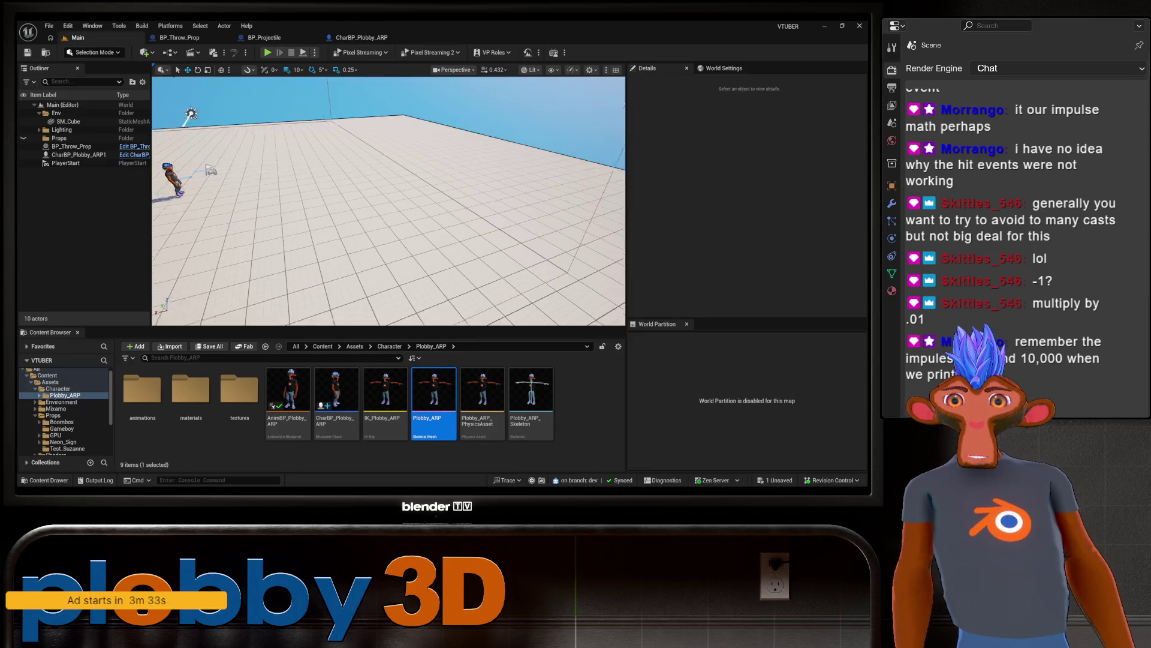
Step: Play-test the 0.05 ragdoll reaction by throwing props, stop, then start Play again
key("alt+p")
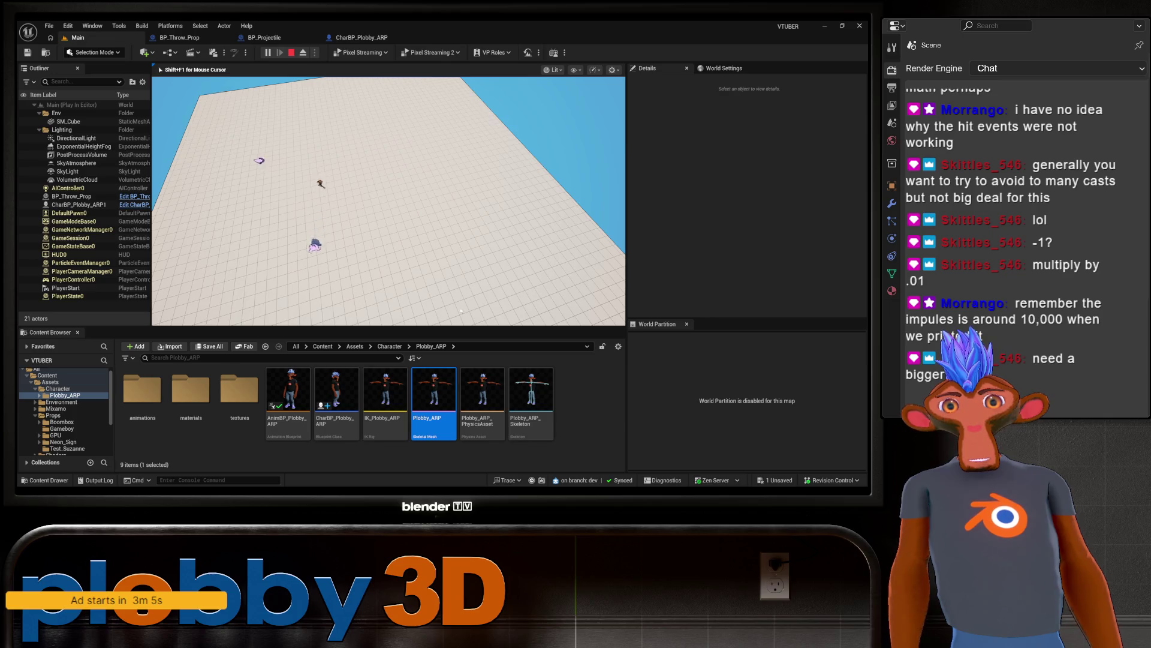
key("Escape")
left_click(273, 54)
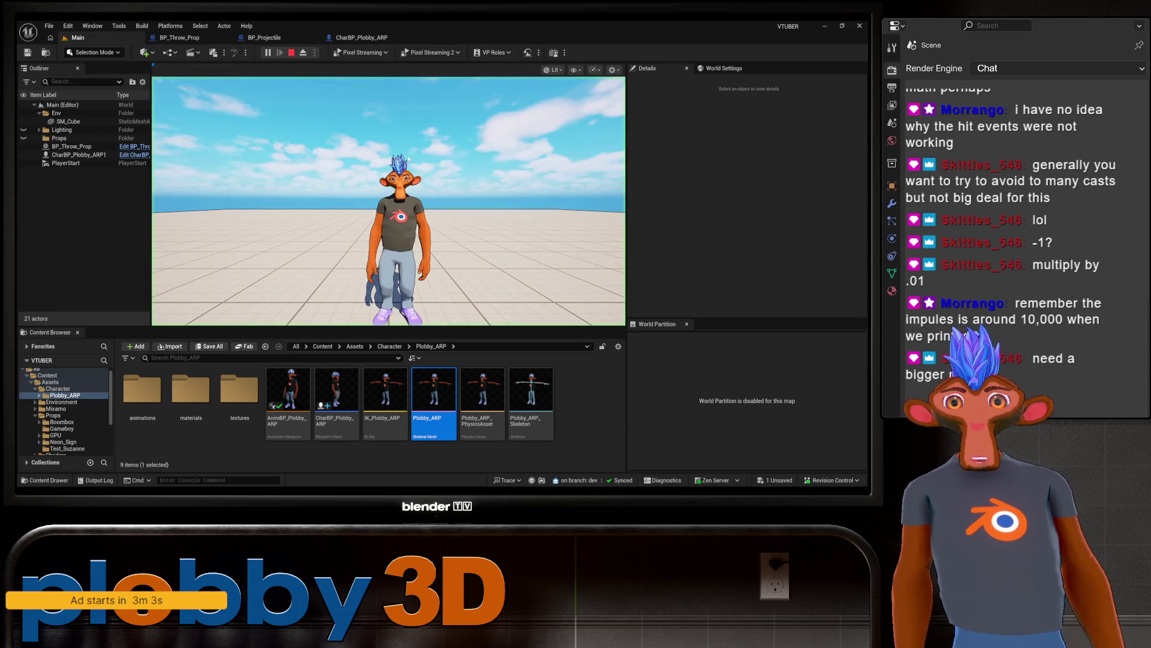
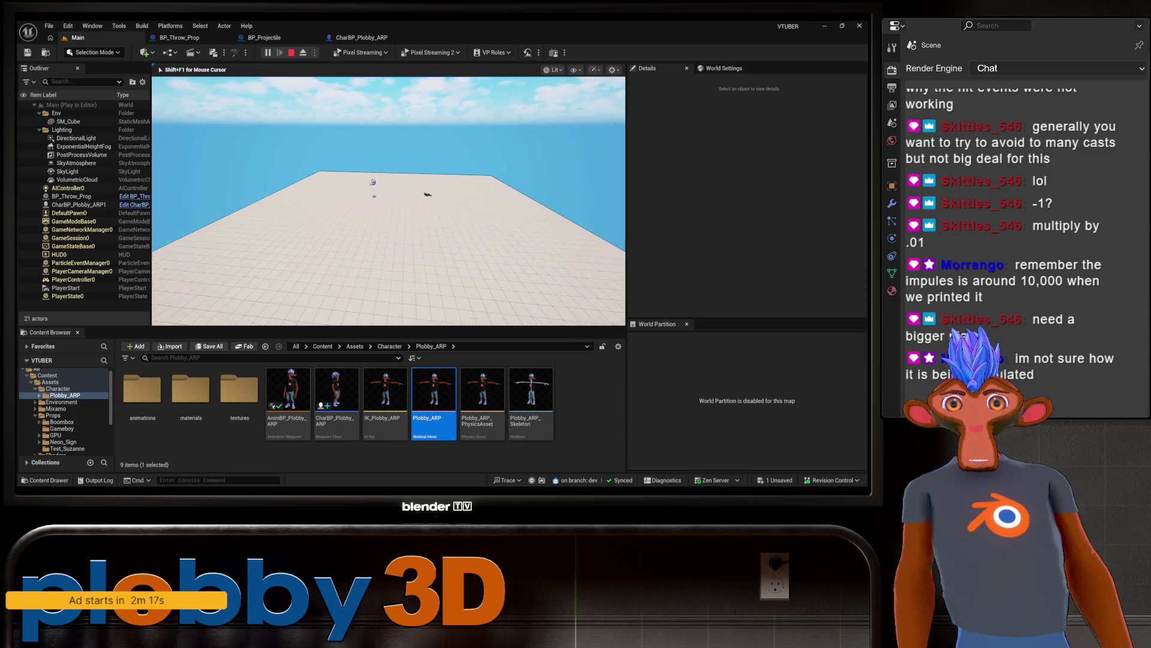
Step: Stop the playtest and lower CharBP_Plobby_ARP's impulse multiplier from 0.05 to 0.025
key("Escape")
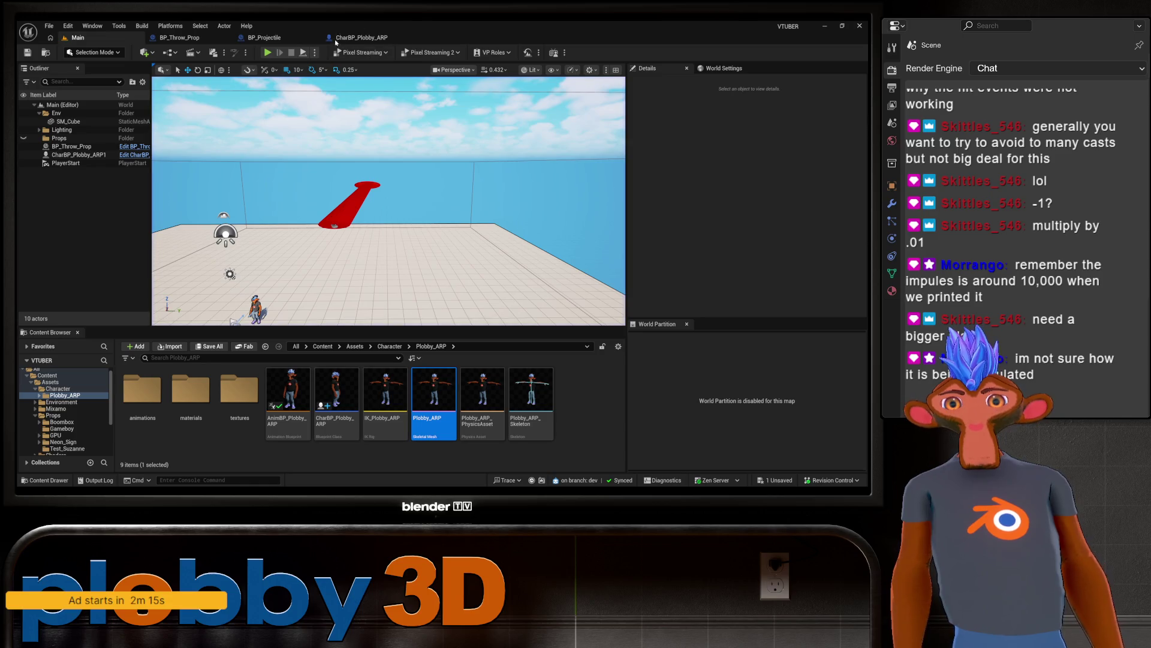
left_click(367, 39)
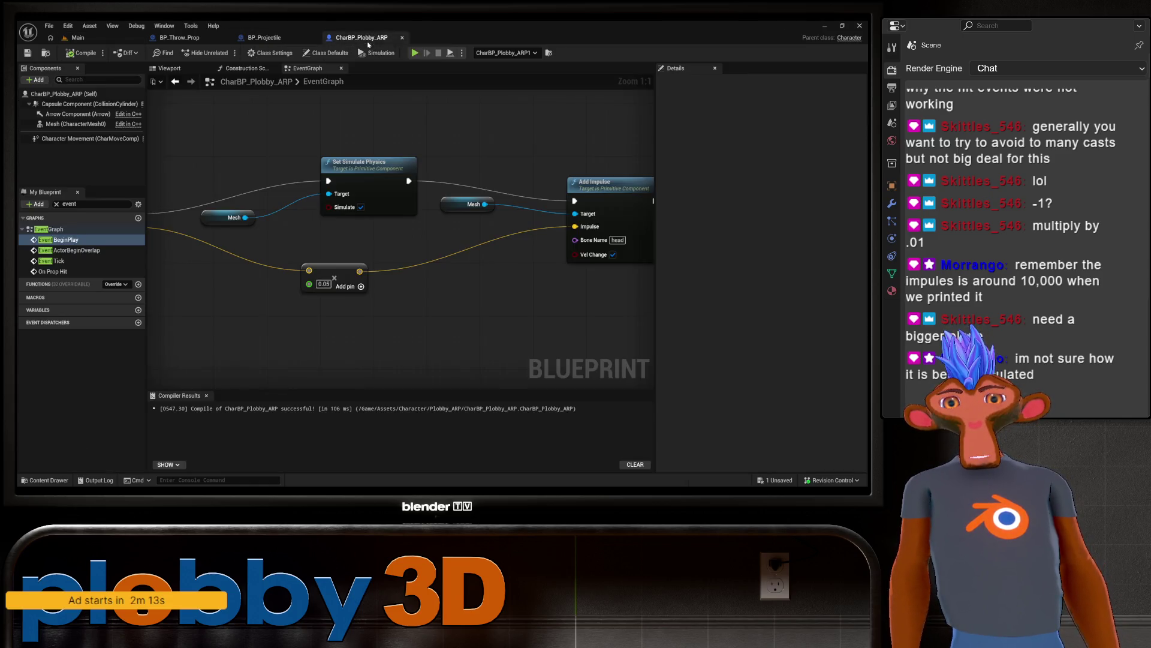
left_click(324, 283)
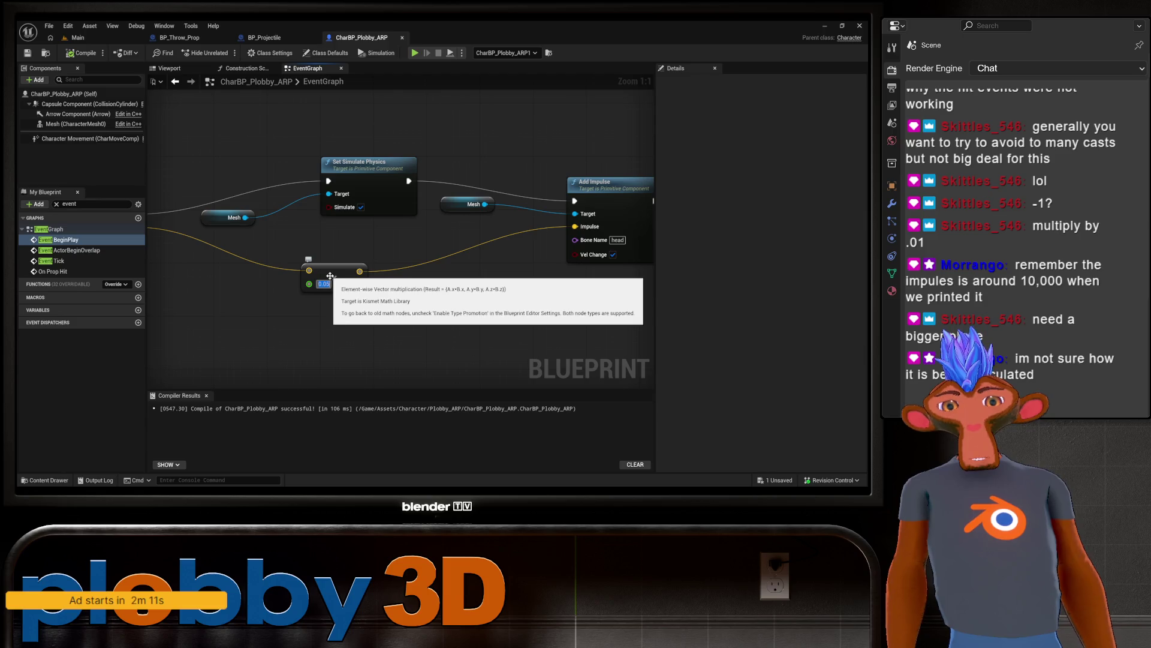
key("BackSpace")
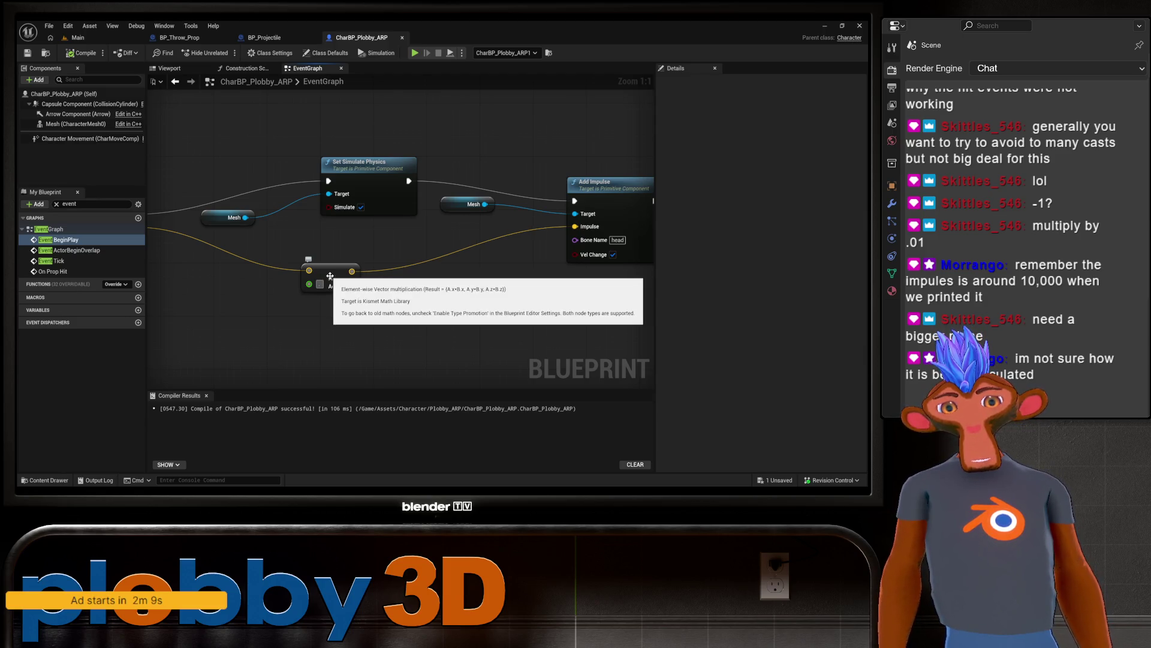
type("0.025")
key("Return")
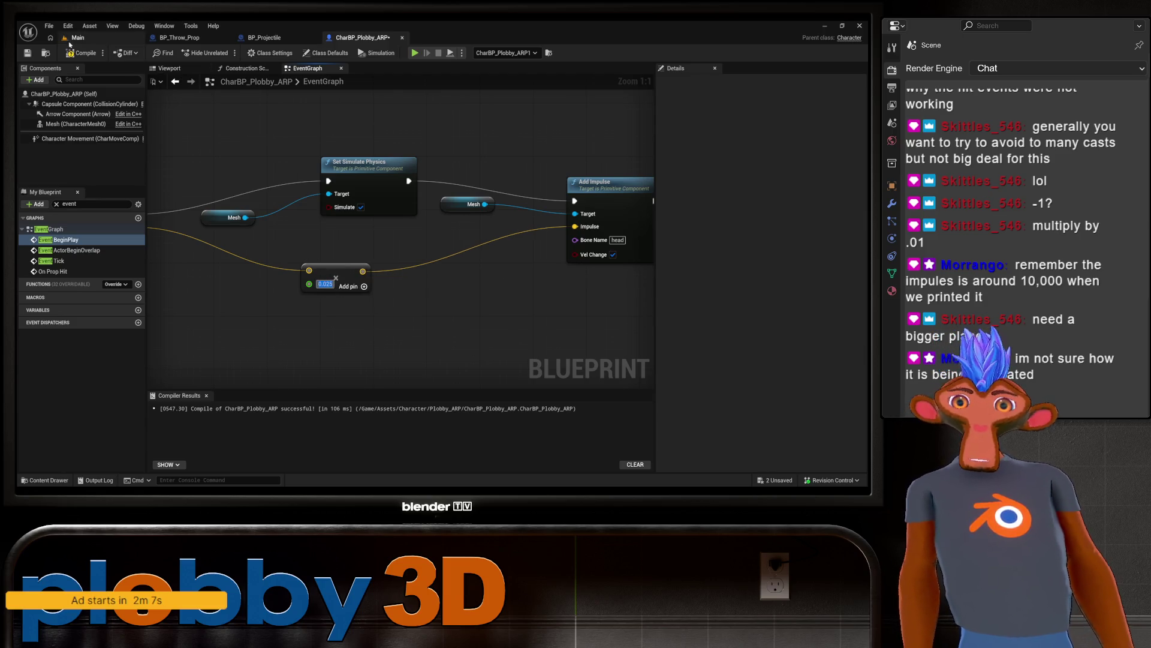
mouse_move(427, 229)
left_mouse_down()
mouse_move(549, 228)
mouse_move(624, 210)
mouse_move(498, 119)
mouse_move(250, 162)
mouse_move(551, 297)
left_mouse_up()
key("Delete")
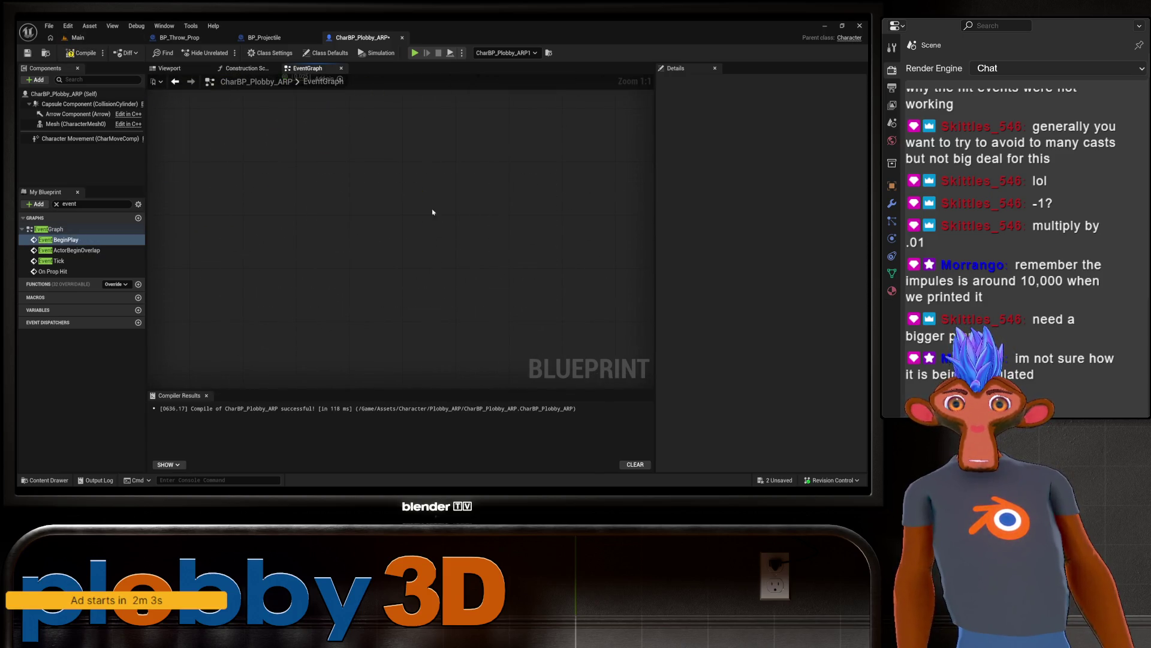
scroll(280, 226, "down", 9)
scroll(280, 226, "up", 4)
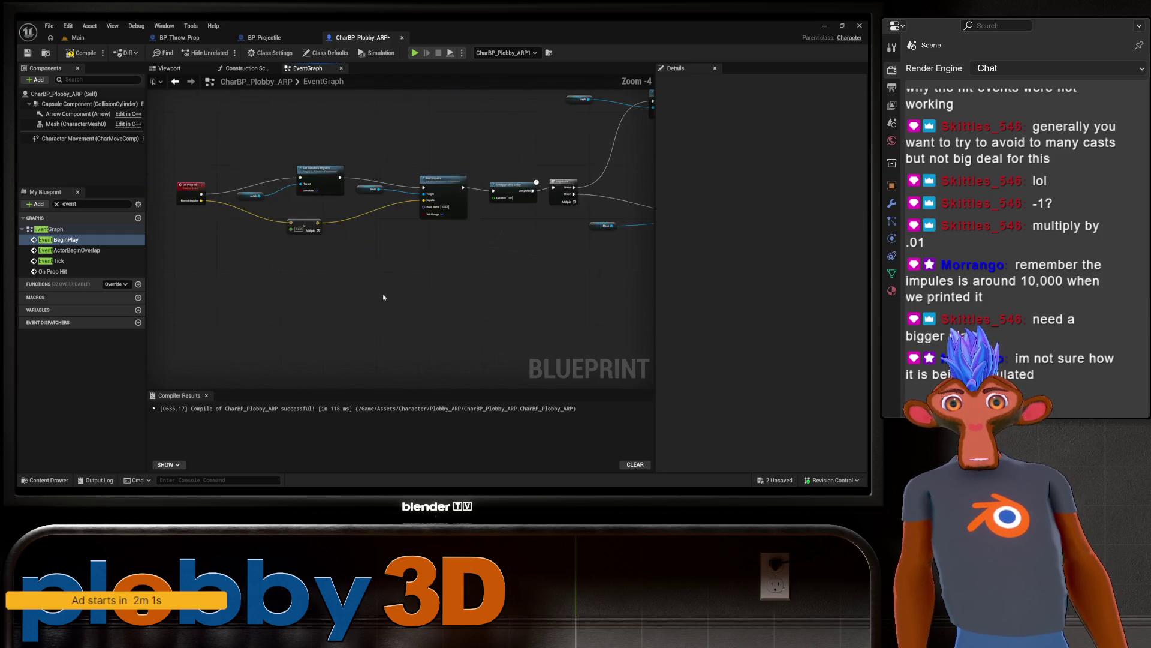
left_click_drag(280, 226, 365, 301)
scroll(312, 294, "down", 2)
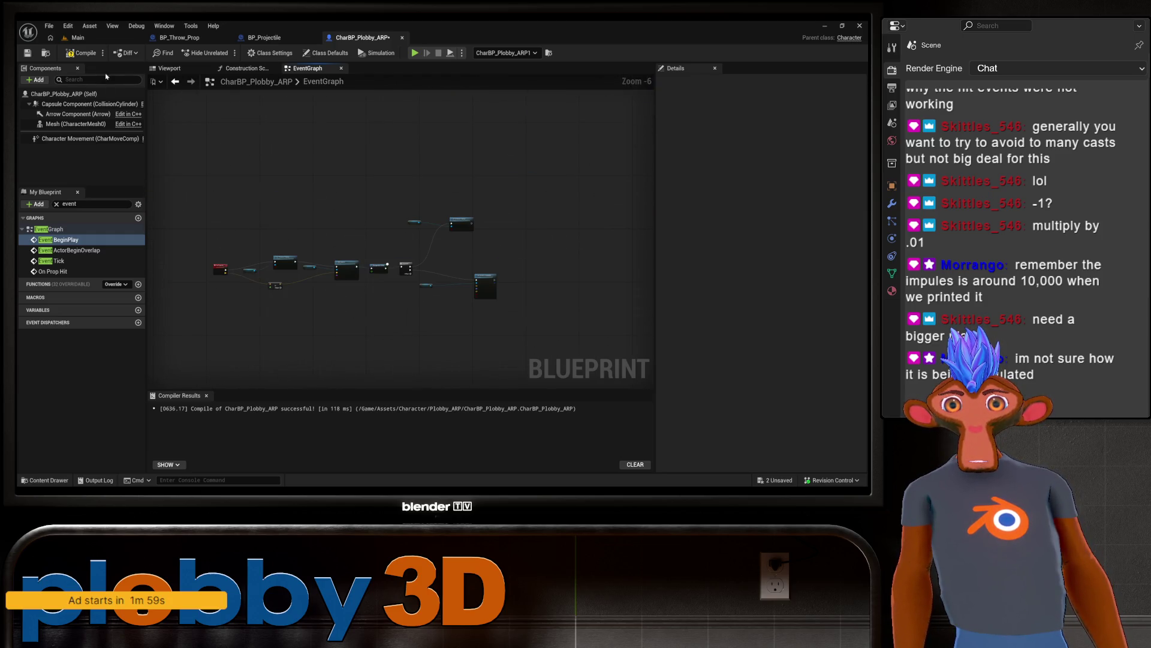
Step: Playtest the Main level with the 0.025 impulse, then bring up BP_Projectile's event graph
left_click(77, 37)
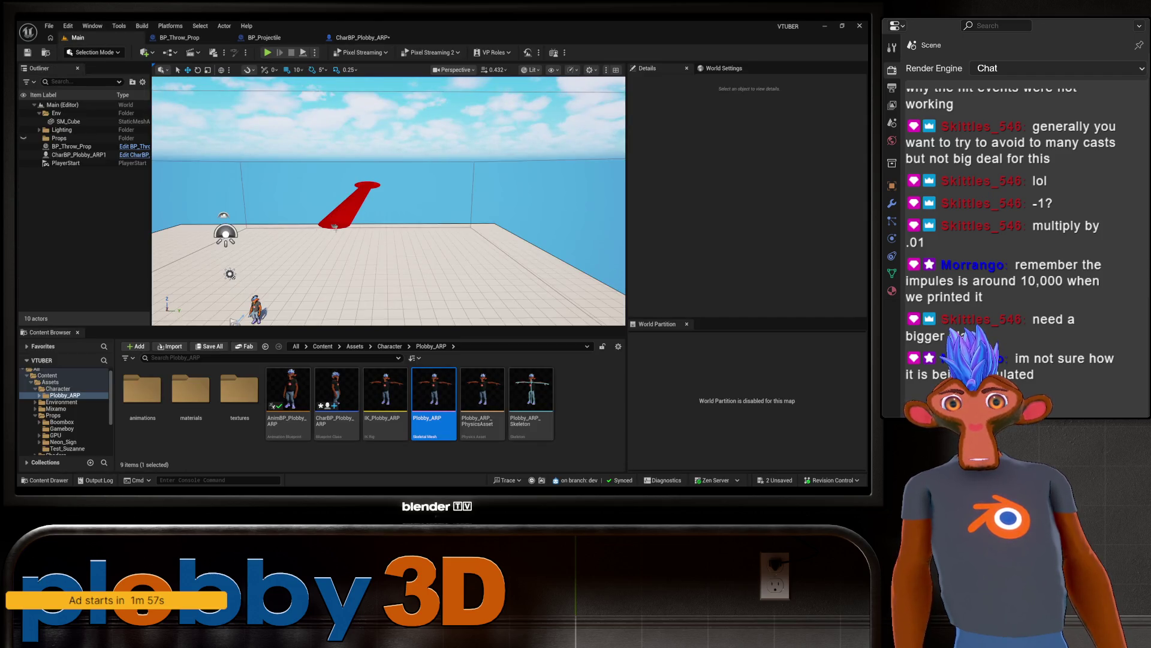
left_click(269, 52)
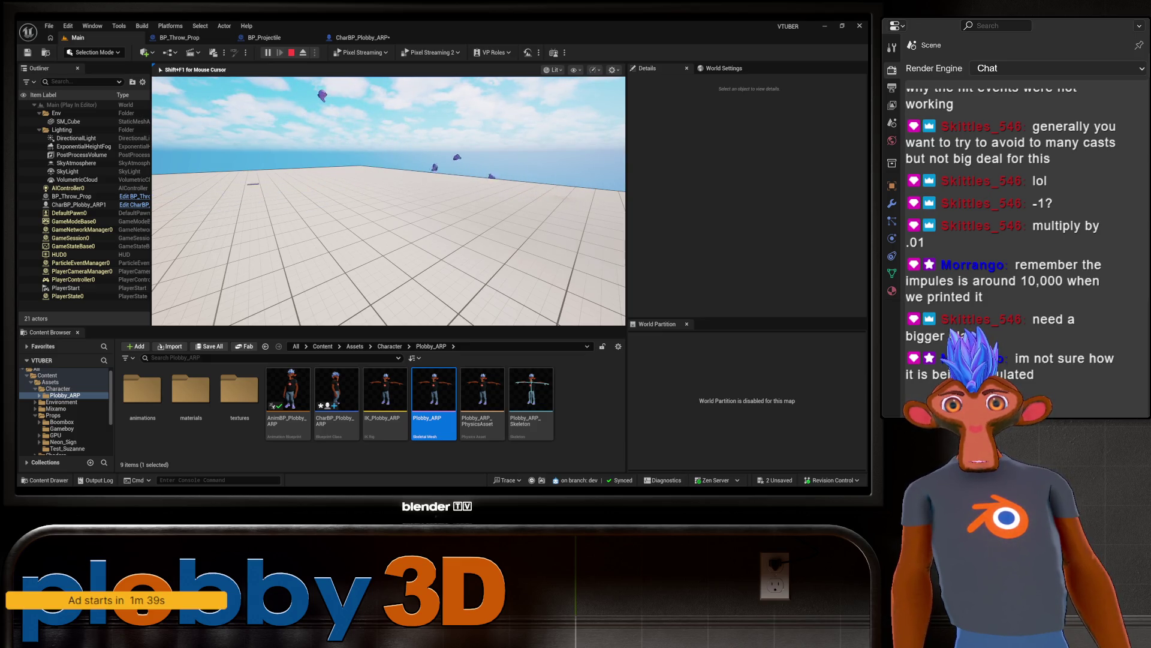
key("Escape")
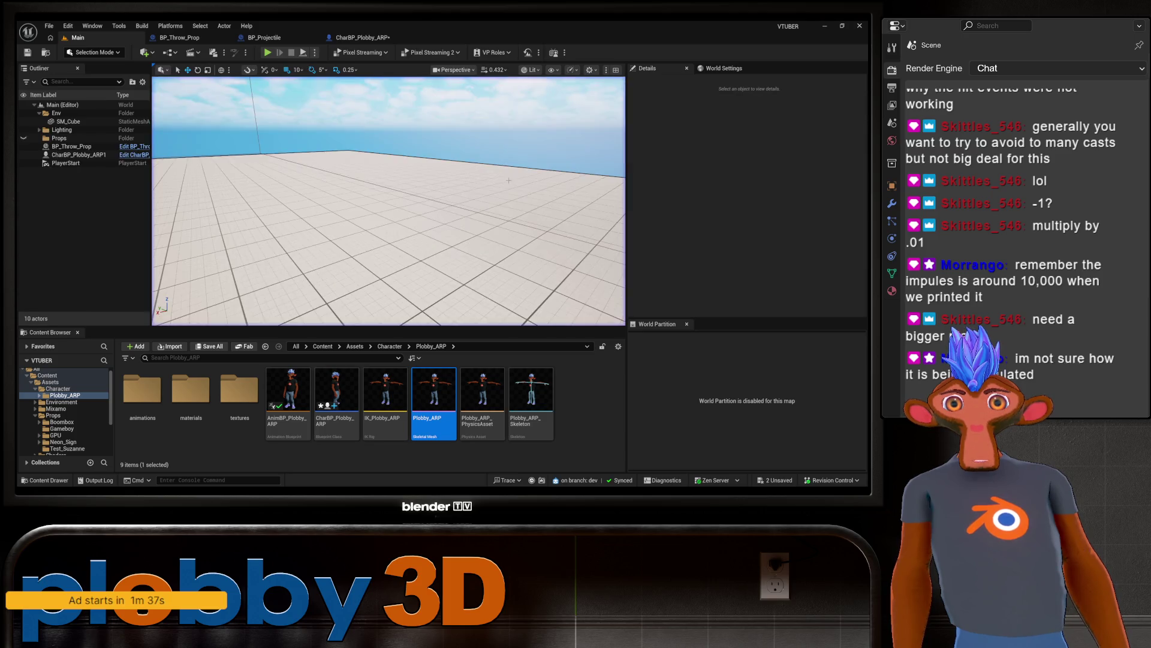
left_click(279, 36)
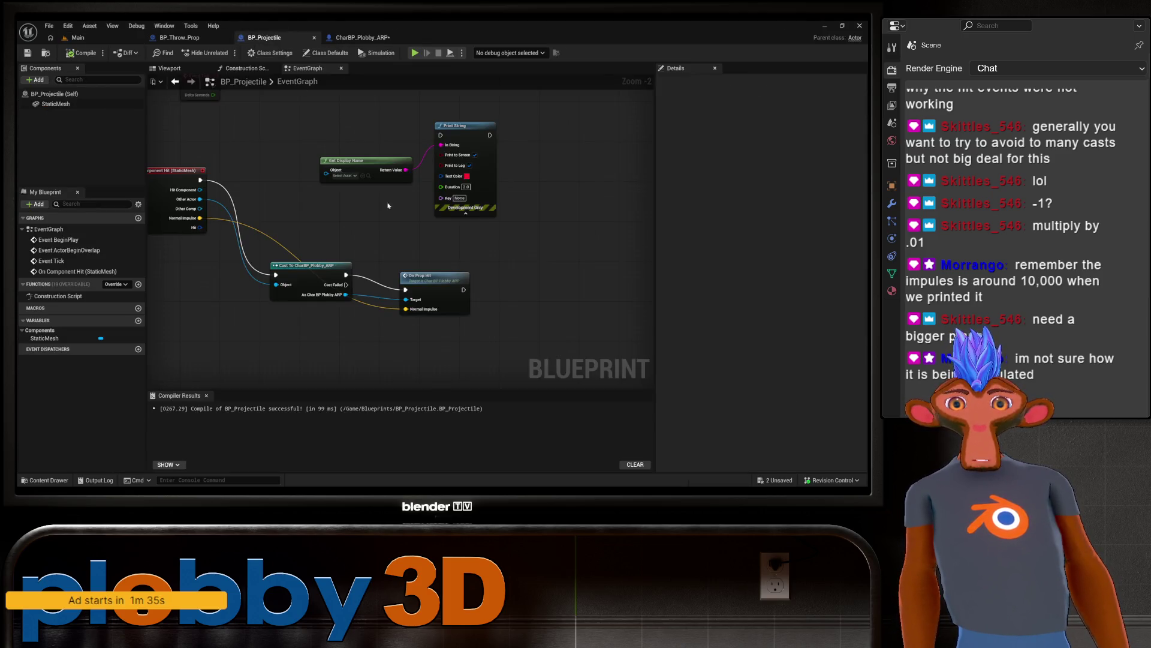
Step: Delete the Get Display Name and Print String nodes from BP_Projectile's hit event
left_click_drag(421, 239, 463, 264)
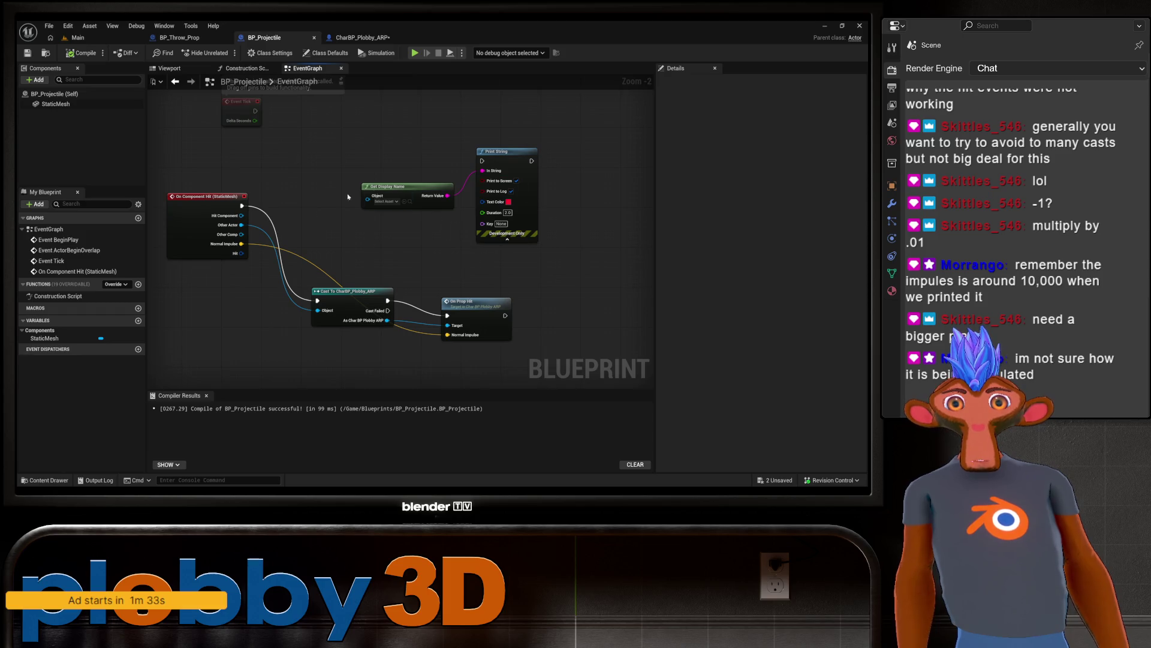
left_click_drag(372, 124, 577, 243)
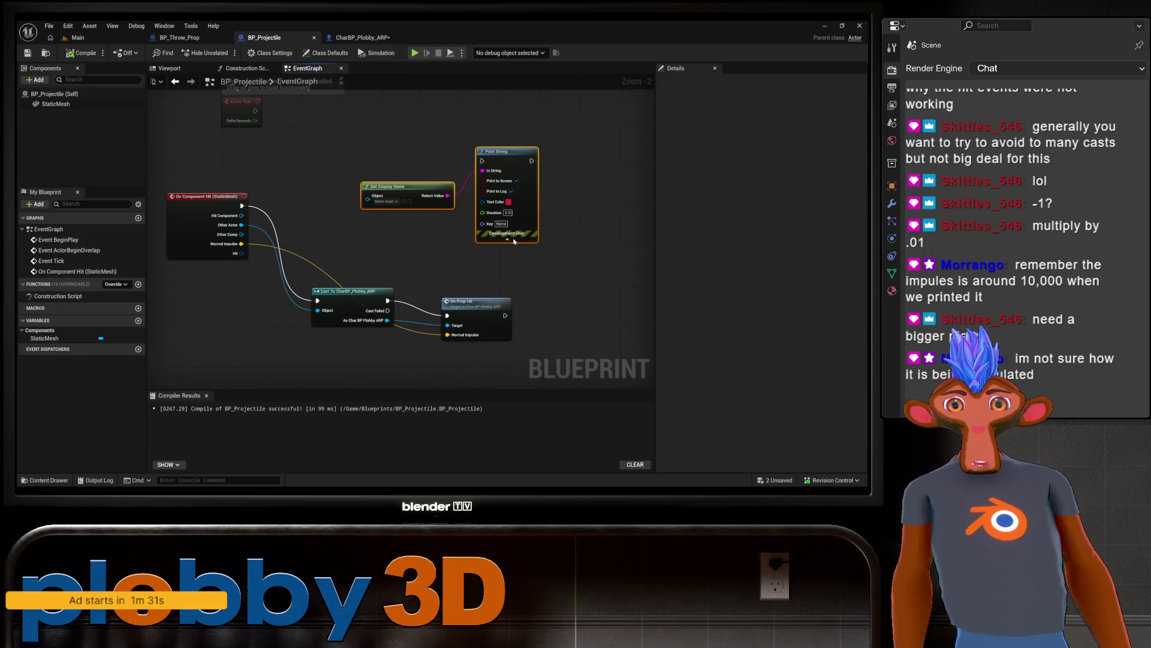
key("Delete")
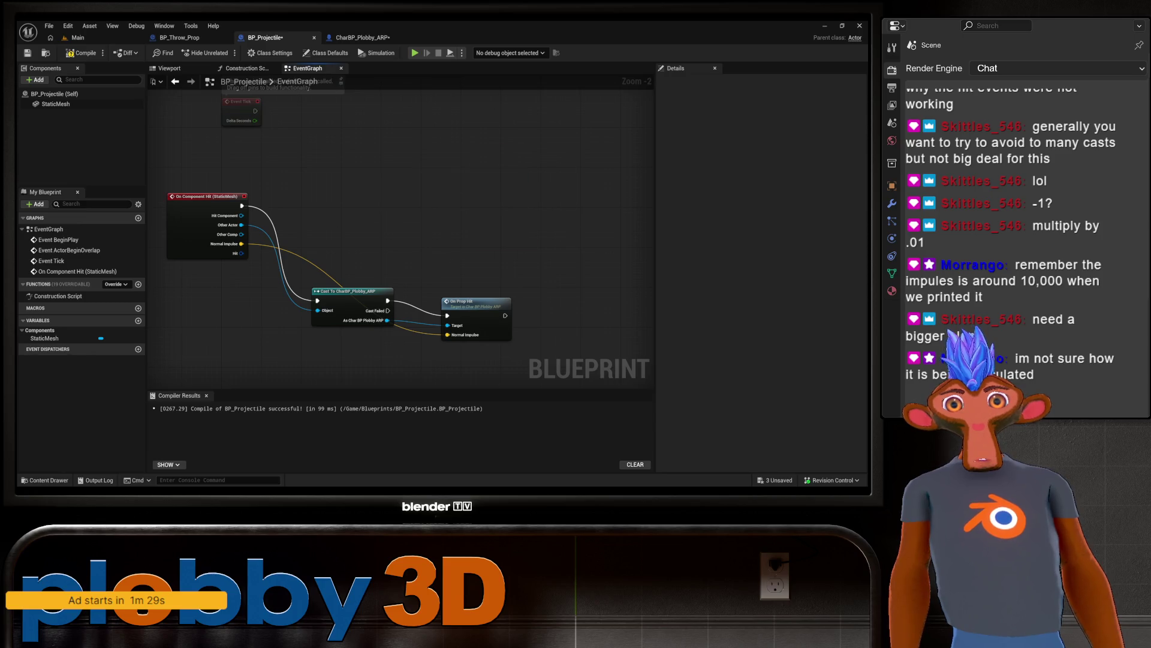
scroll(429, 259, "down", 4)
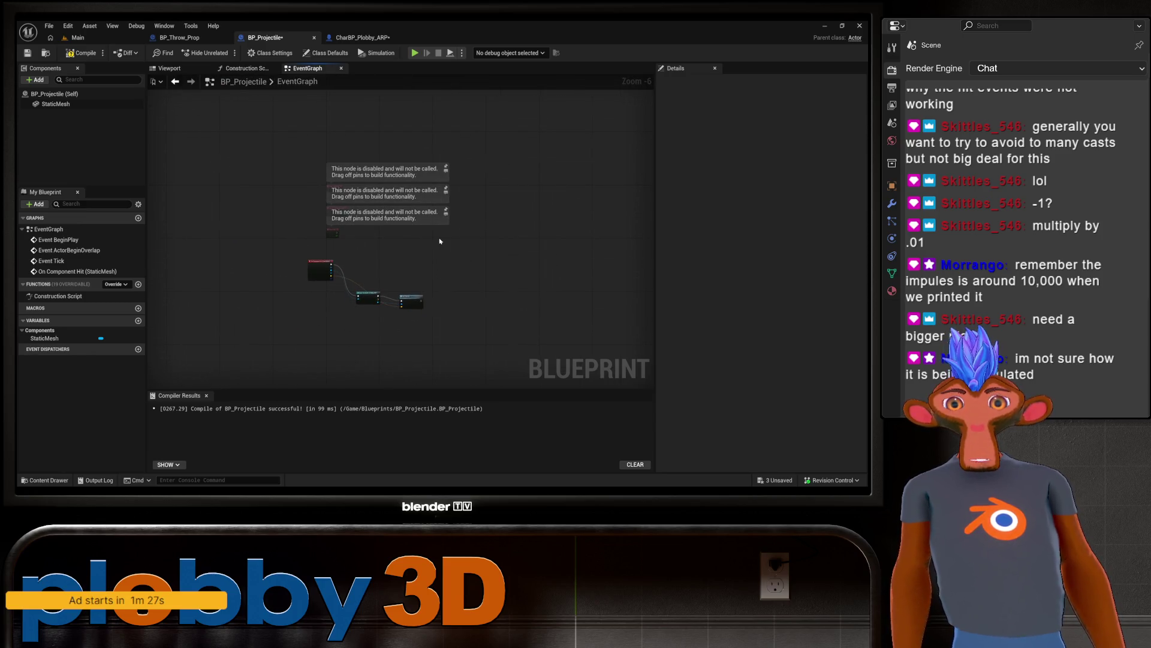
left_click_drag(464, 267, 372, 237)
scroll(372, 237, "up", 1)
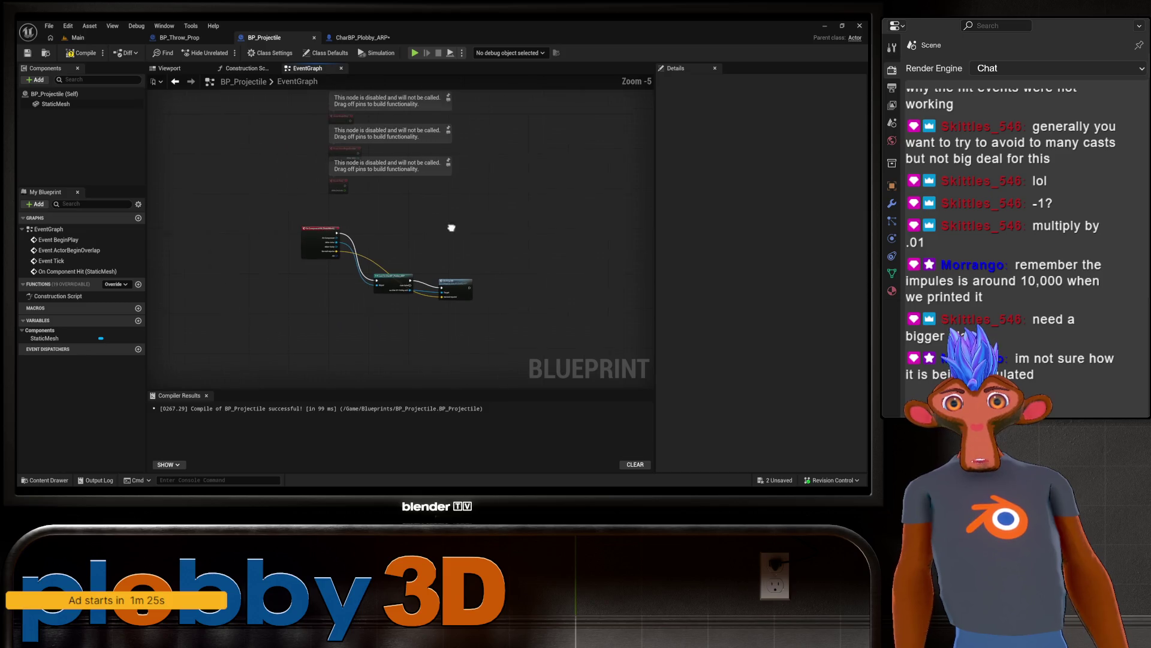
Step: Clear the 'head' bone name from the character's Add Impulse and trim the multiplier value
left_click(362, 37)
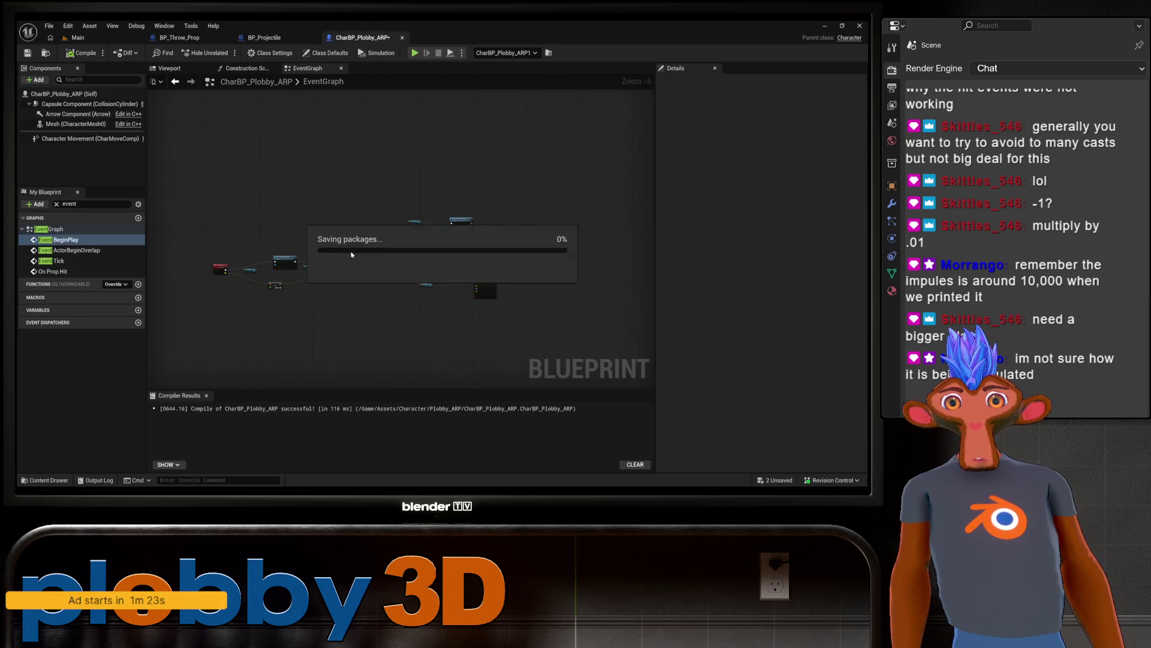
left_click_drag(306, 248, 480, 273)
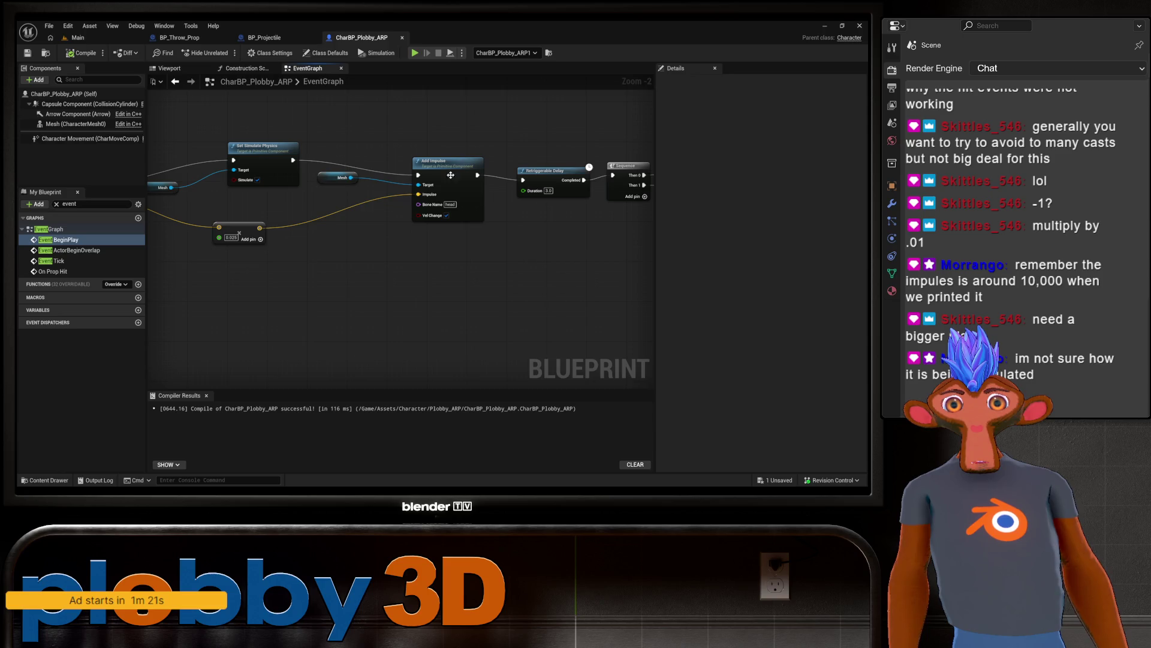
left_click_drag(365, 240, 436, 247)
scroll(453, 250, "up", 2)
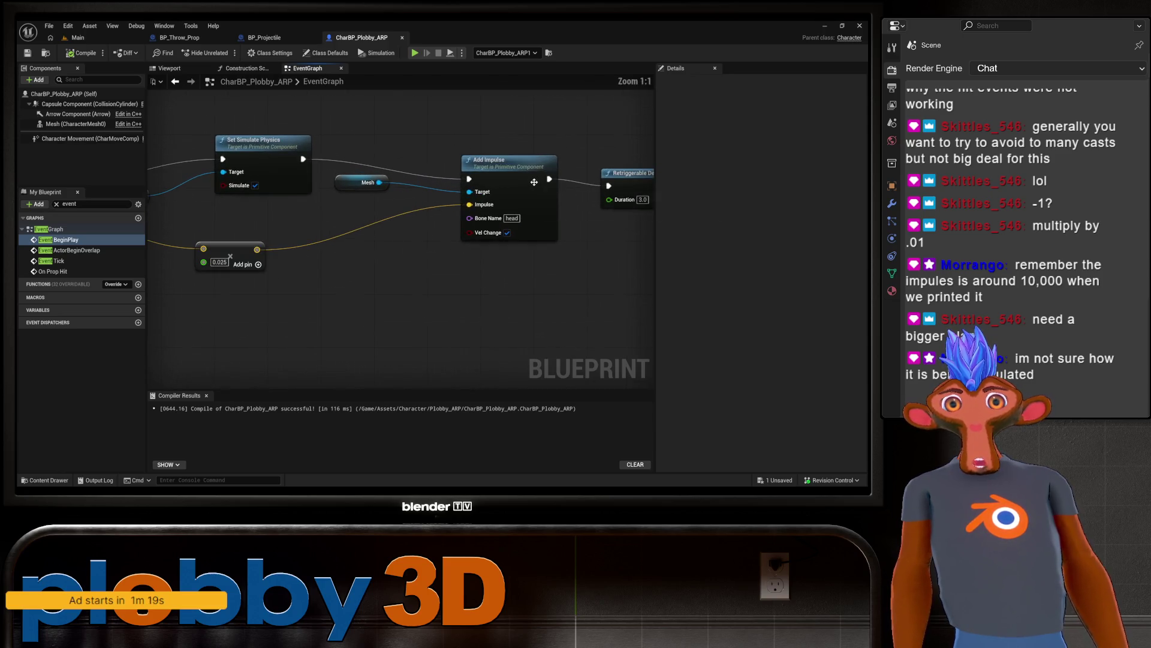
left_click(511, 218)
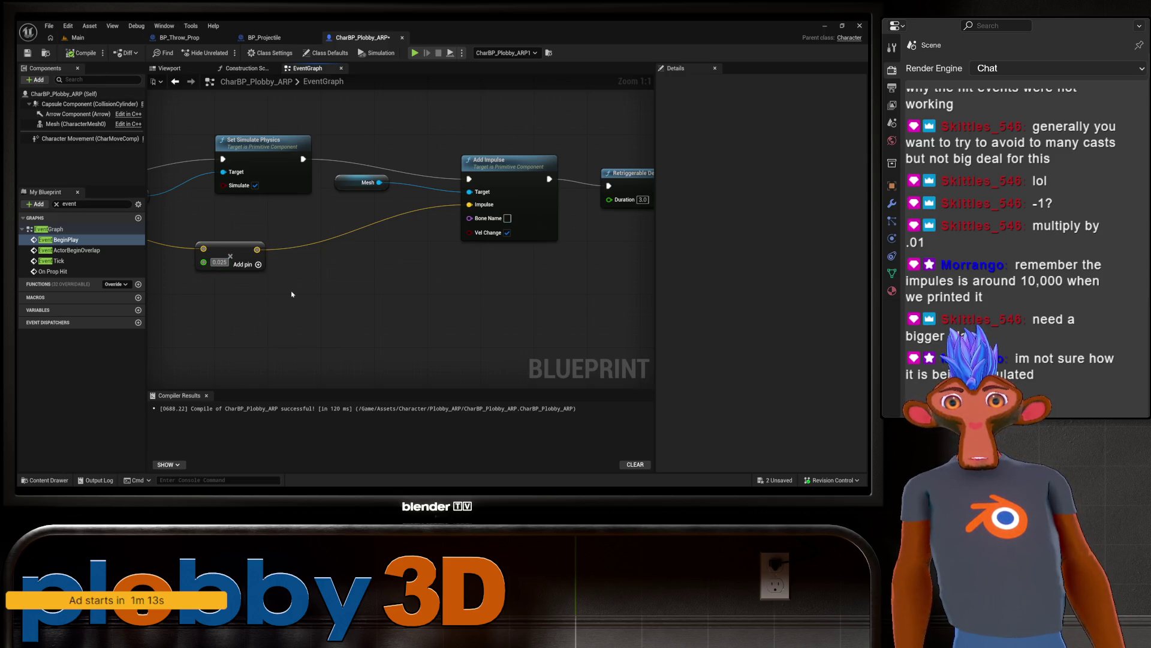
key("BackSpace")
key("BackSpace")
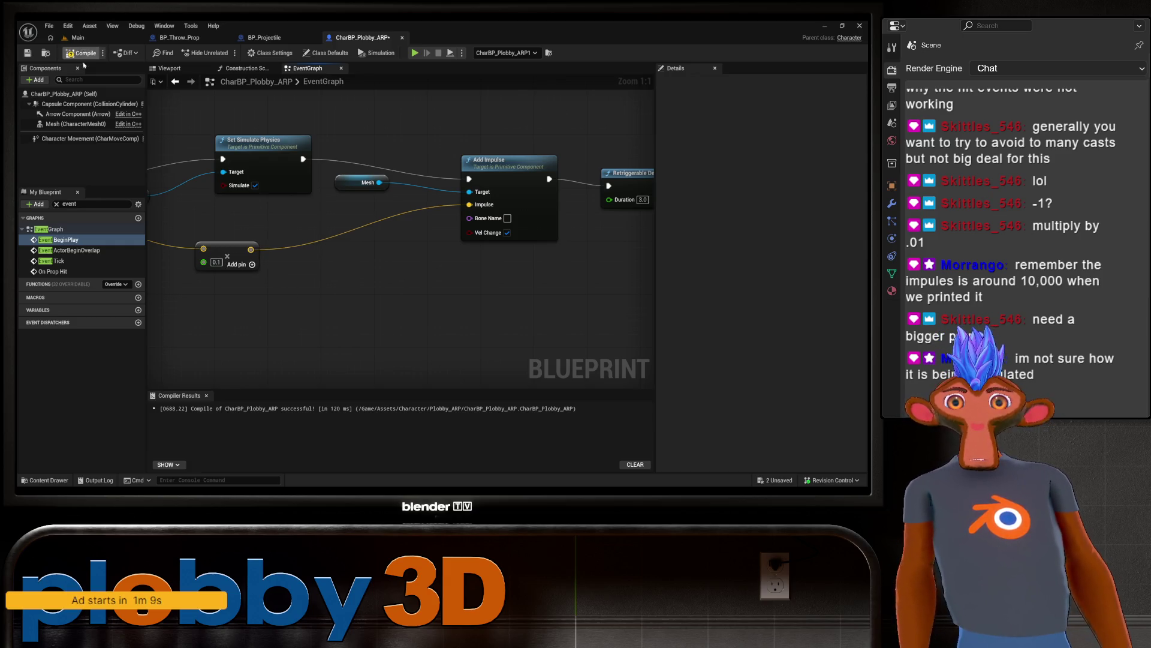
left_click(76, 37)
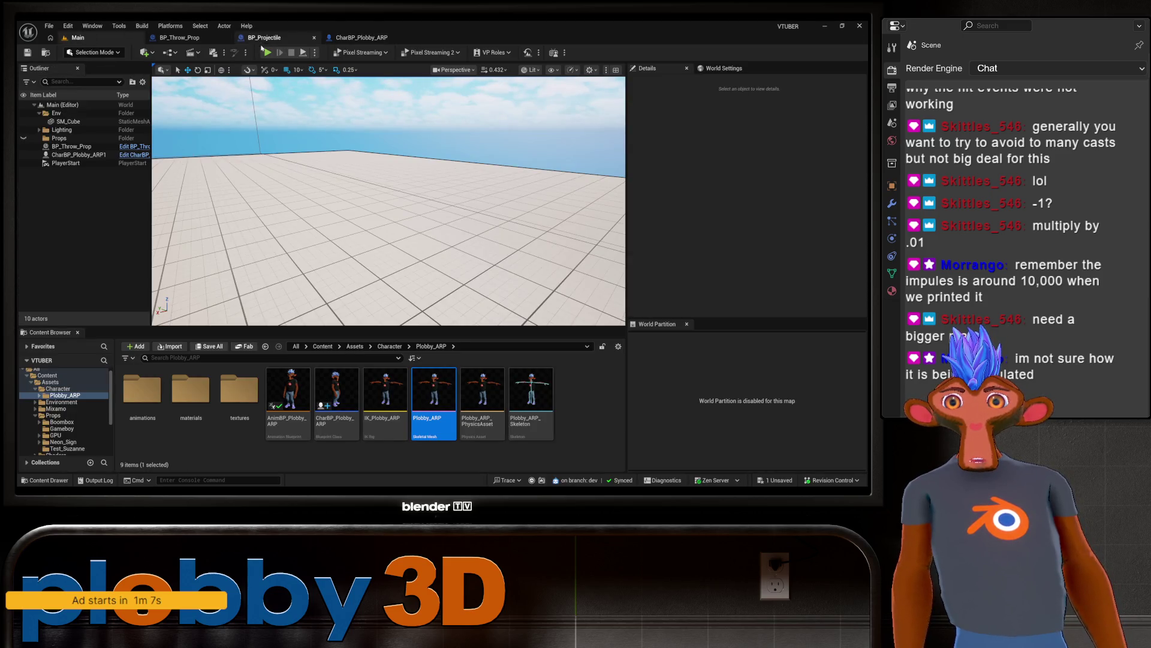
Step: Commit the 0.01 impulse multiplier and playtest the projectile hit in the Main level
key("alt+p")
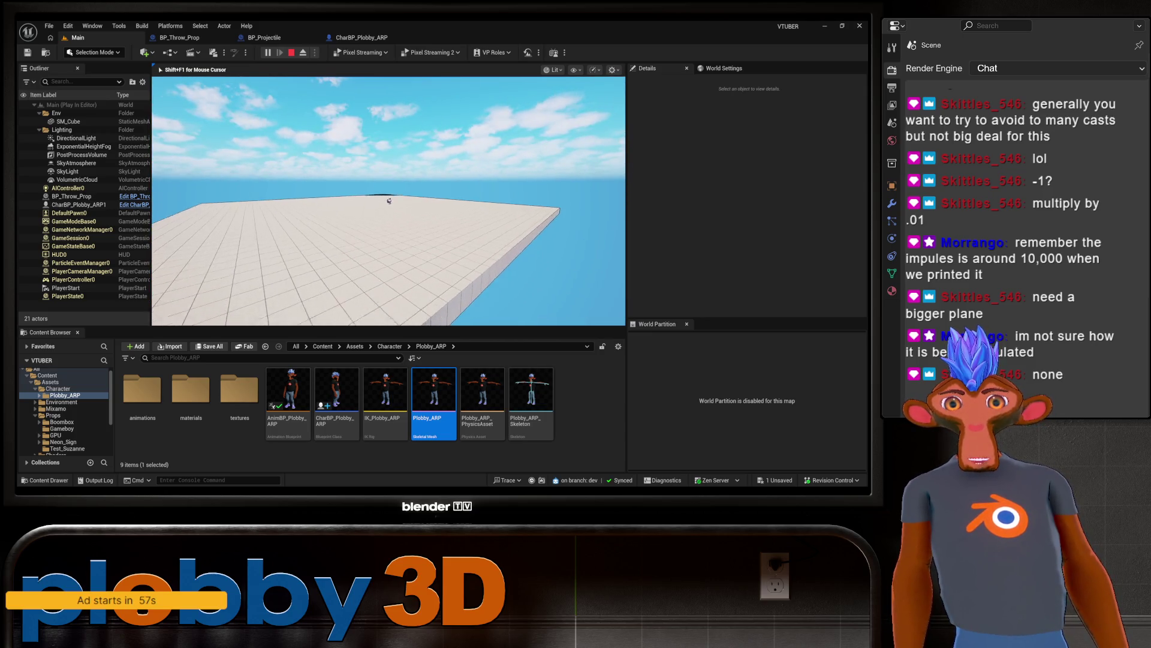
key("Escape")
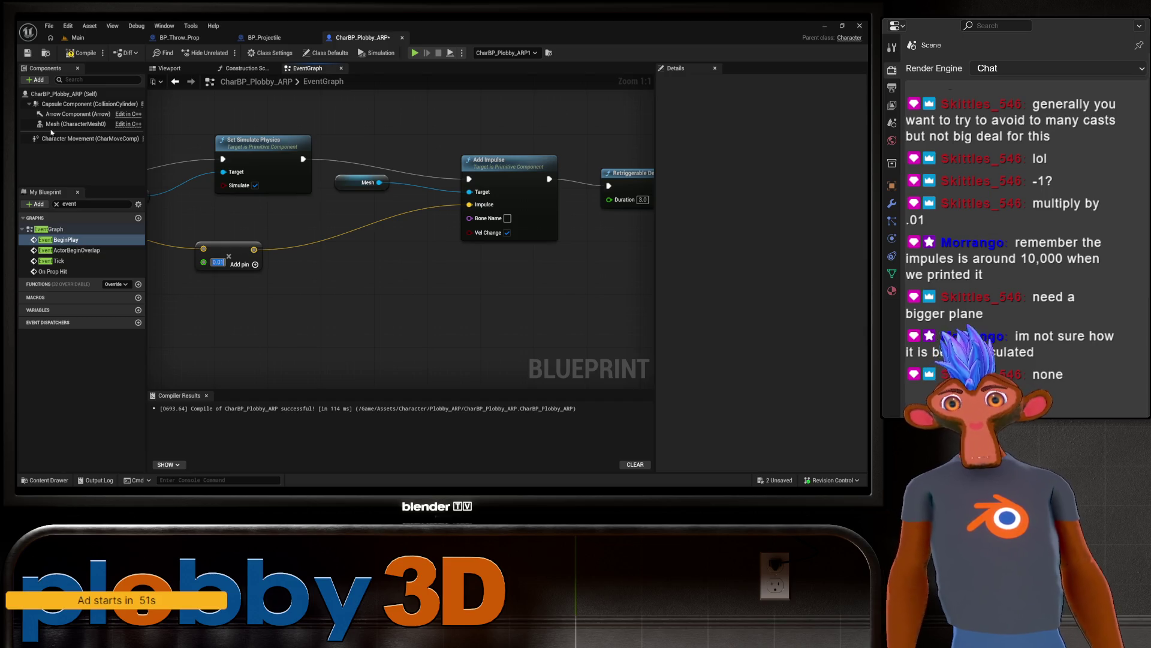
key("Return")
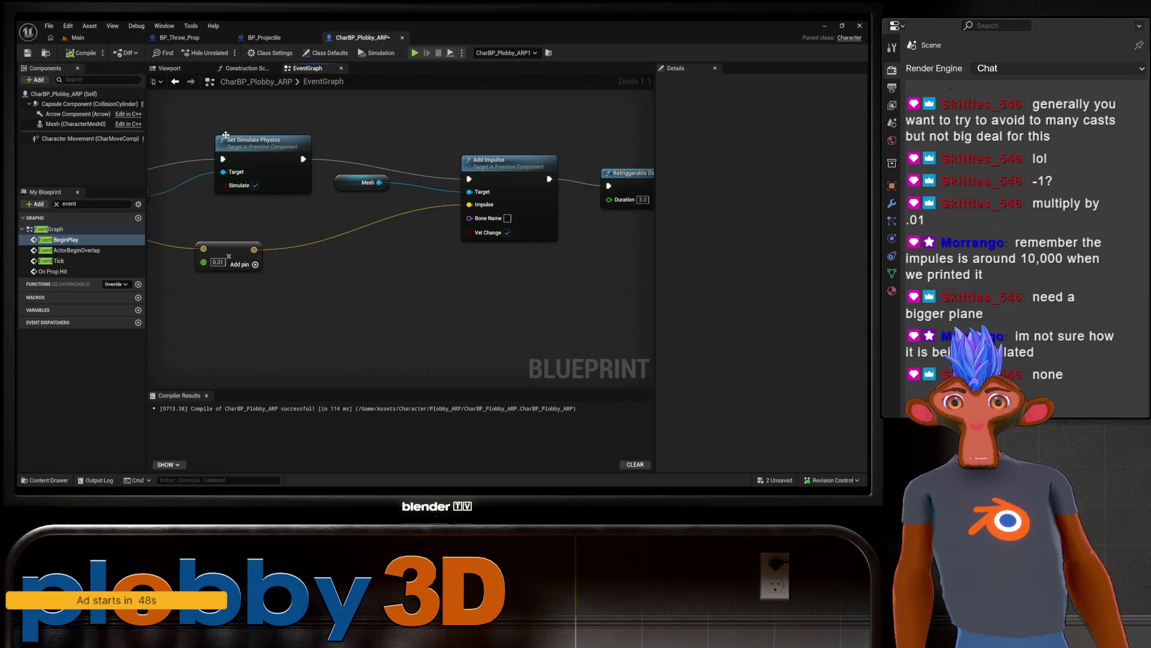
left_click(78, 37)
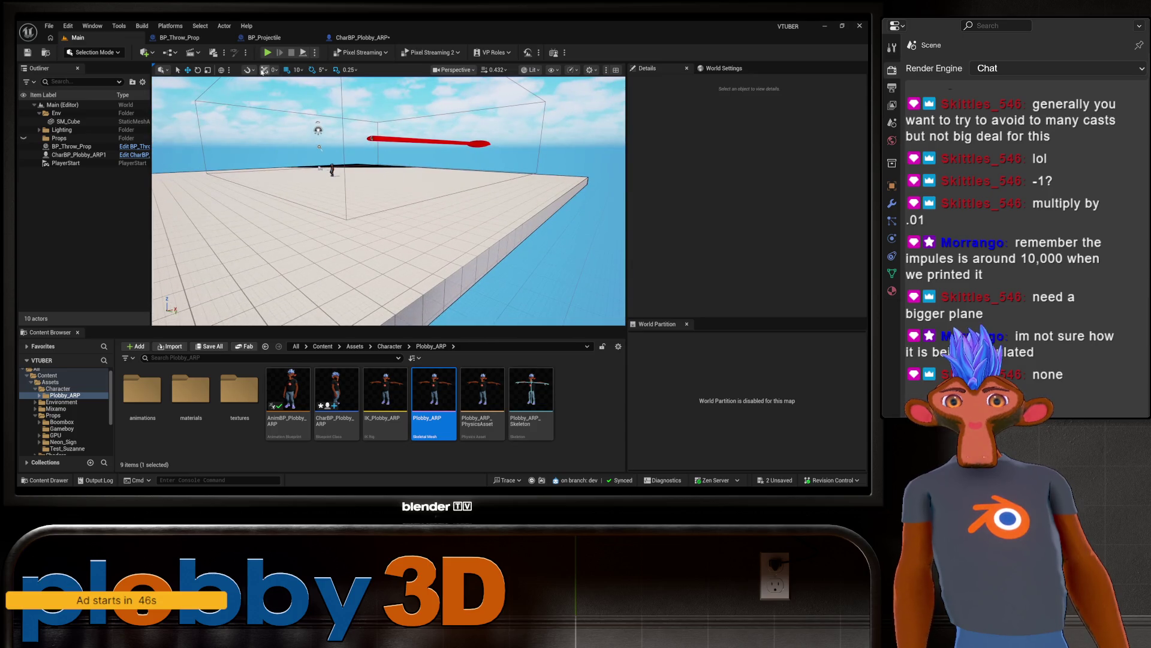
left_click(268, 52)
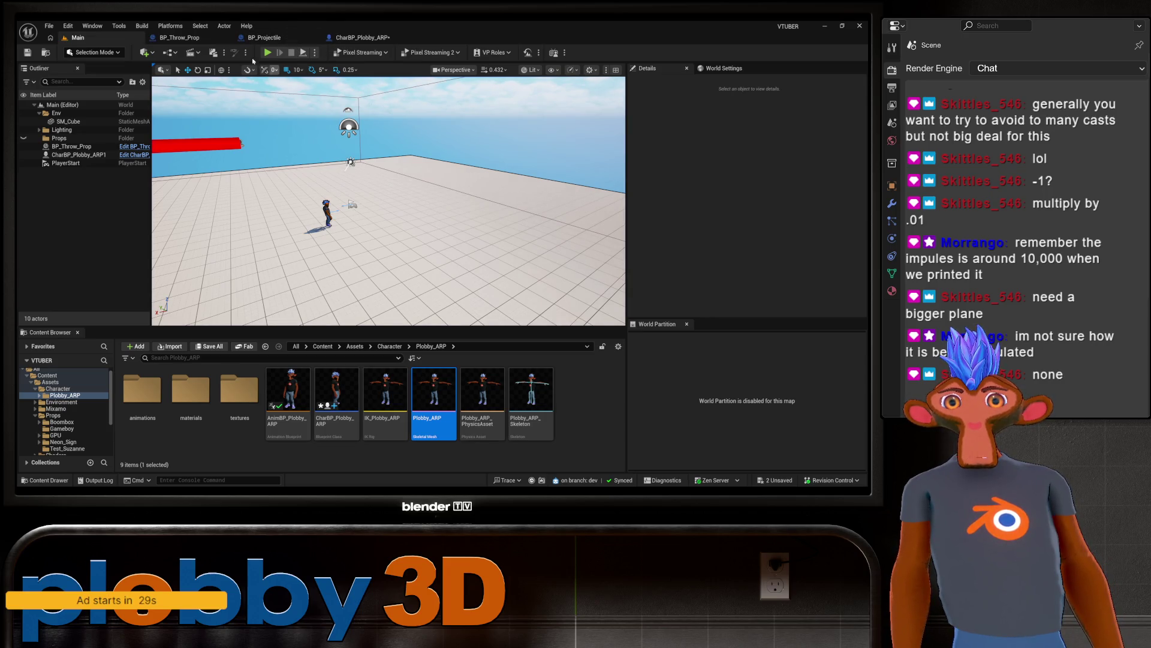
Step: Give BP_Projectile's StaticMesh the Trishula mesh and playtest it in the Main level
left_click(264, 37)
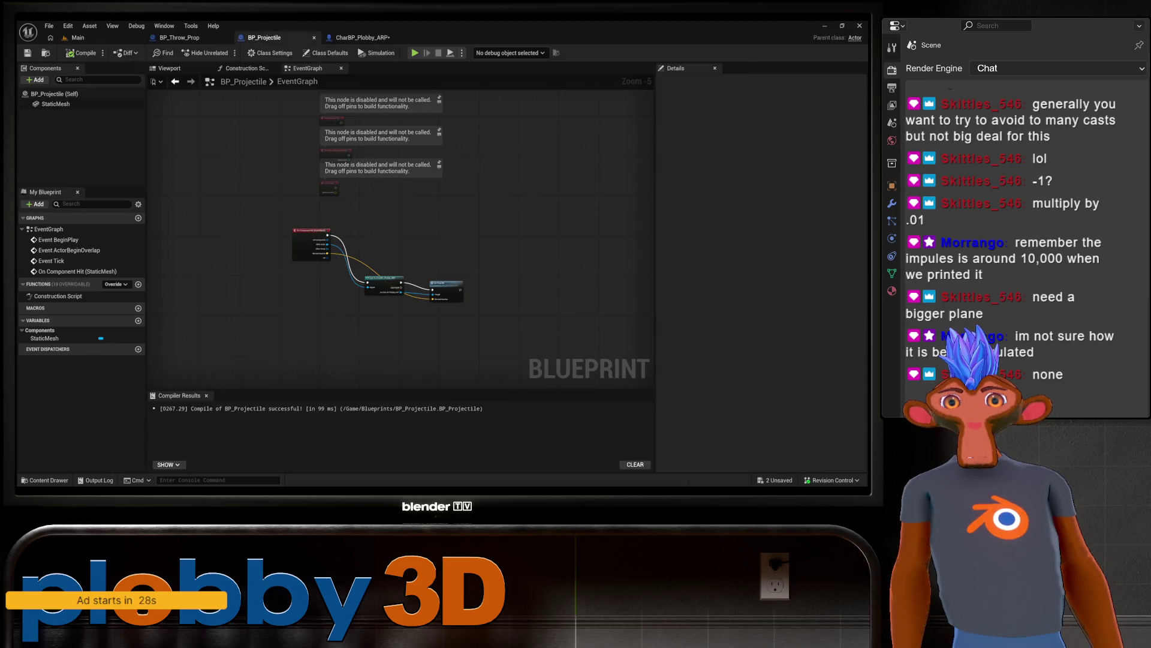
left_click(55, 104)
left_click(786, 220)
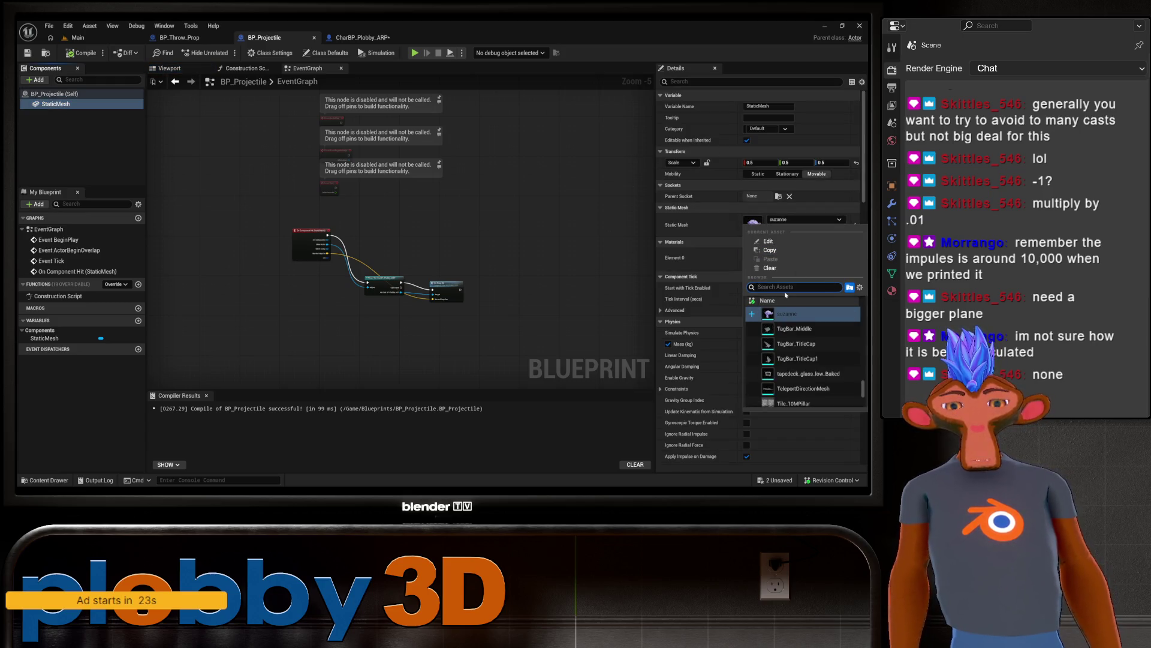
type("tr")
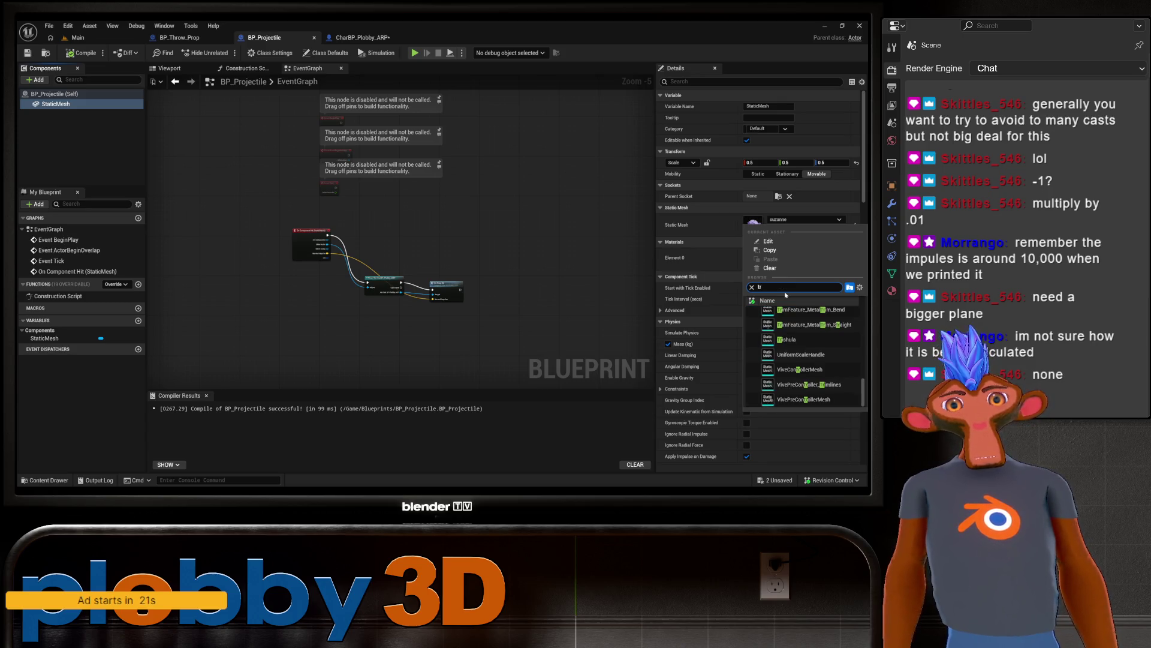
left_click(786, 339)
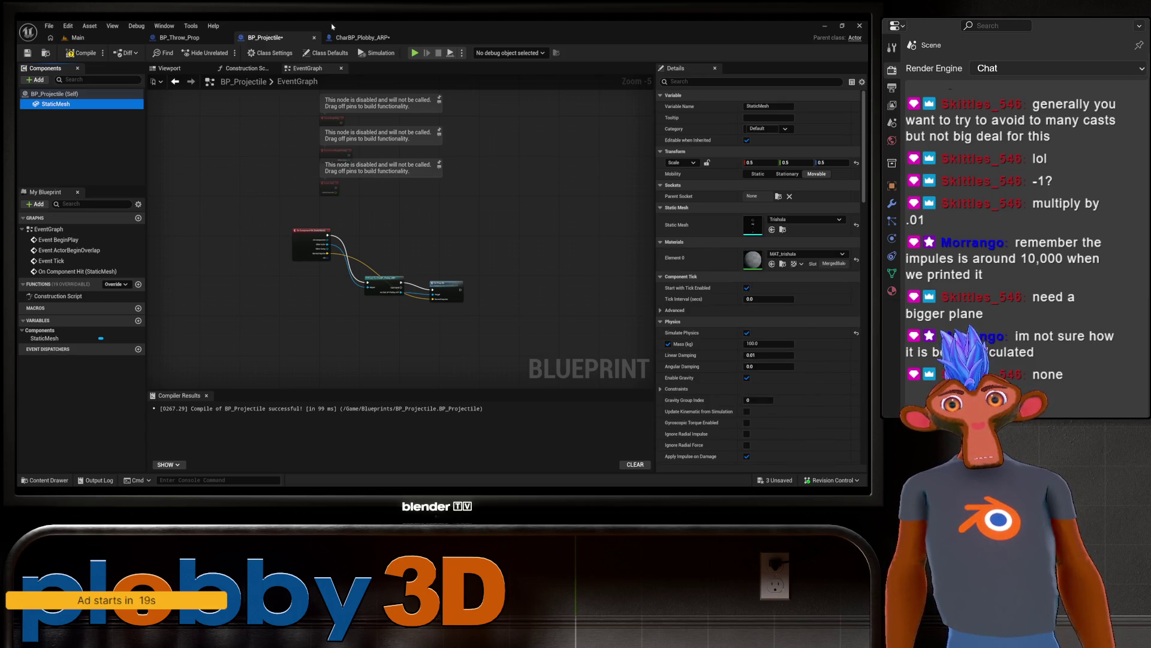
left_click(76, 37)
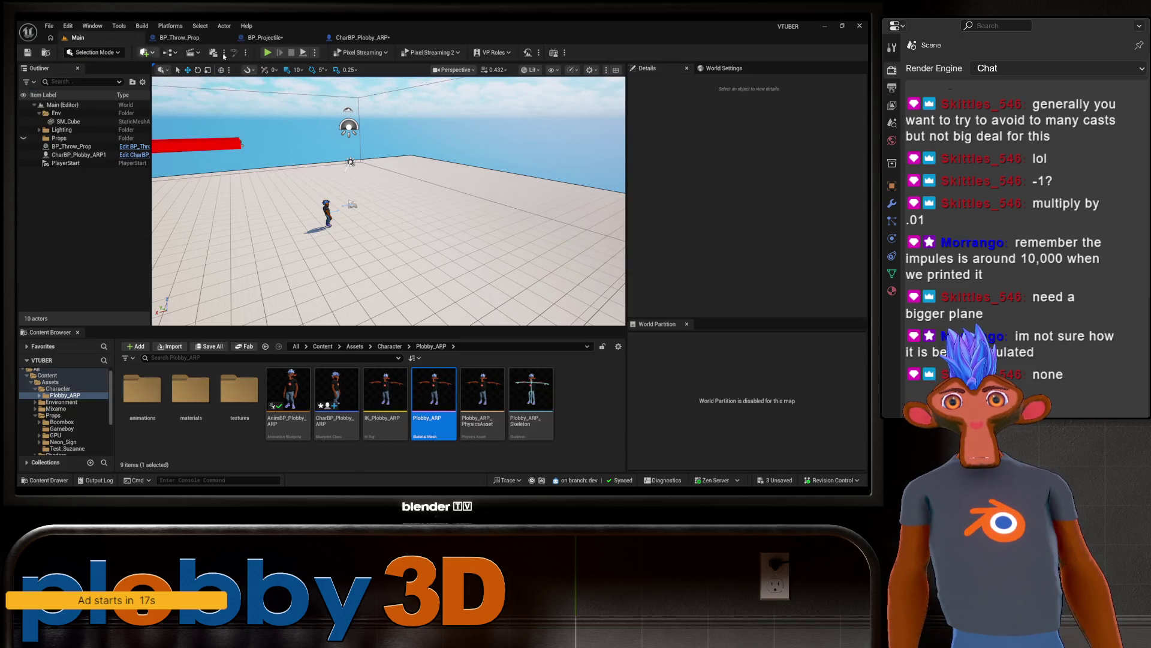
left_click(267, 54)
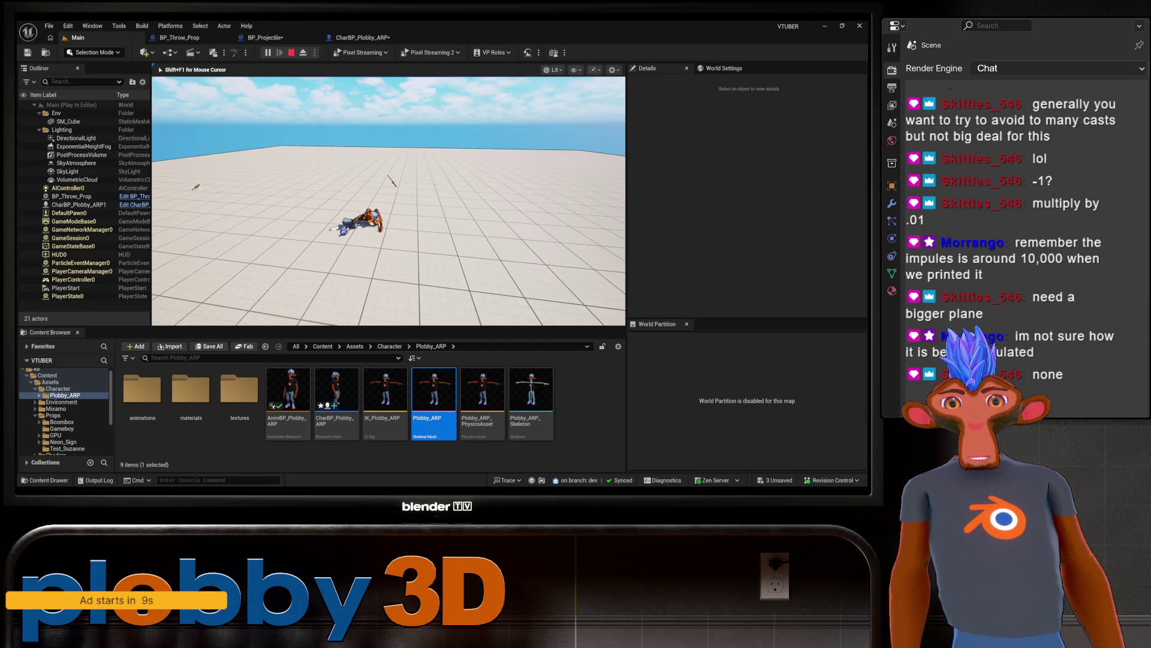
key("Escape")
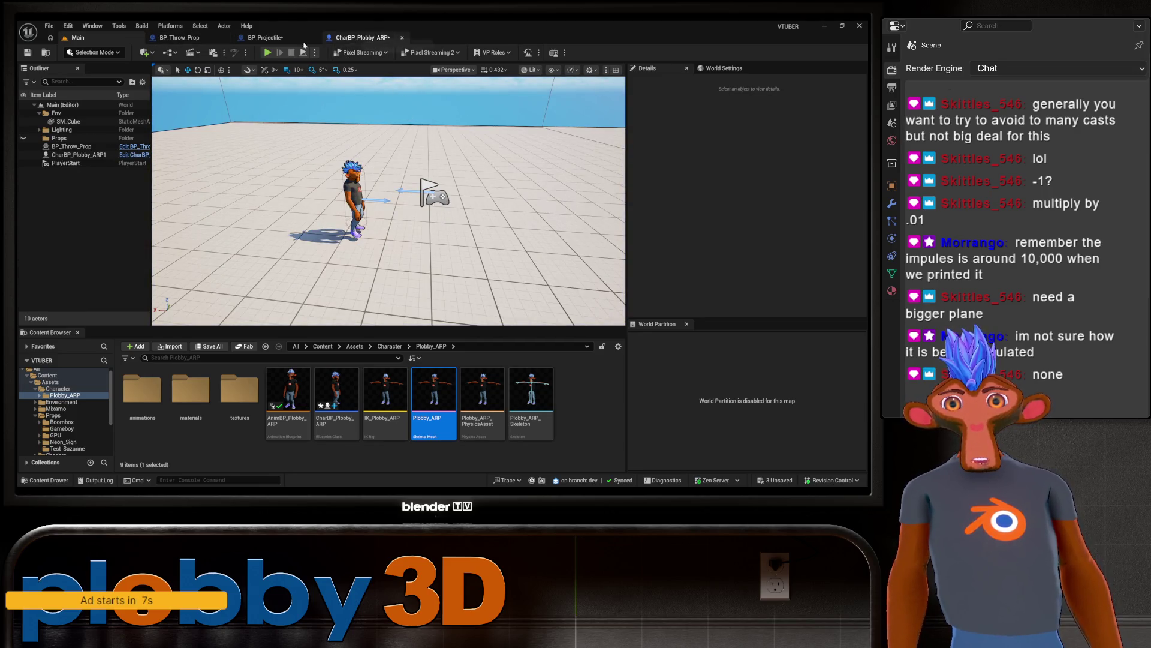
Step: Set the projectile StaticMesh scale to a uniform 1.0
left_click(266, 37)
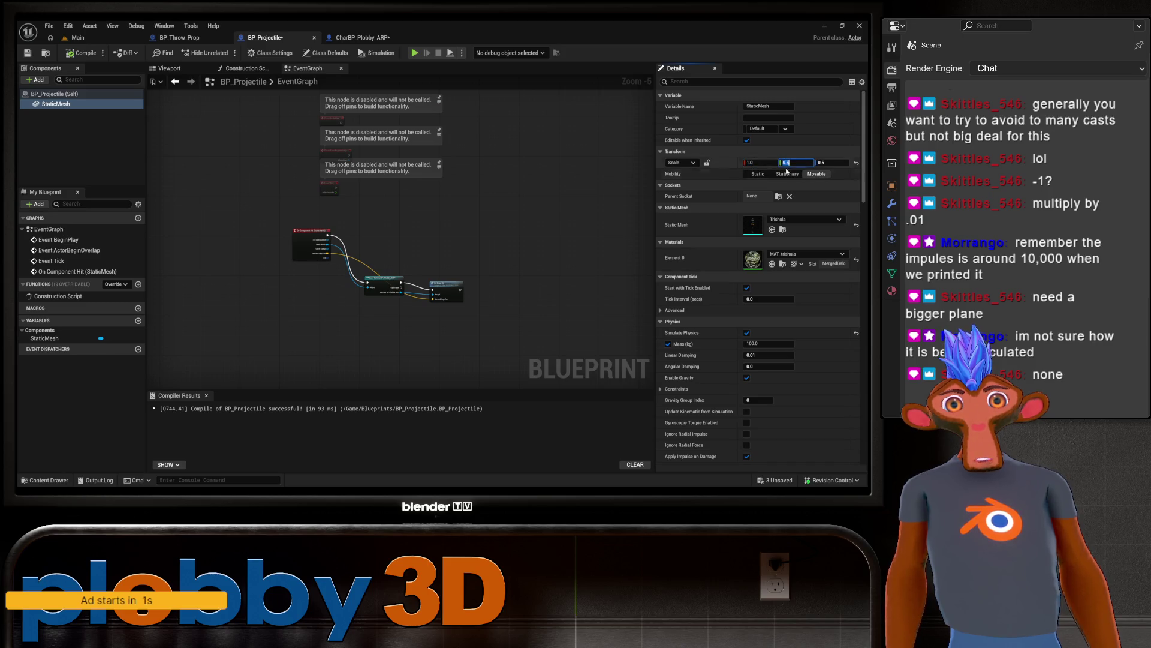
type("1")
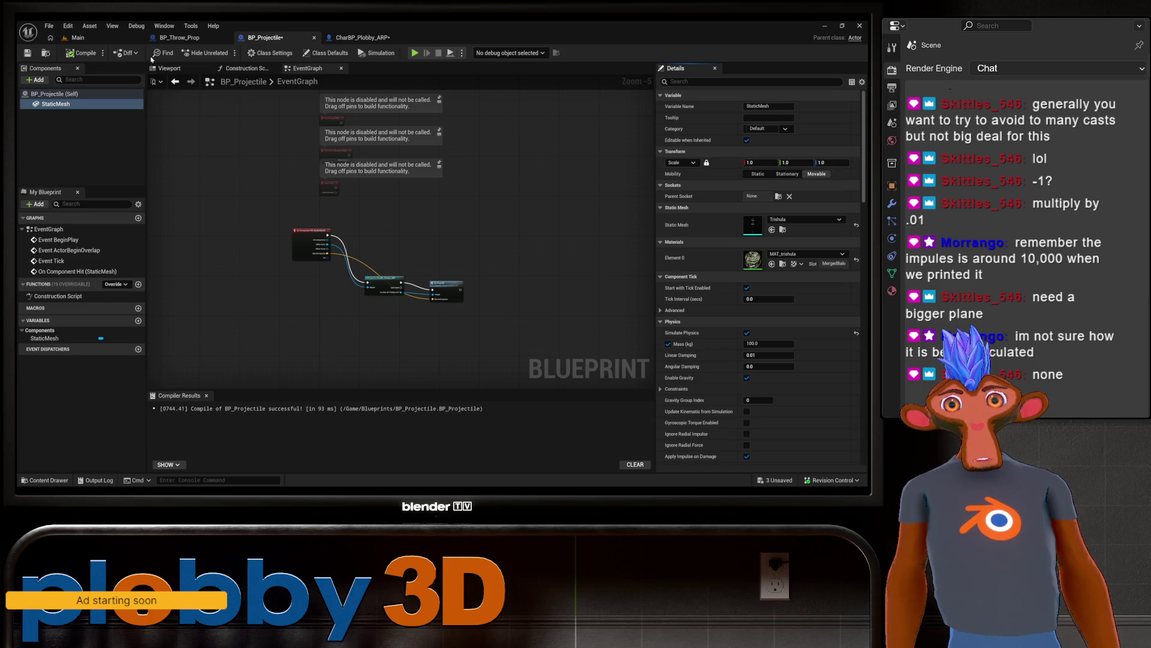
left_click(76, 37)
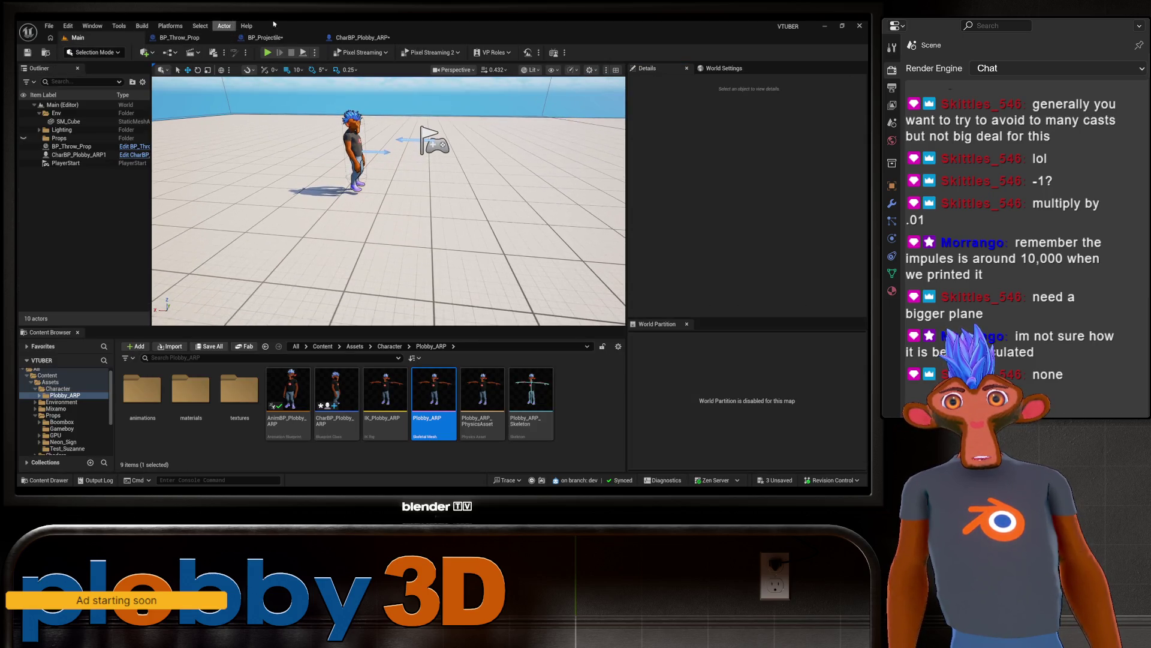
Step: Playtest the full-size Trishula projectiles knocking the character over
key("alt+p")
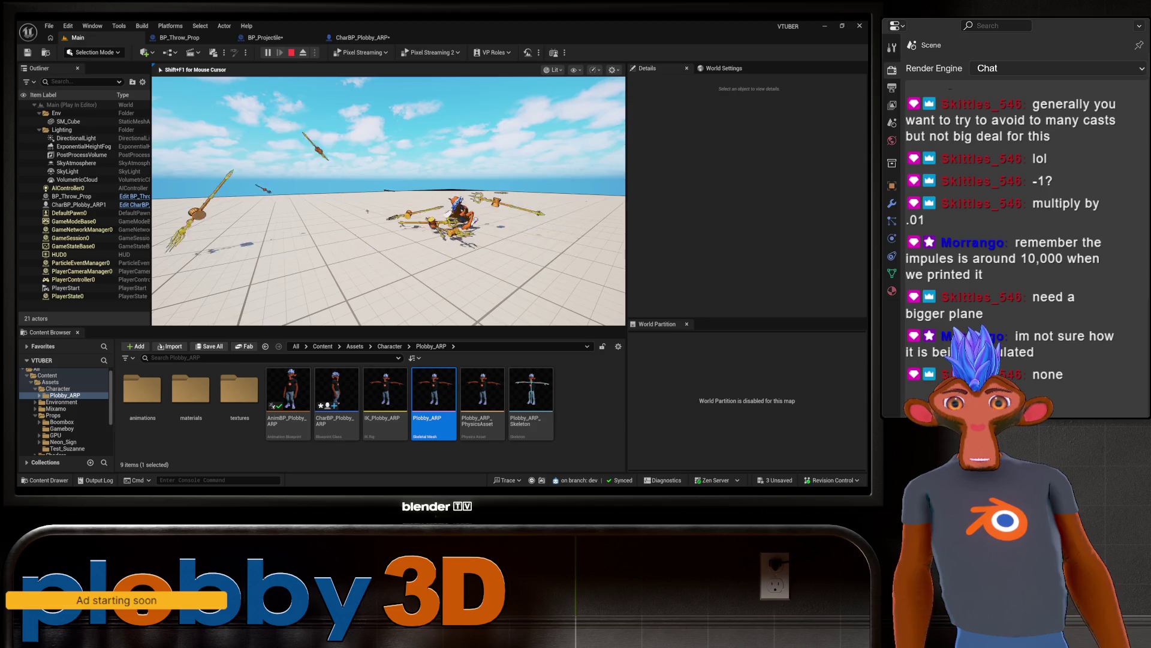
key("Escape")
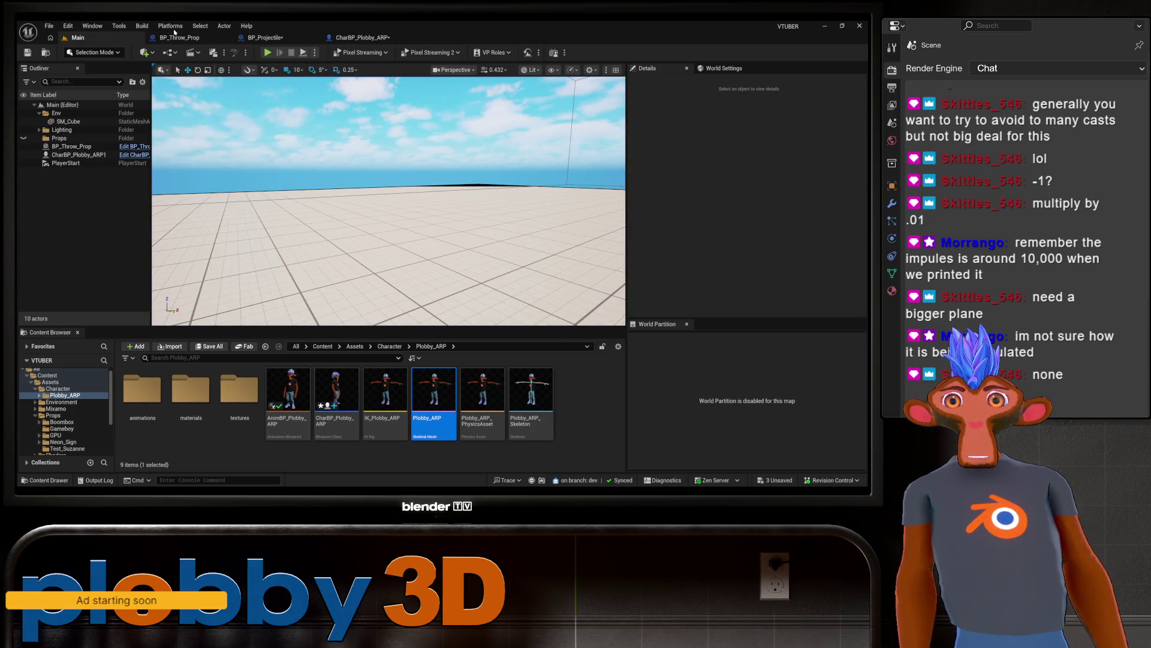
Step: Search BP_Projectile's static mesh asset list for 'mne', which returns no results
left_click(362, 37)
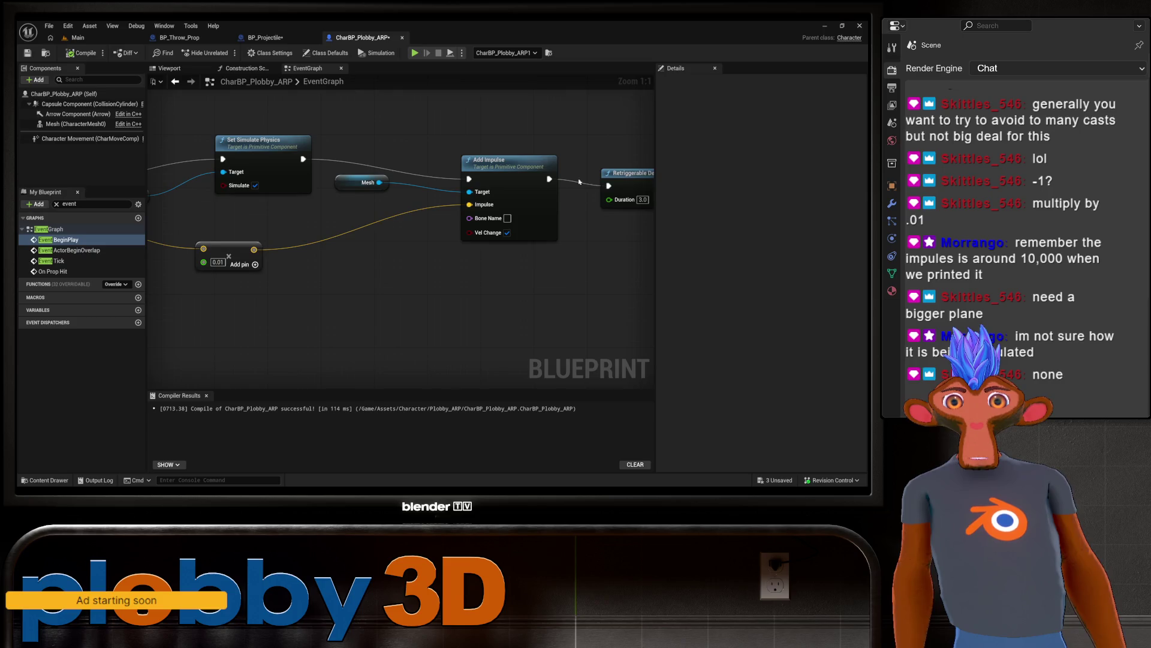
left_click(265, 39)
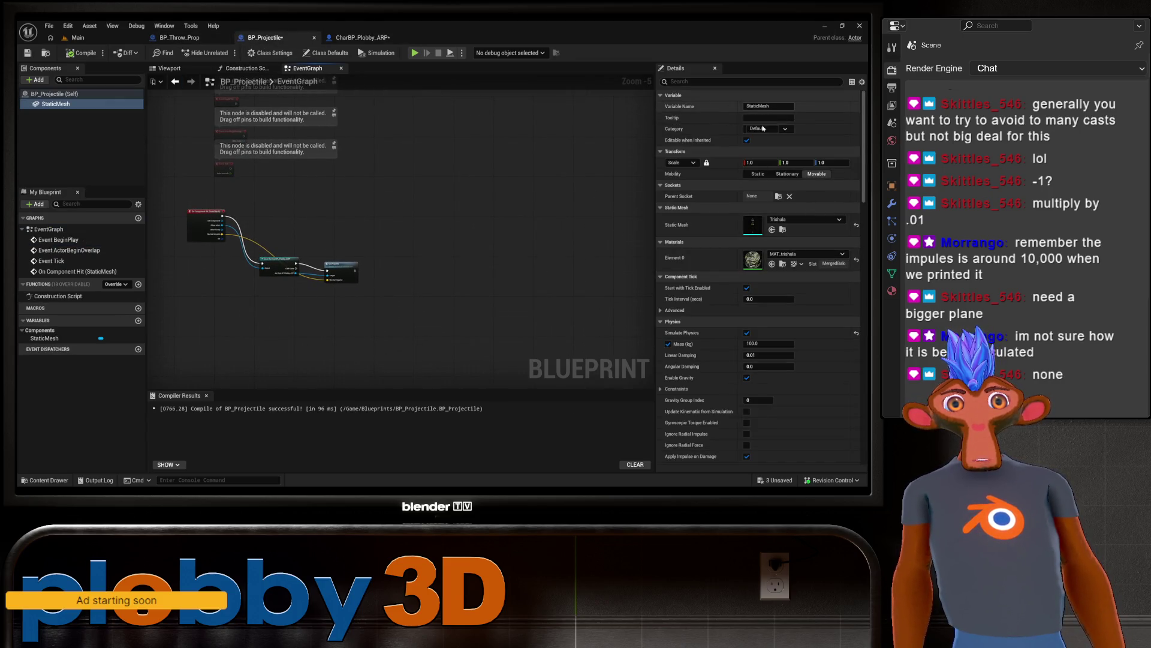
left_click(804, 219)
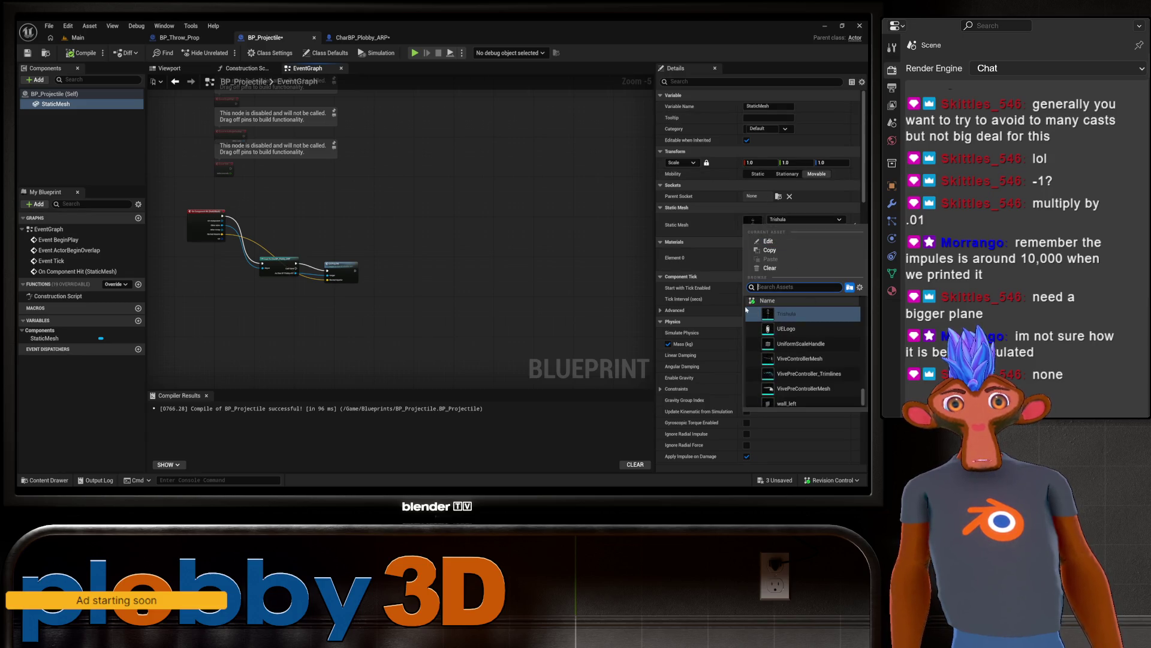
type("gamn")
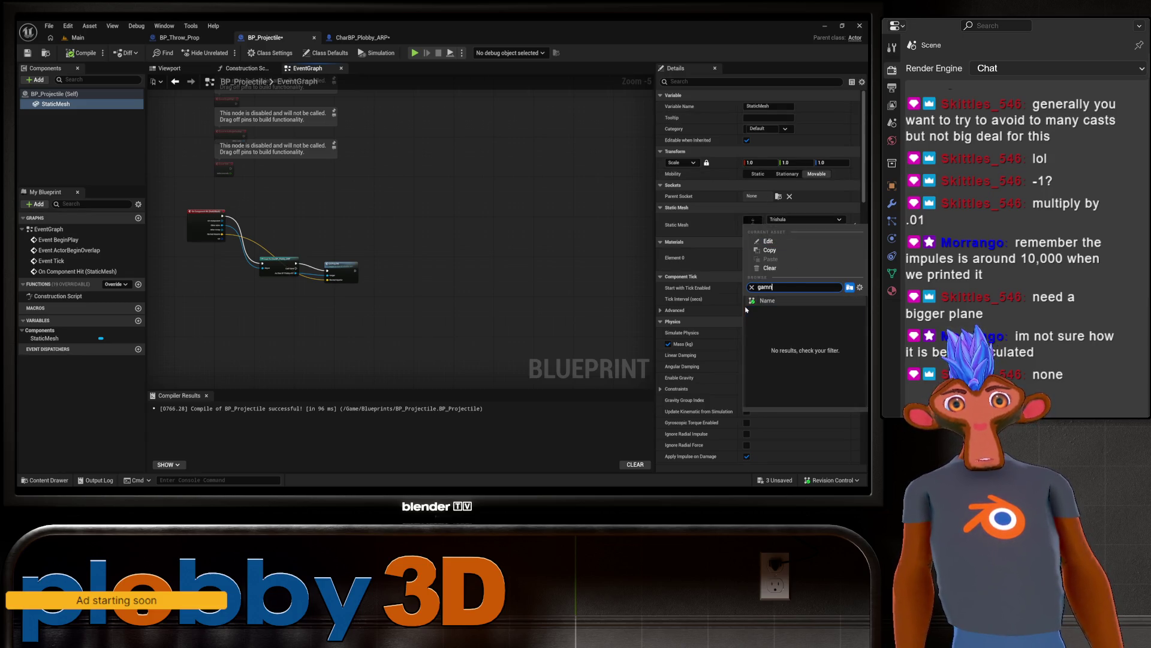